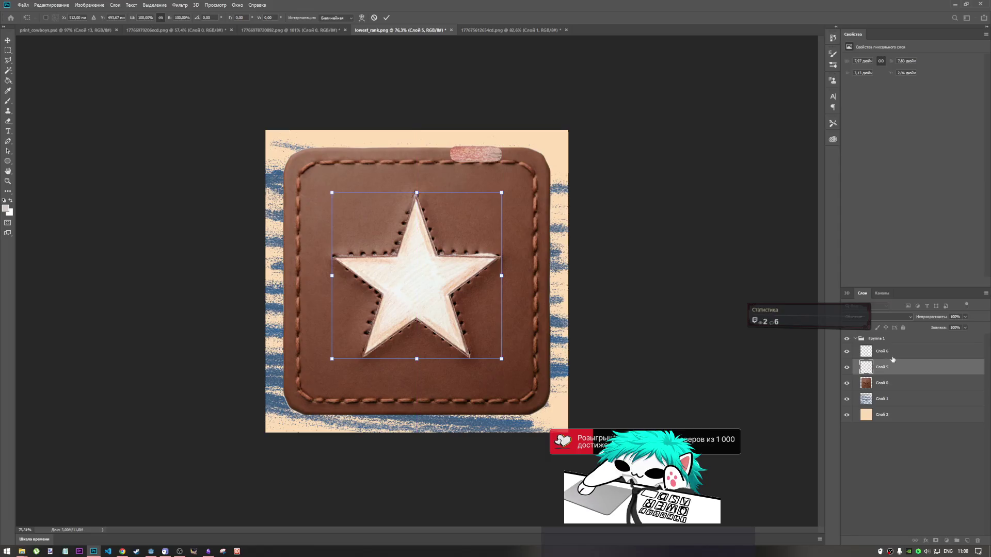
Step: Scale the pink patch on Слой 6 to about 37% and rotate it into the top stitch row
click(888, 355)
key(ctrl+t)
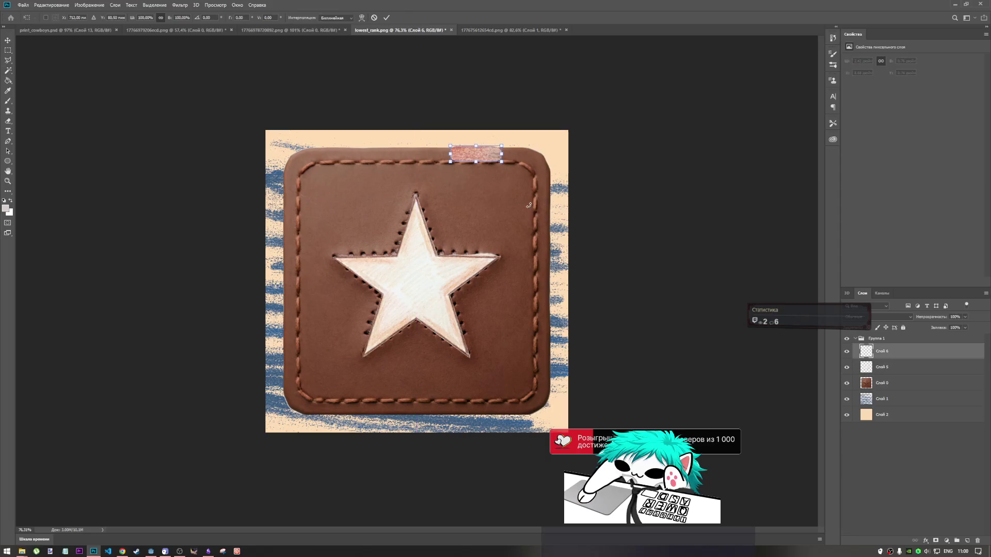
scroll(473, 140, up, 5)
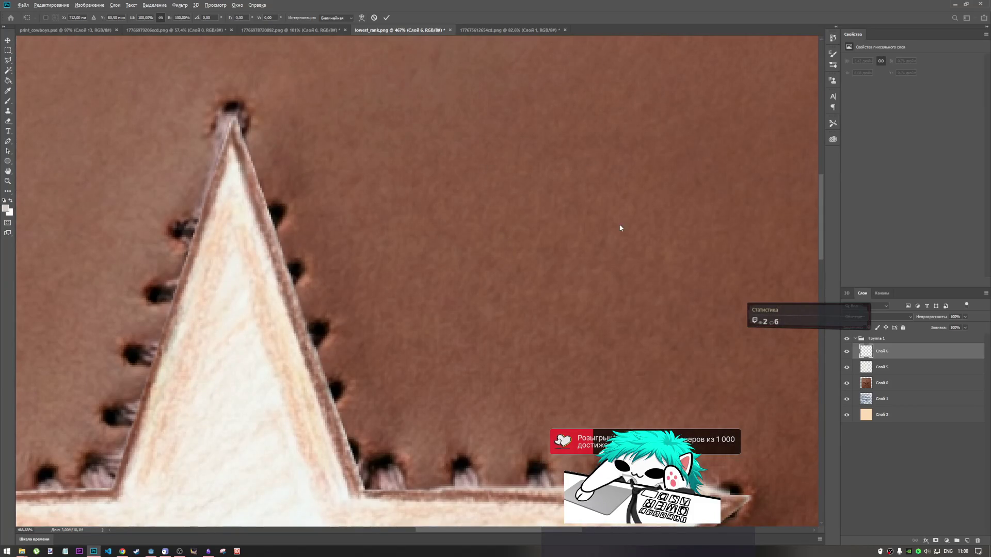
scroll(583, 285, down, 2)
scroll(598, 266, up, 5)
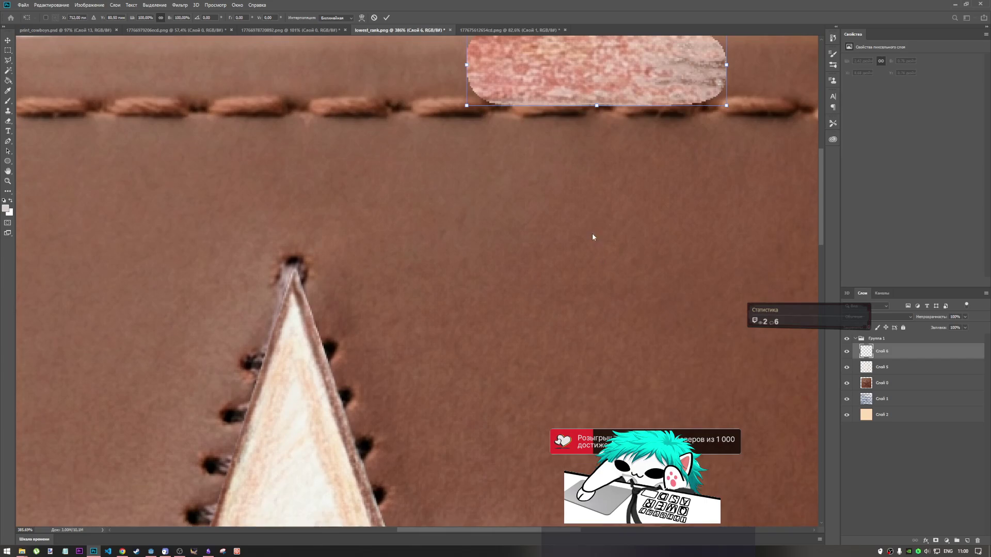
scroll(593, 238, up, 2)
mouse_move(729, 85)
mouse_down()
mouse_move(450, 171)
mouse_move(481, 157)
mouse_up()
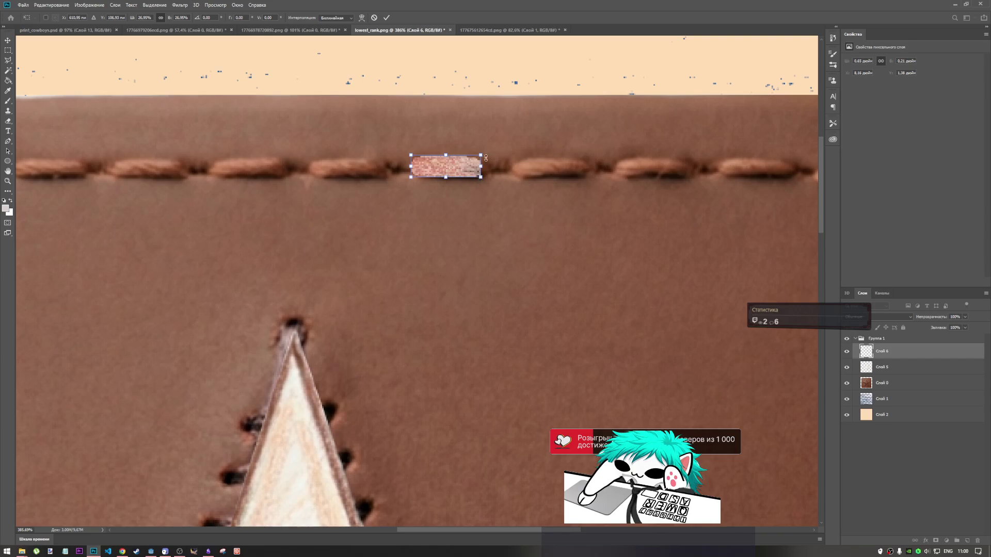
mouse_move(491, 151)
mouse_down()
mouse_move(408, 198)
mouse_move(402, 169)
mouse_move(405, 179)
mouse_move(417, 148)
mouse_move(465, 173)
mouse_up()
Step: Commit the scaled, rotated stitch and undo an oversized pasted copy
key(Return)
key(w)
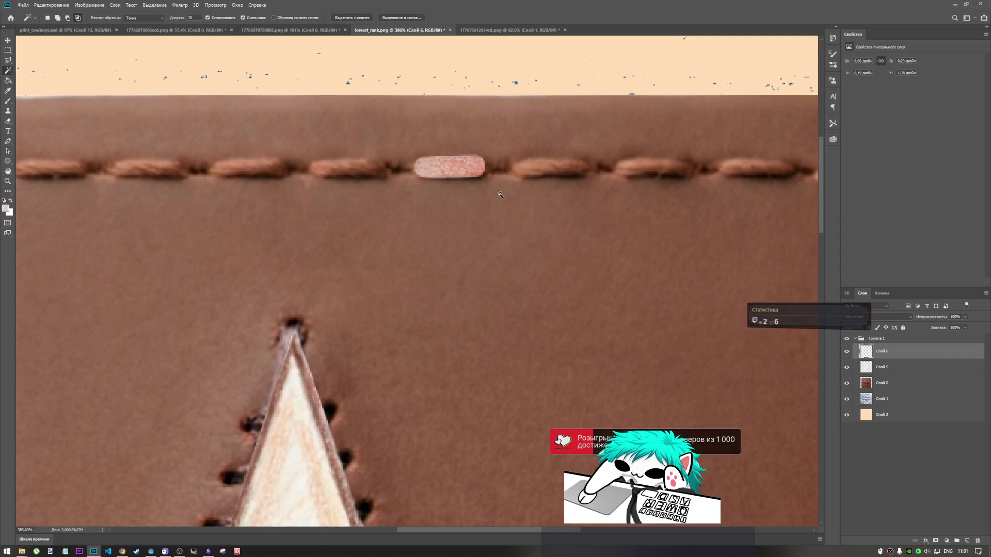
key(ctrl+t)
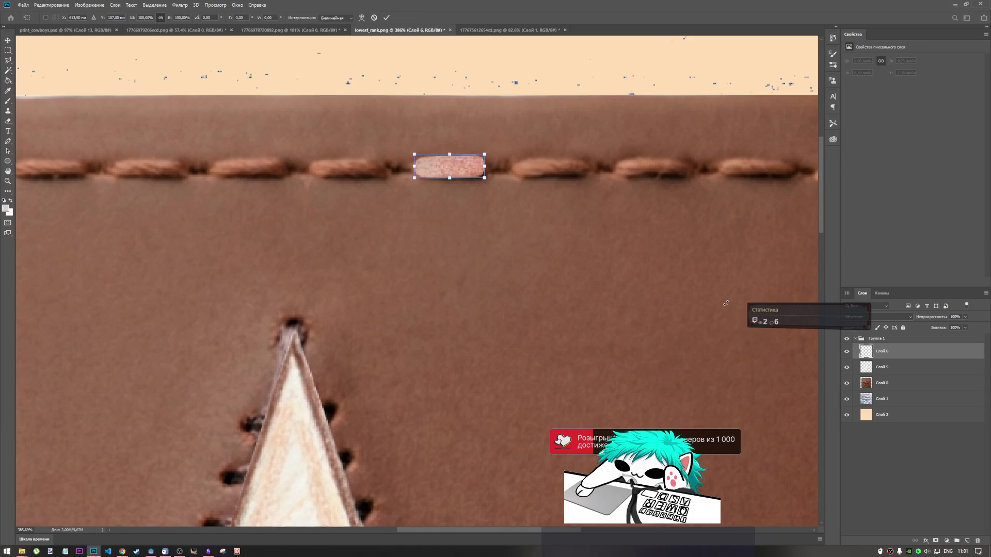
click(386, 18)
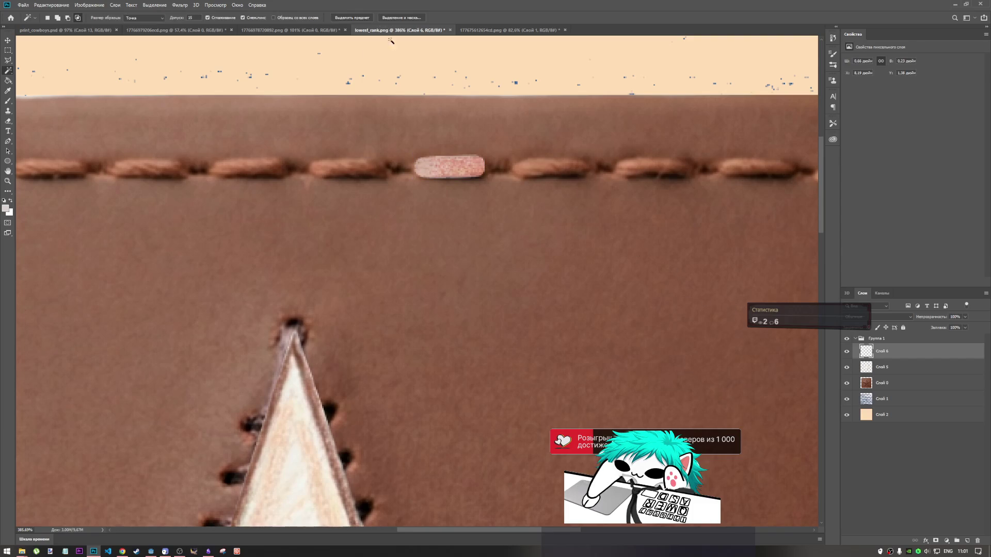
key(ctrl+v)
key(ctrl+z)
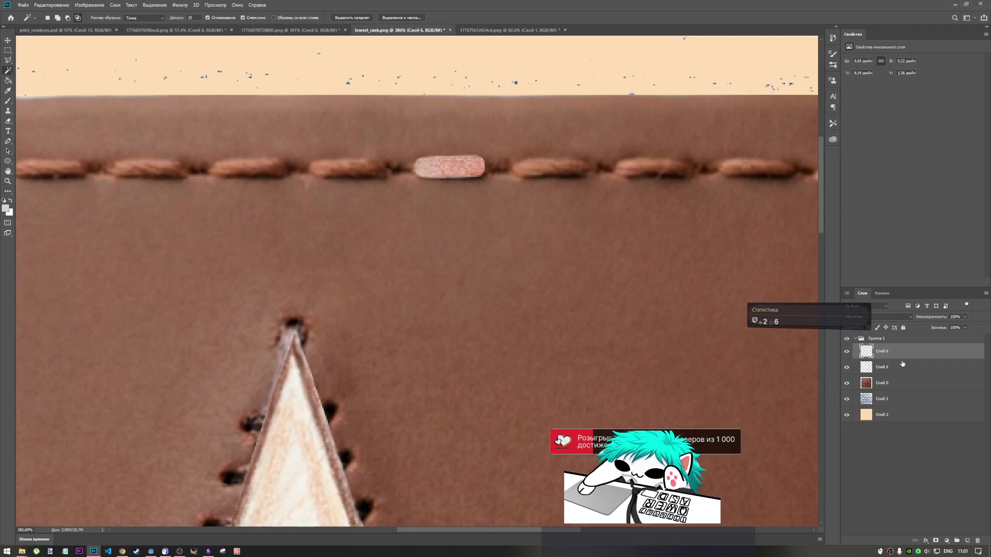
Step: Copy Слой 6's stitch pixels to a new layer and move the copy into the top seam
right_click(878, 354)
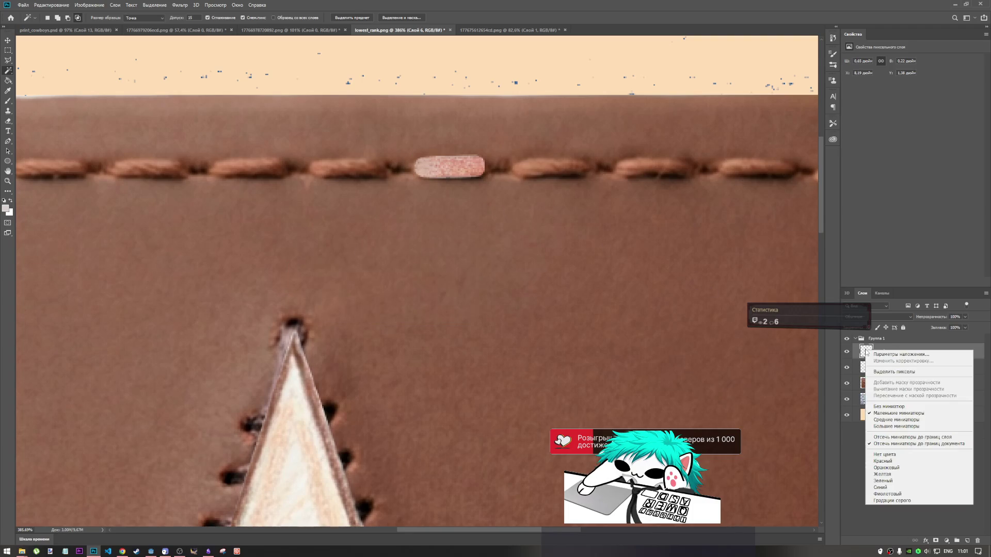
click(898, 376)
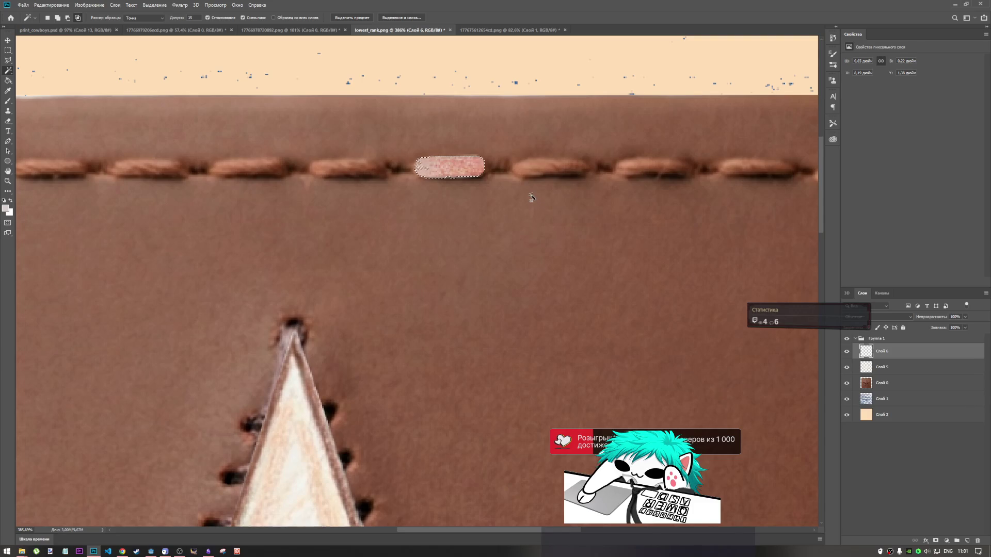
key(ctrl+d)
key(ctrl+v)
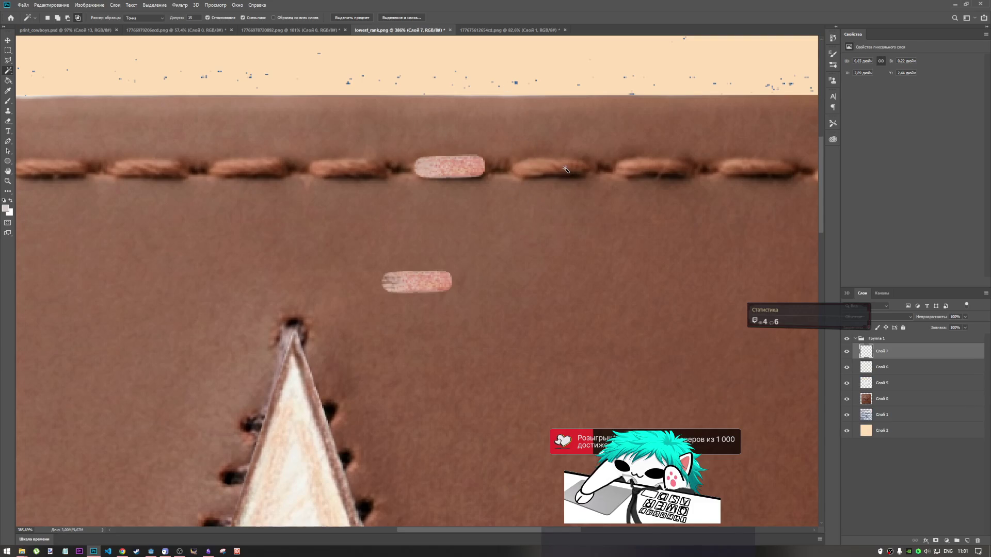
key(ctrl+t)
mouse_move(440, 287)
mouse_down()
mouse_move(575, 215)
mouse_move(574, 167)
mouse_up()
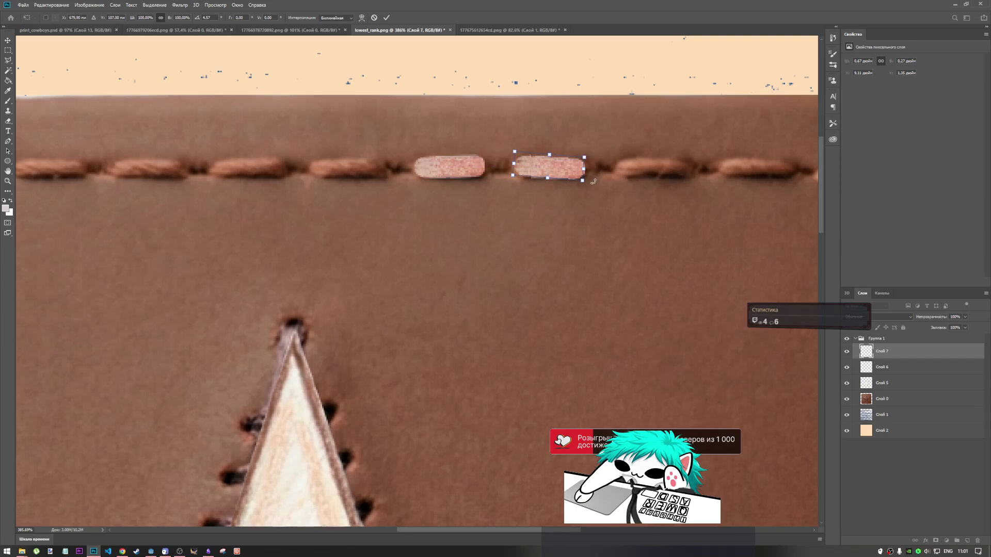
scroll(537, 232, down, 5)
Step: Paste a third stitch onto a new layer and move it into the top seam row
scroll(522, 222, up, 2)
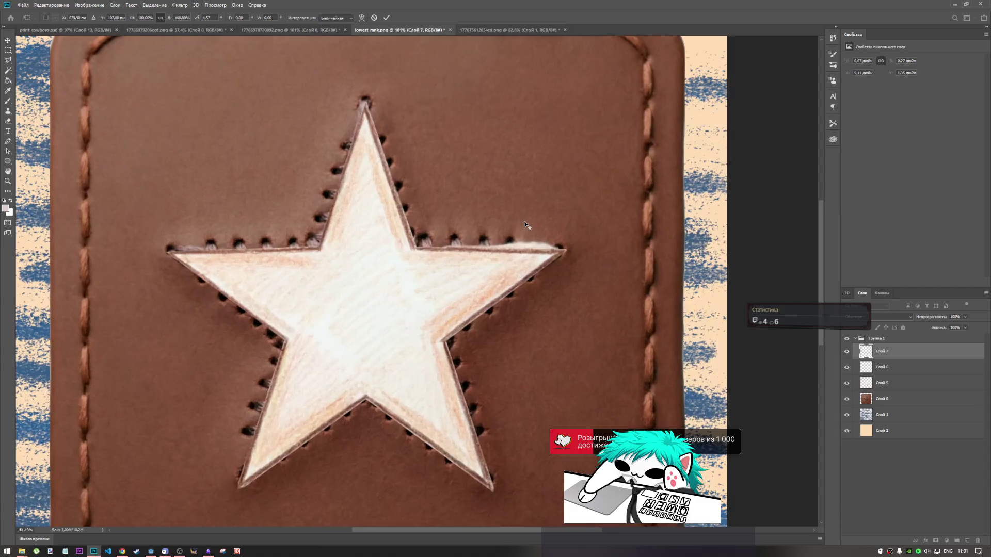
scroll(532, 211, down, 2)
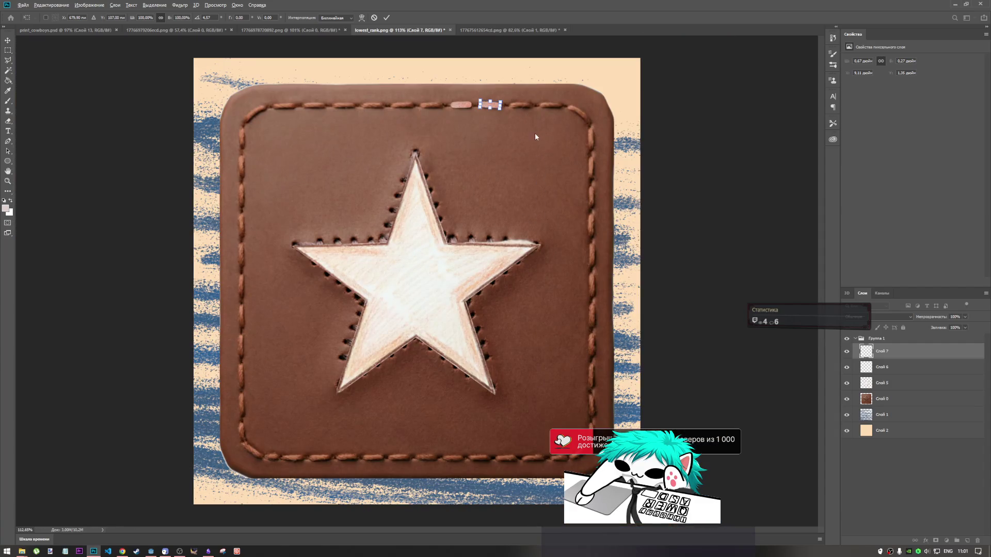
scroll(534, 222, down, 2)
scroll(521, 144, up, 4)
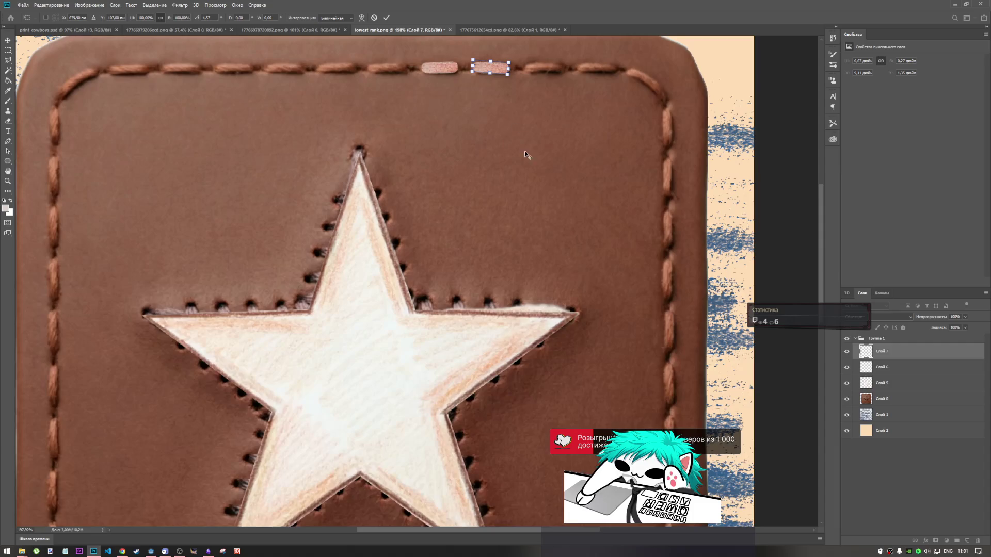
scroll(573, 289, up, 5)
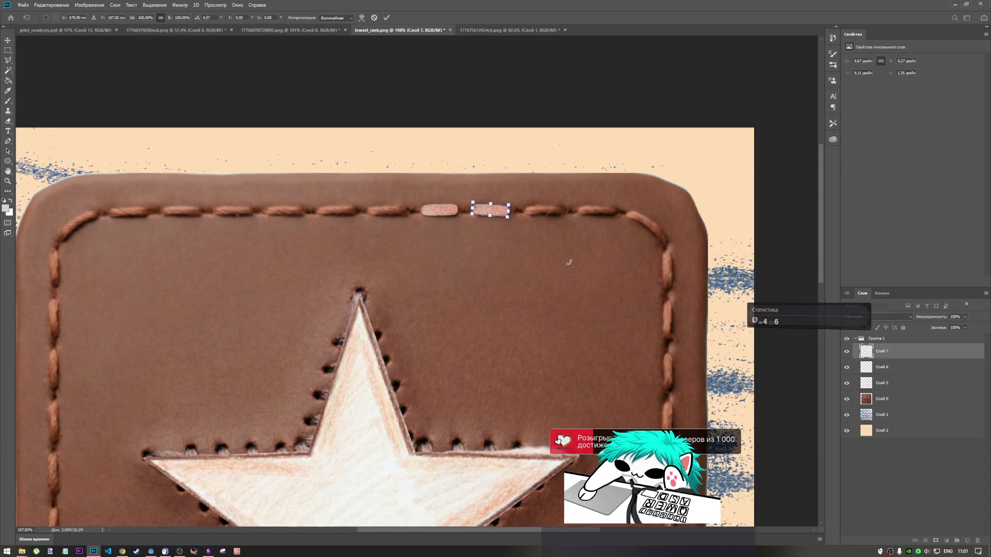
click(386, 18)
key(w)
key(ctrl+v)
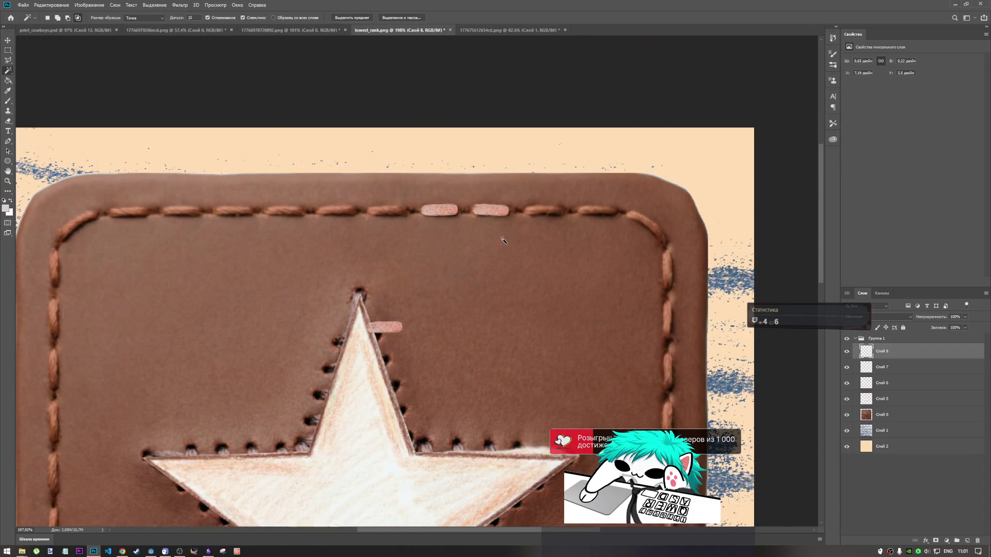
key(ctrl+t)
mouse_move(396, 327)
mouse_down()
mouse_move(491, 274)
mouse_move(566, 198)
mouse_up()
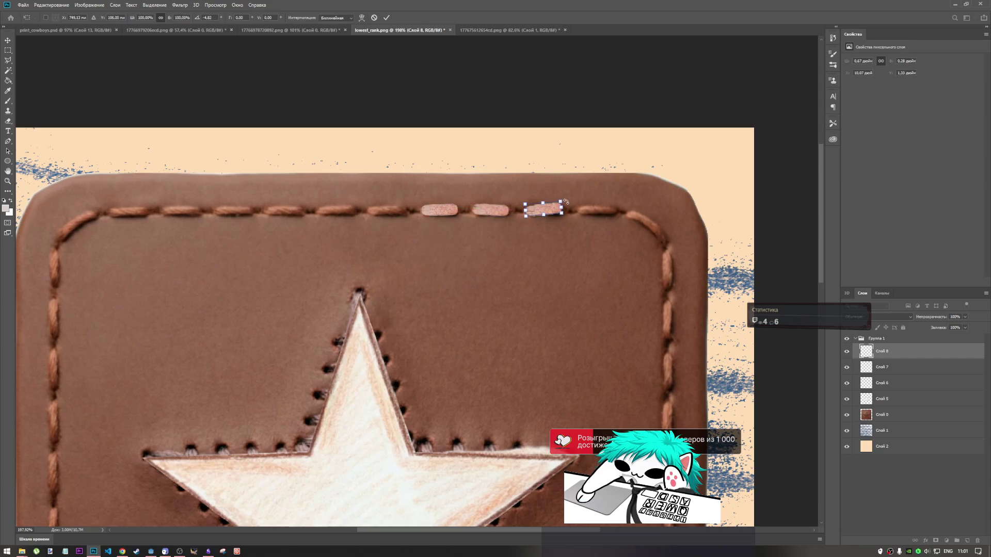
key(Return)
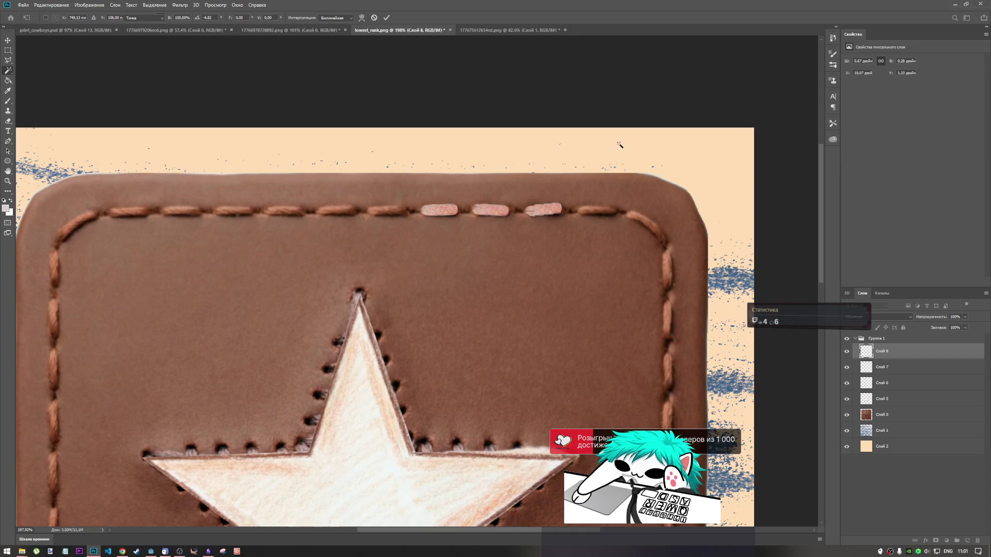
Step: Paste a fourth stitch and place it further along the top seam at original size
key(ctrl+v)
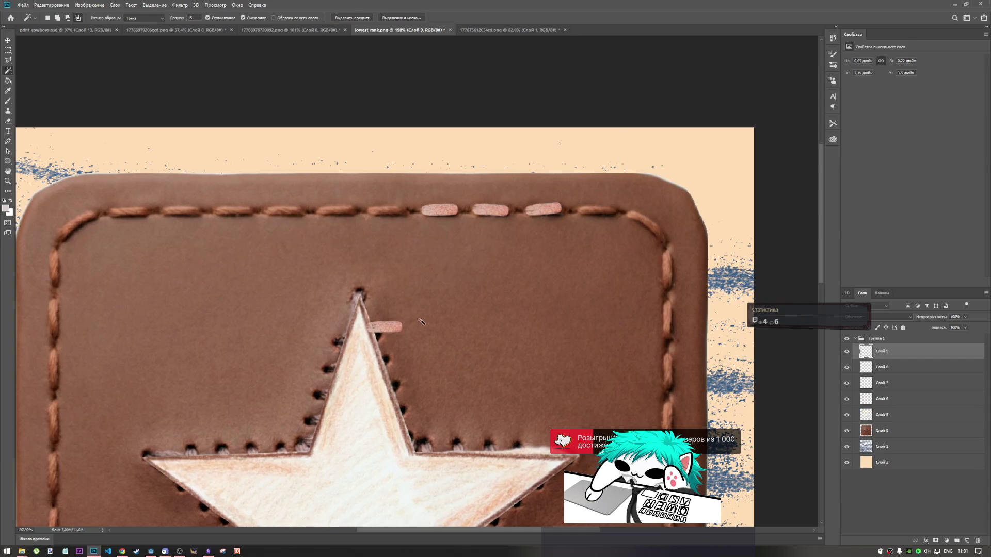
key(ctrl+t)
mouse_move(389, 327)
mouse_down()
mouse_move(591, 207)
mouse_move(623, 202)
mouse_move(617, 212)
mouse_up()
key(ctrl+z)
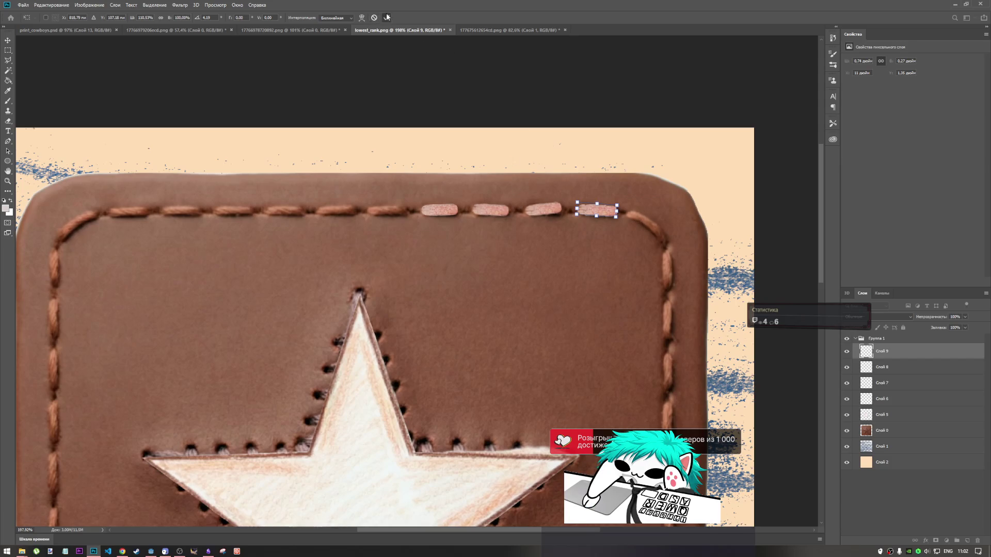
key(Return)
key(w)
key(ctrl+b)
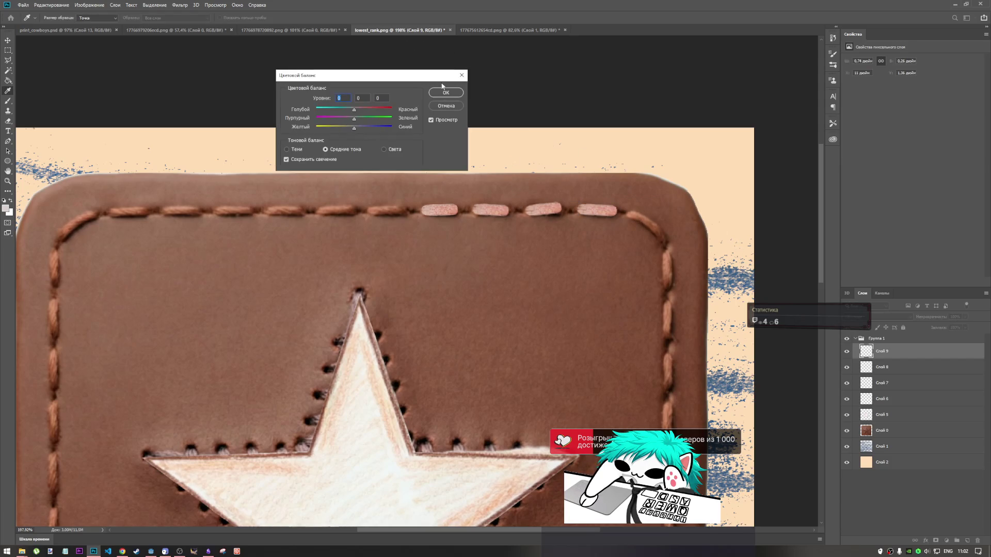
Step: Paste another stitch and move it to the top-right corner of the seam
key(Escape)
key(ctrl+v)
key(ctrl+t)
mouse_move(394, 330)
mouse_down()
mouse_move(654, 220)
mouse_move(691, 218)
mouse_move(654, 230)
mouse_move(619, 211)
mouse_move(645, 212)
mouse_move(632, 208)
mouse_up()
Step: Warp the corner stitch so its ends bend down around the seam's curve
click(362, 18)
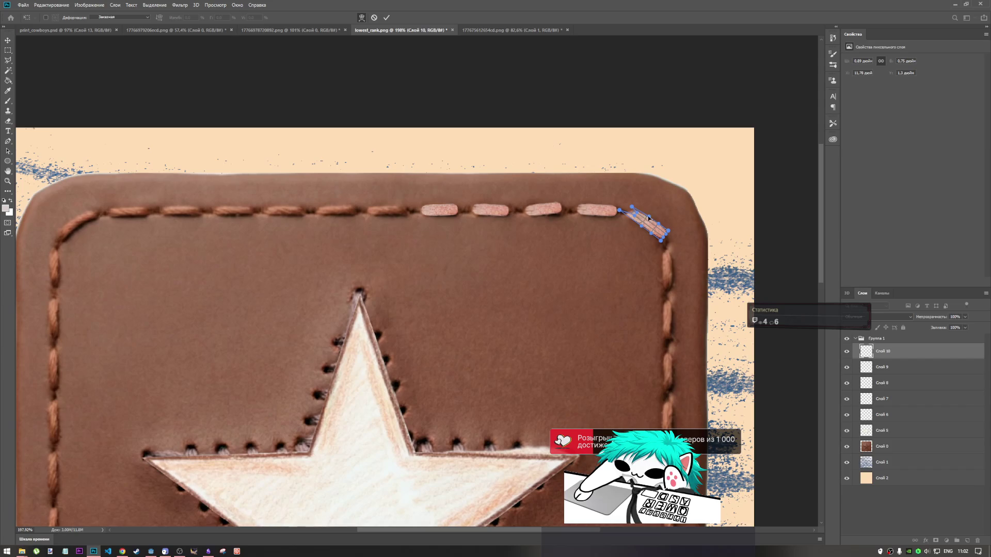
scroll(647, 218, up, 8)
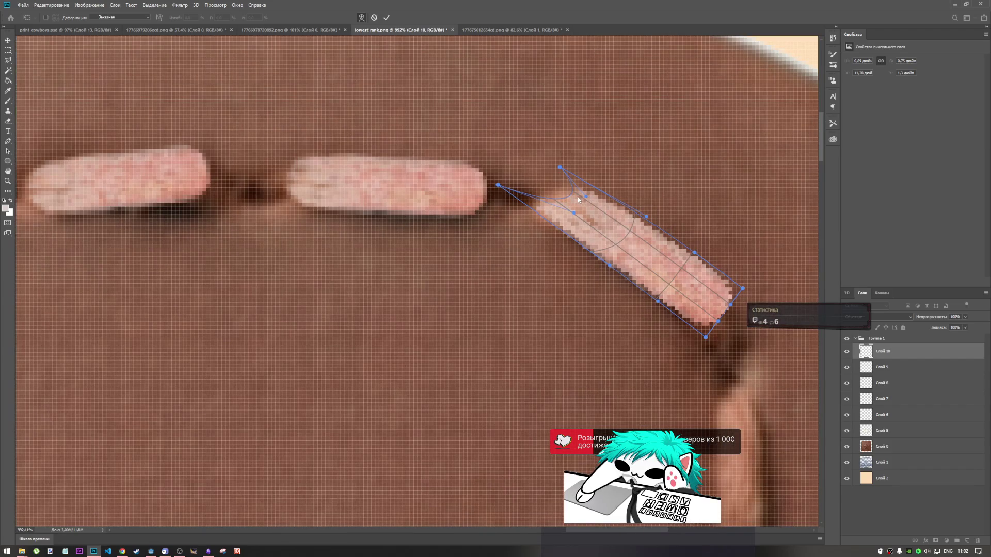
drag(588, 200, 551, 181)
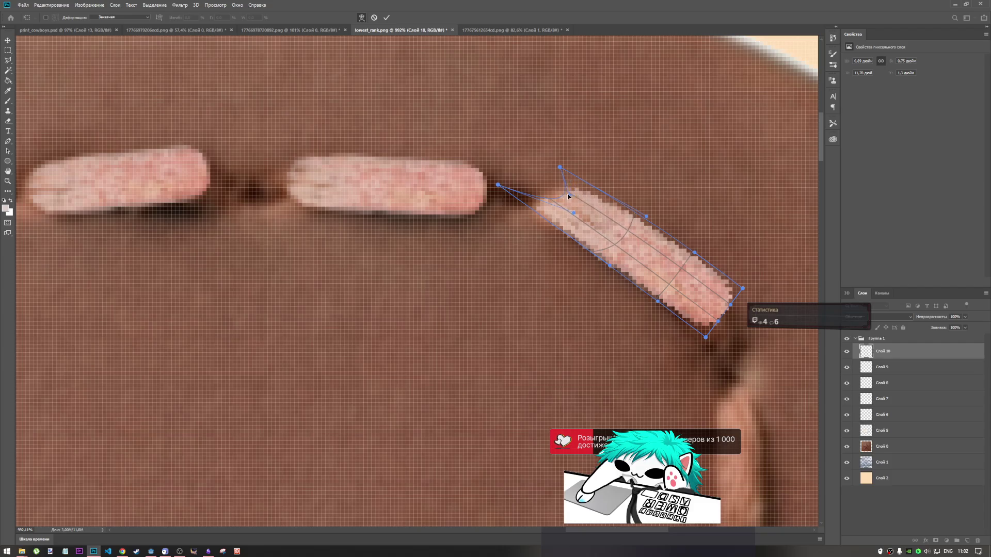
mouse_move(742, 289)
mouse_down()
mouse_move(743, 329)
mouse_move(771, 356)
mouse_up()
drag(719, 327, 727, 415)
scroll(645, 290, down, 5)
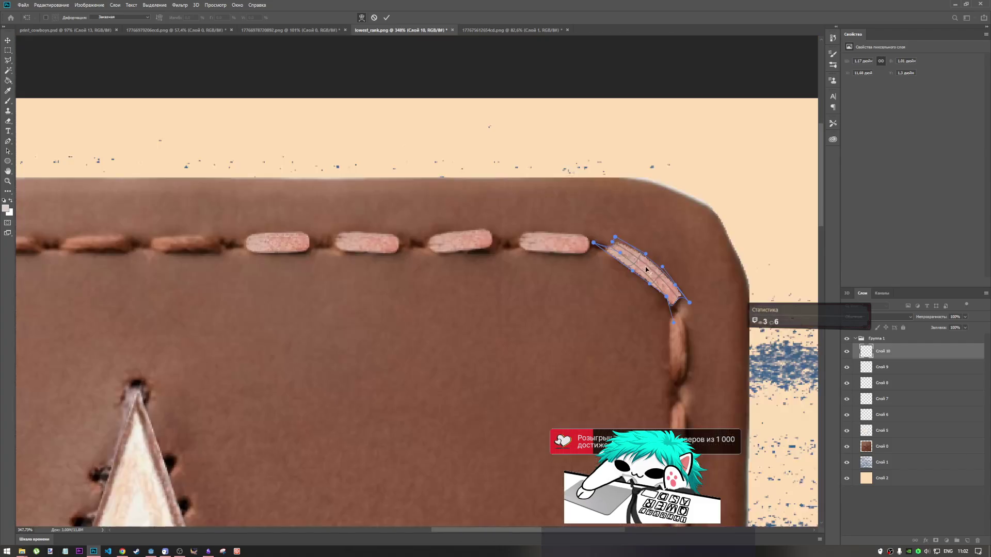
scroll(671, 305, up, 2)
click(387, 17)
key(ctrl+v)
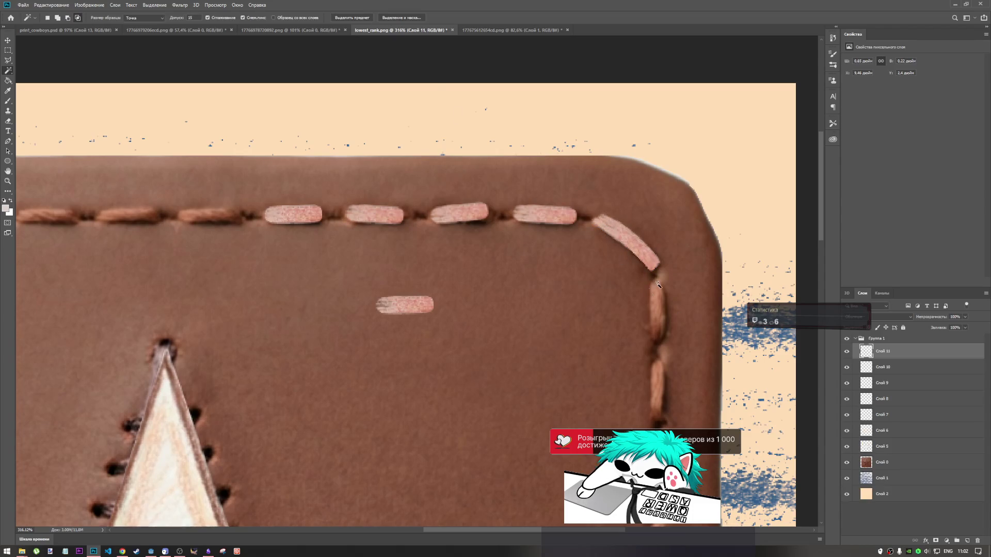
key(ctrl+t)
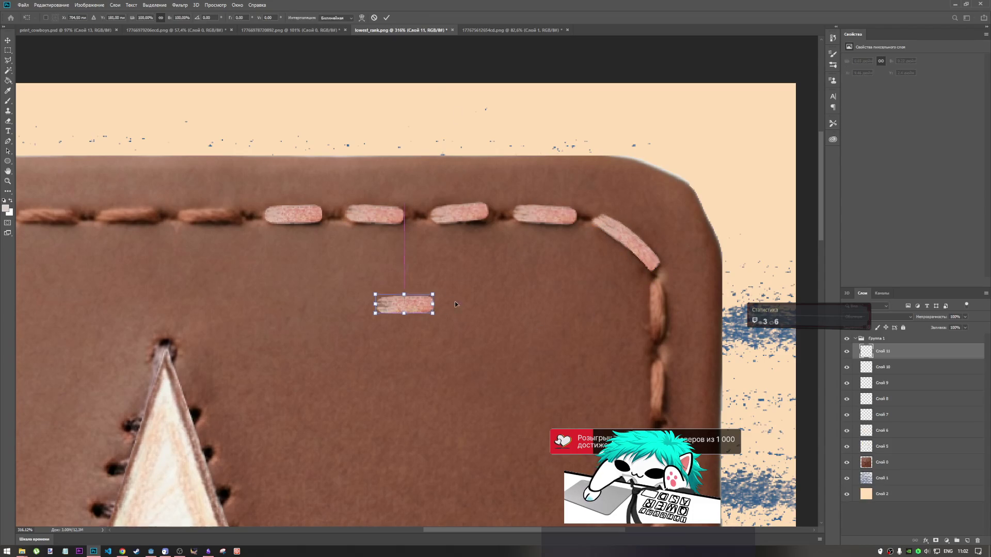
drag(439, 305, 672, 308)
drag(720, 250, 693, 350)
drag(647, 314, 664, 319)
drag(688, 271, 684, 262)
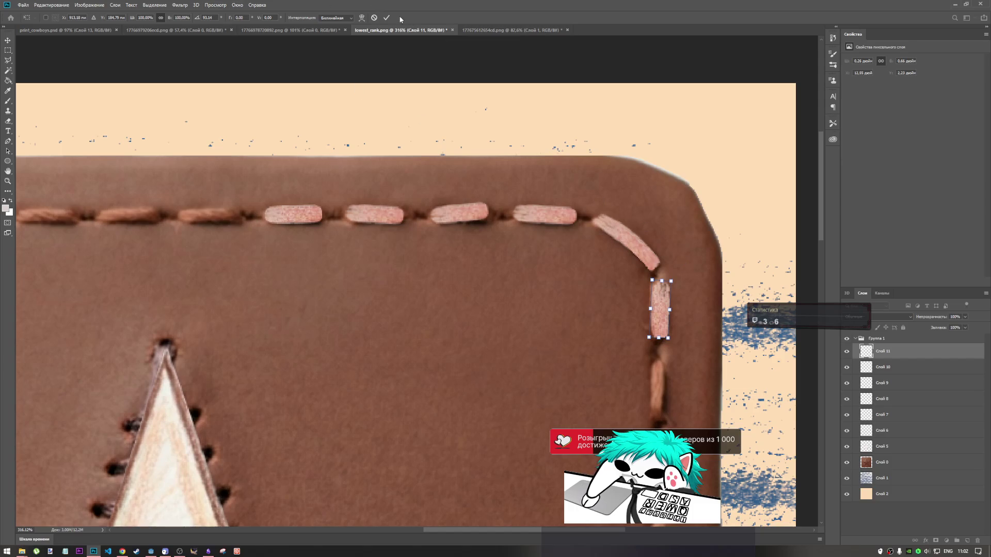
click(496, 30)
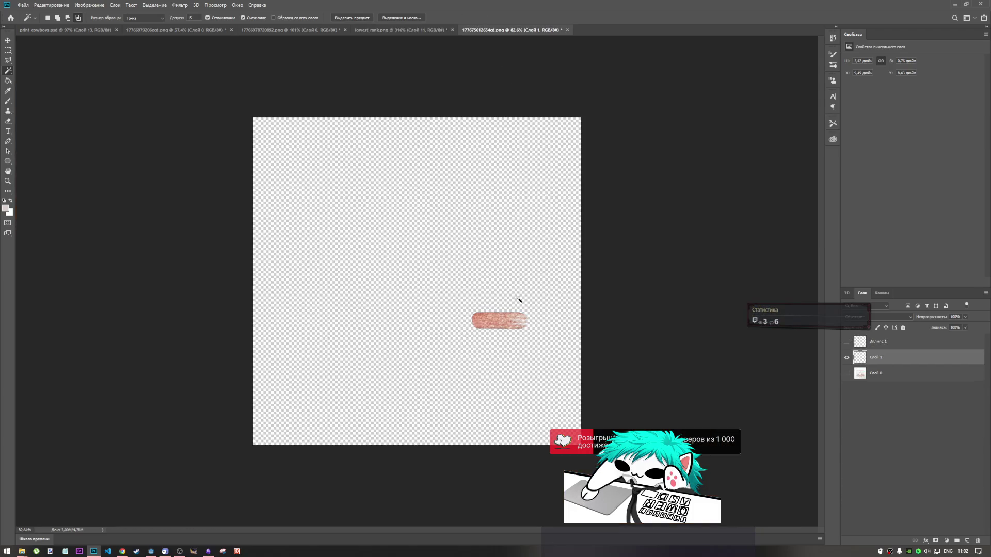
click(436, 30)
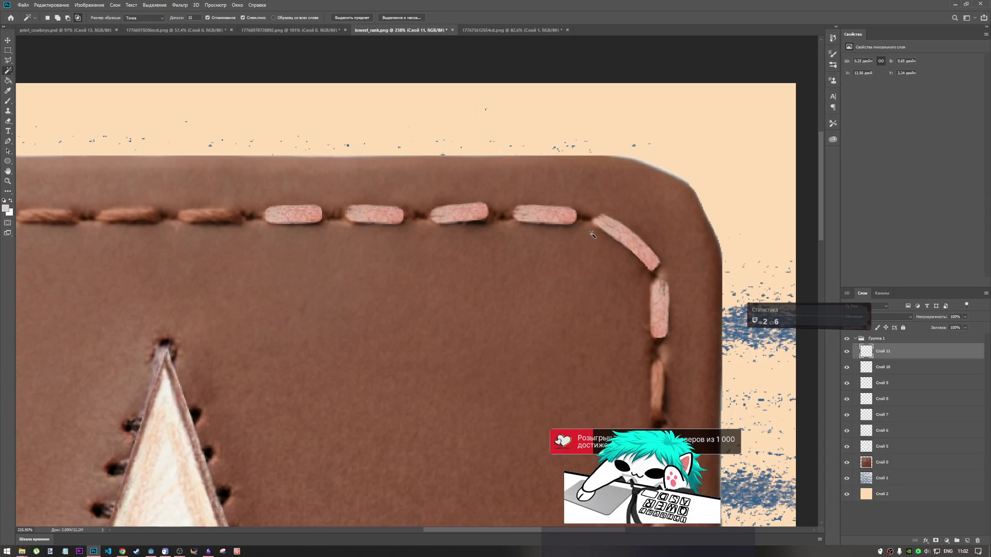
scroll(594, 276, down, 3)
scroll(597, 258, up, 2)
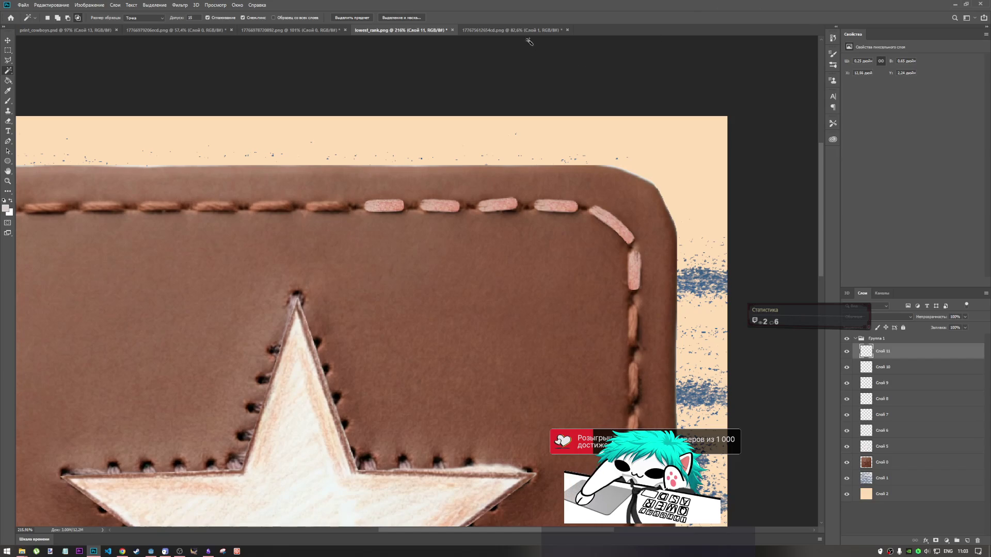
click(522, 30)
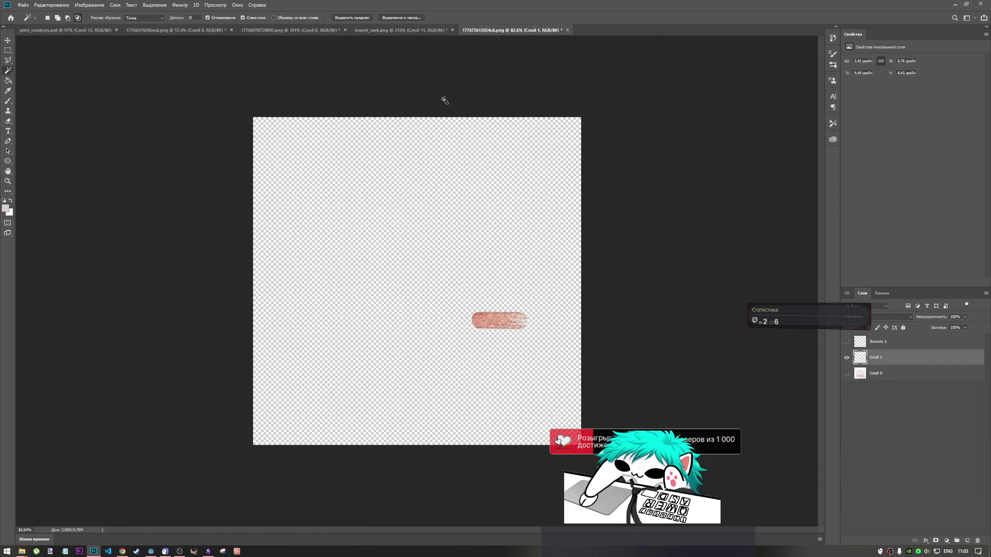
click(847, 357)
click(847, 373)
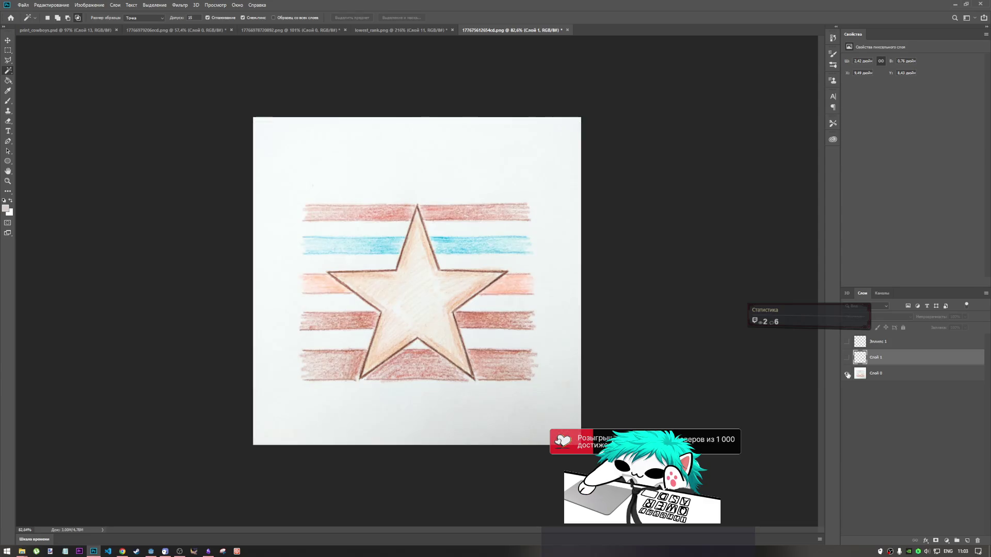
click(847, 373)
click(846, 357)
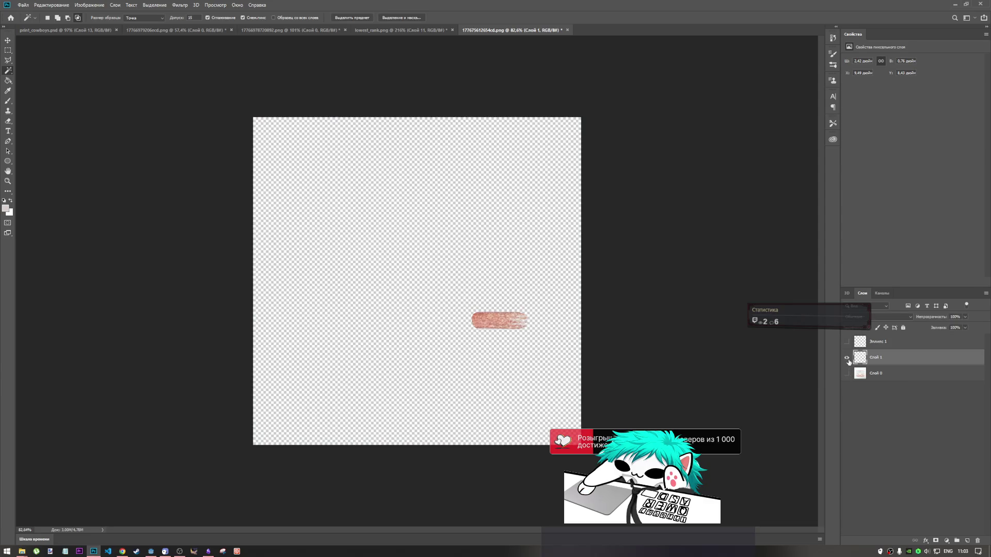
key(ctrl+shift+Tab)
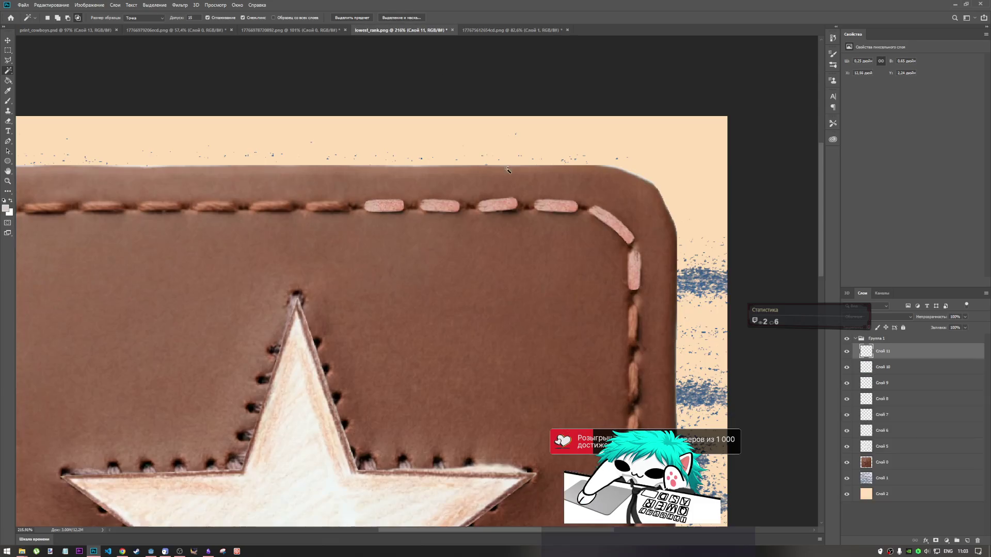
Step: Nudge the existing stitch dash slightly down and commit its position
key(ctrl+t)
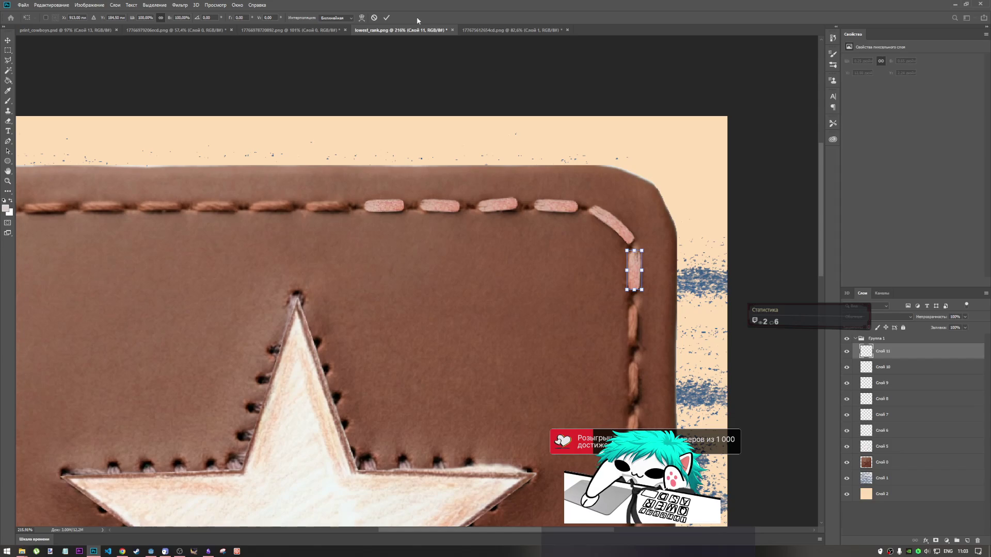
drag(638, 279, 636, 282)
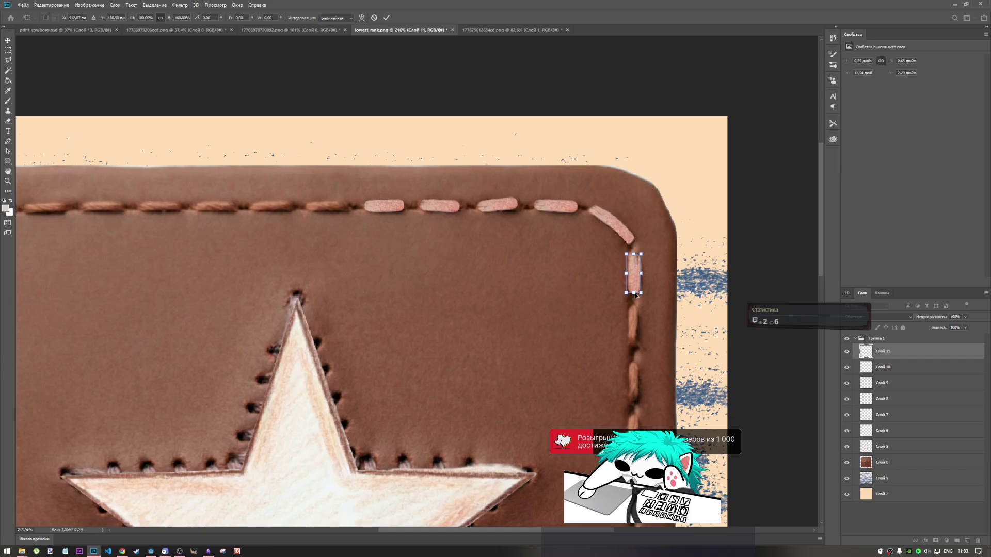
scroll(611, 209, down, 4)
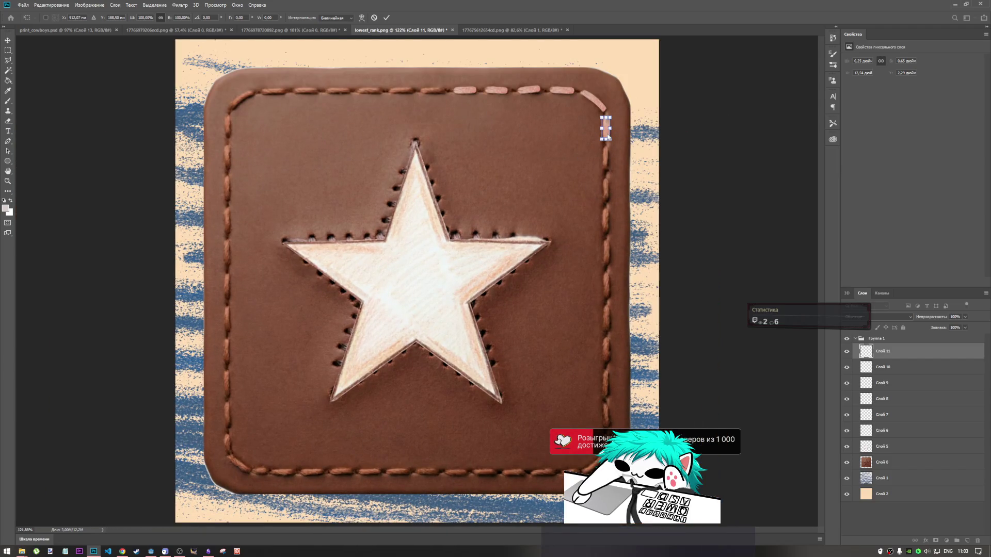
drag(606, 138, 607, 147)
key(ctrl+z)
click(387, 18)
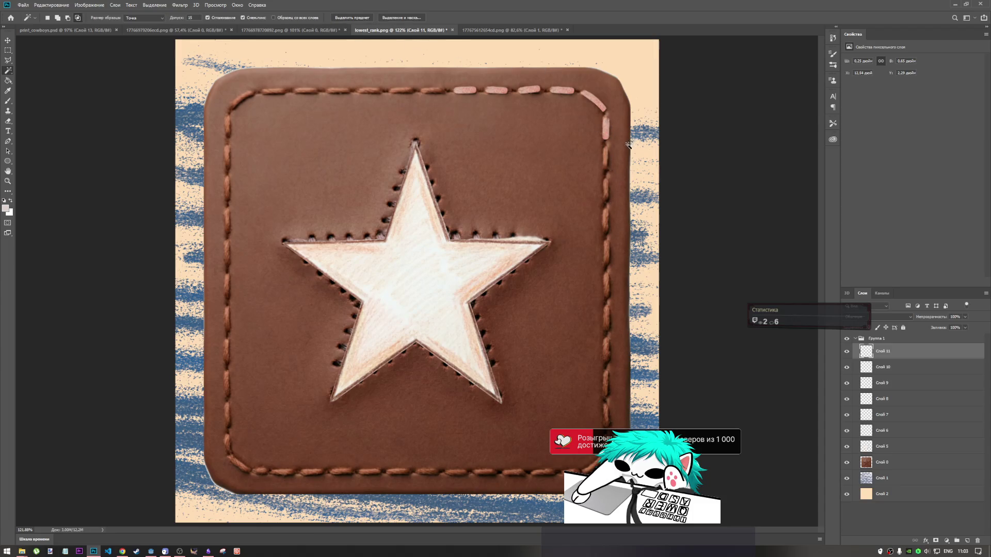
Step: Paste a dash copy and set it upright below the existing right-side stitch
key(ctrl+v)
click(8, 41)
key(ctrl+r)
drag(418, 282, 419, 282)
key(ctrl+z)
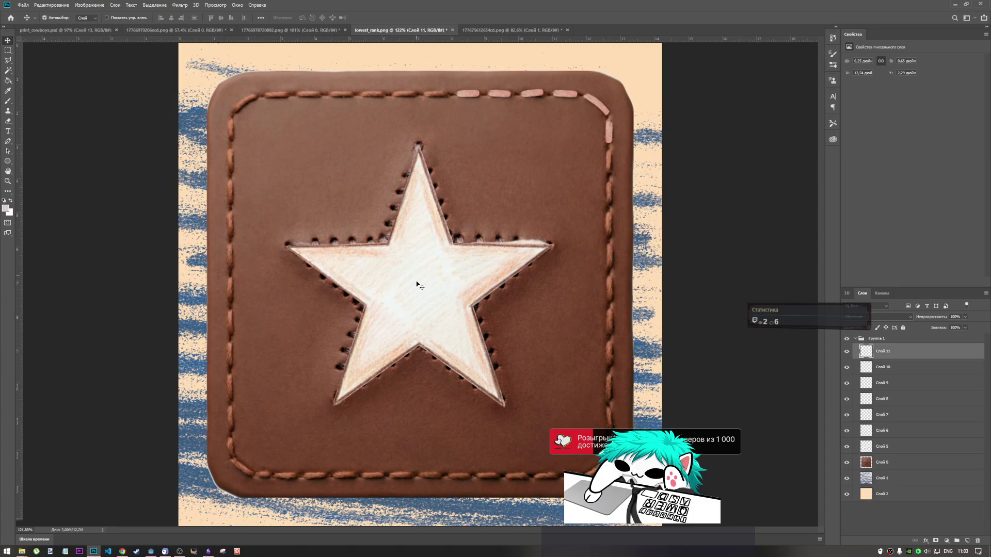
key(ctrl+v)
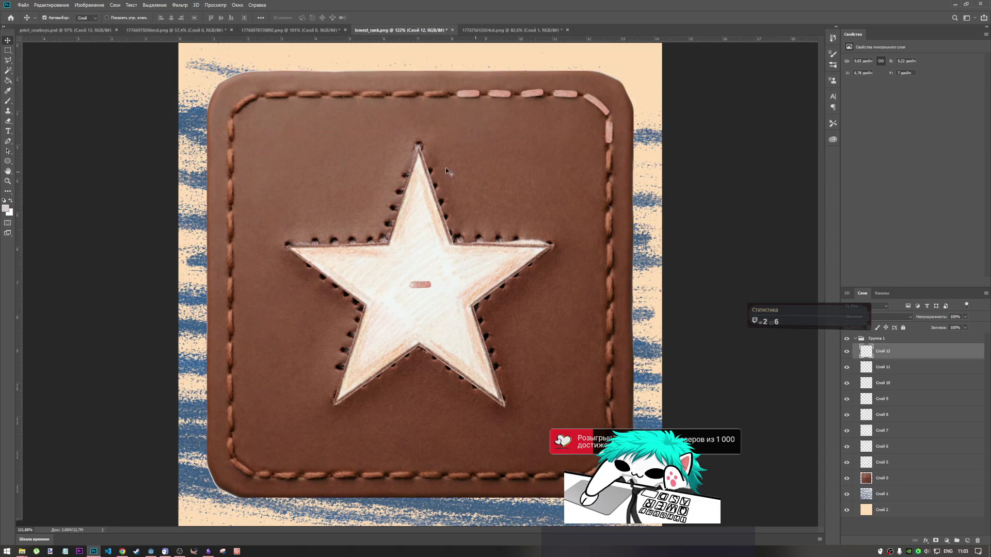
key(ctrl+t)
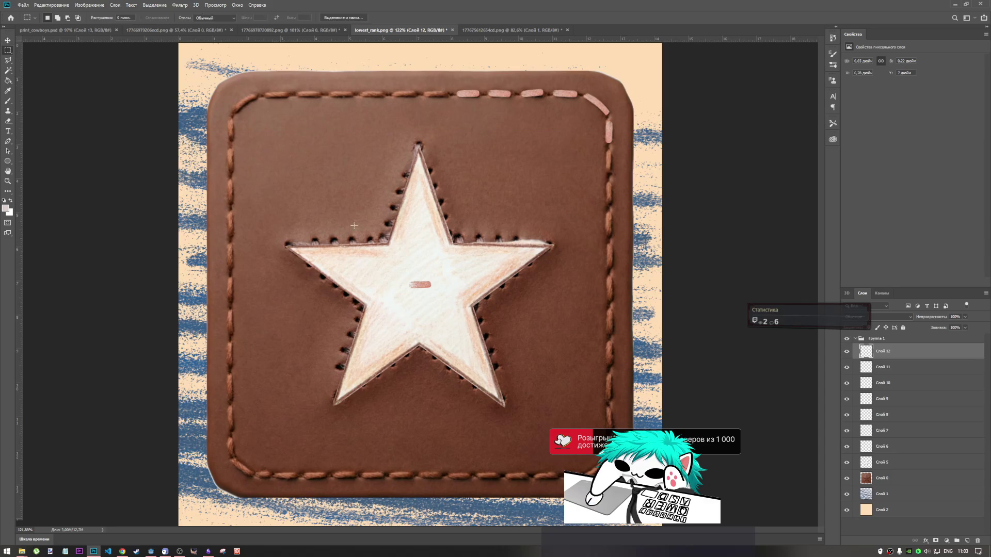
mouse_move(421, 287)
mouse_down()
mouse_move(634, 176)
mouse_move(609, 157)
mouse_move(634, 195)
mouse_move(624, 199)
mouse_up()
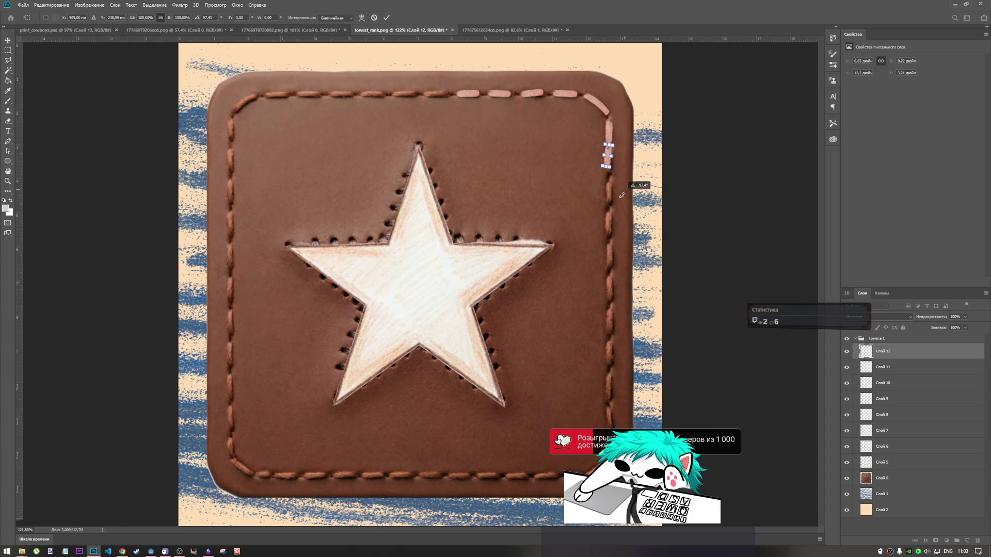
scroll(615, 175, up, 5)
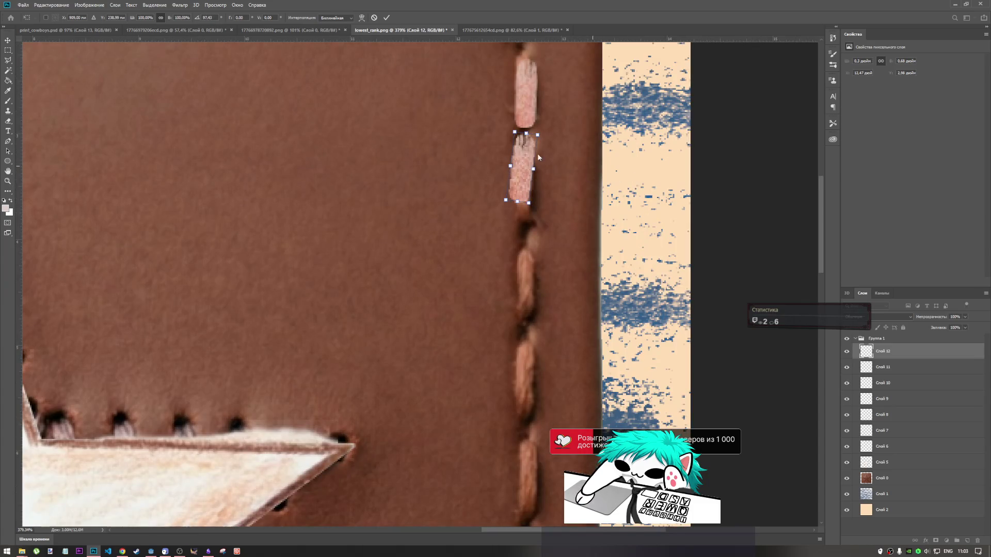
mouse_move(521, 181)
mouse_down()
mouse_move(534, 193)
mouse_move(522, 184)
mouse_up()
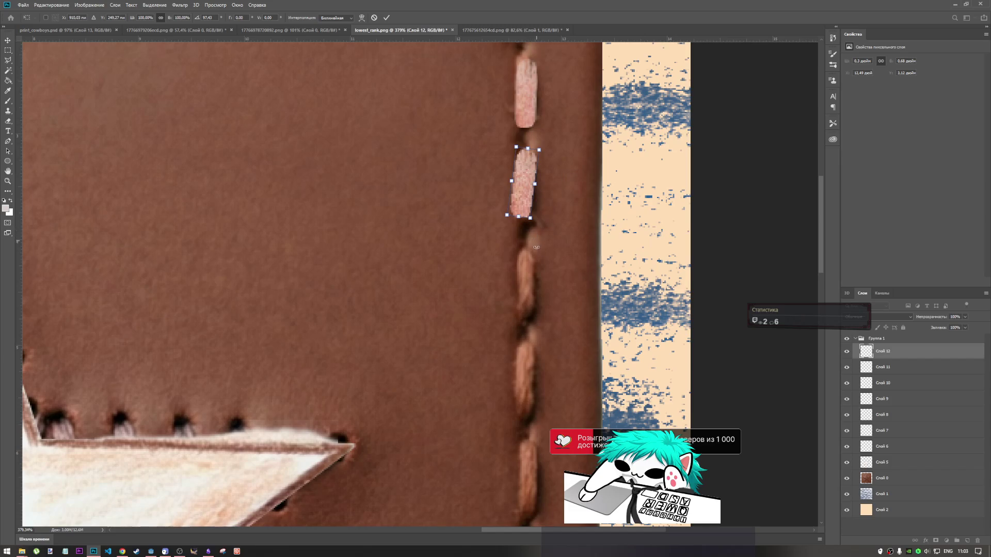
click(385, 19)
Step: Add another upright dash copy on the right stitch line
key(ctrl+v)
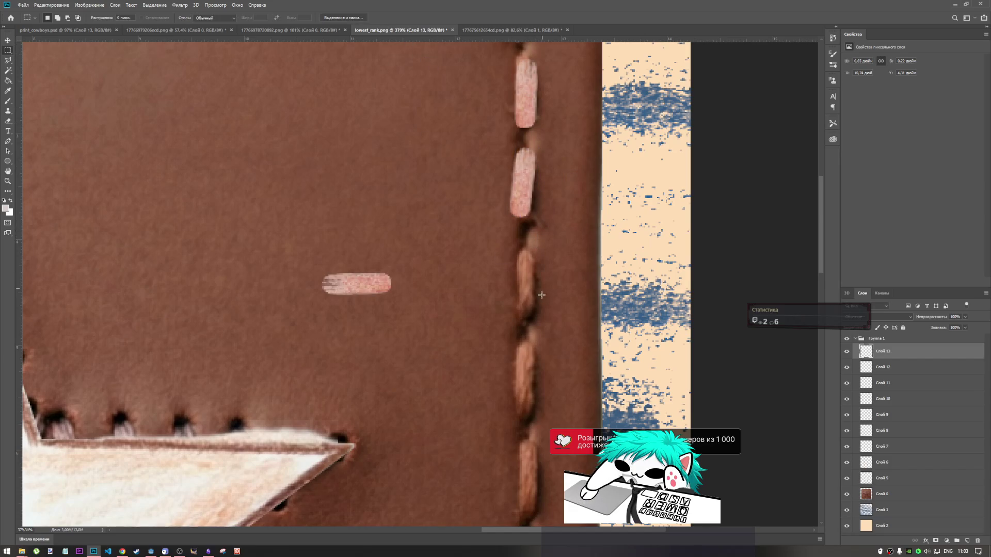
key(ctrl+t)
drag(396, 260, 413, 331)
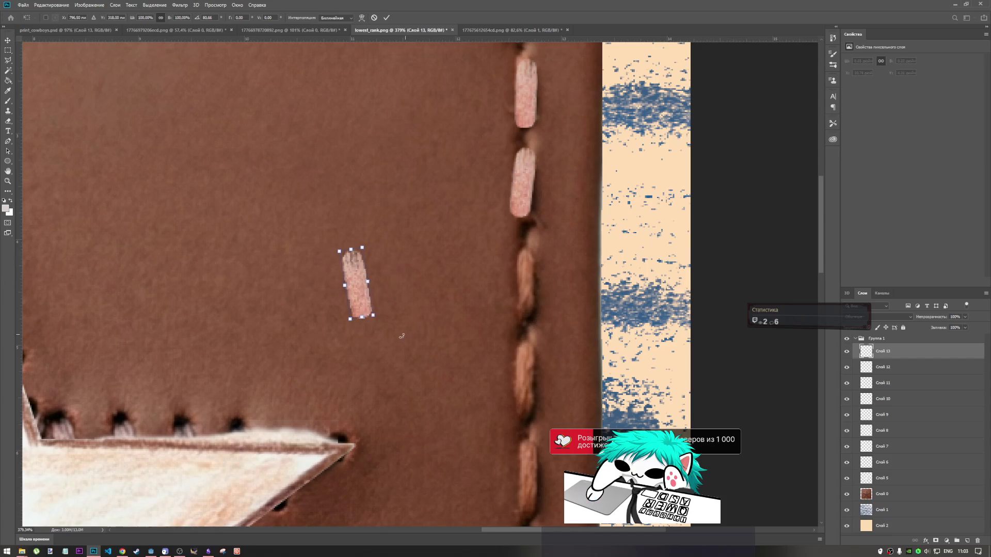
mouse_move(353, 281)
mouse_down()
mouse_move(528, 281)
mouse_move(530, 299)
mouse_up()
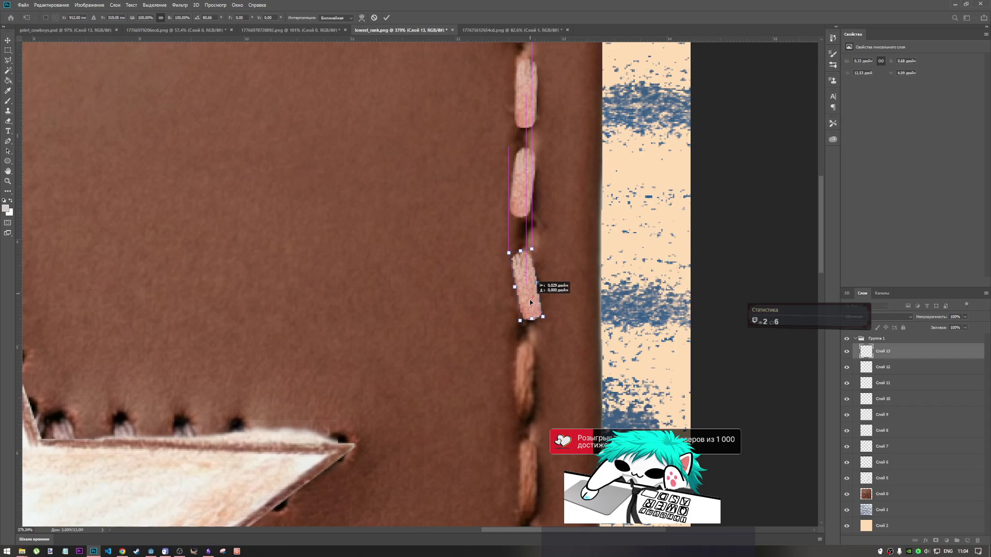
key(m)
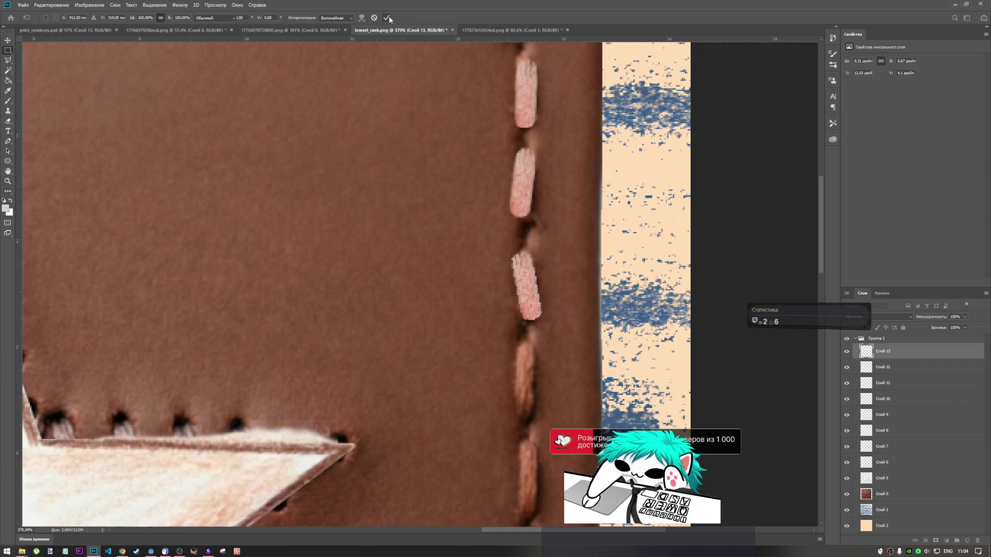
Step: Paste one more dash, turn it upright and fit it into the gap below
key(ctrl+v)
key(ctrl+t)
mouse_move(367, 286)
mouse_down()
mouse_move(448, 385)
mouse_move(518, 387)
mouse_up()
mouse_move(556, 347)
mouse_down()
mouse_move(557, 415)
mouse_move(538, 435)
mouse_up()
drag(513, 393, 530, 391)
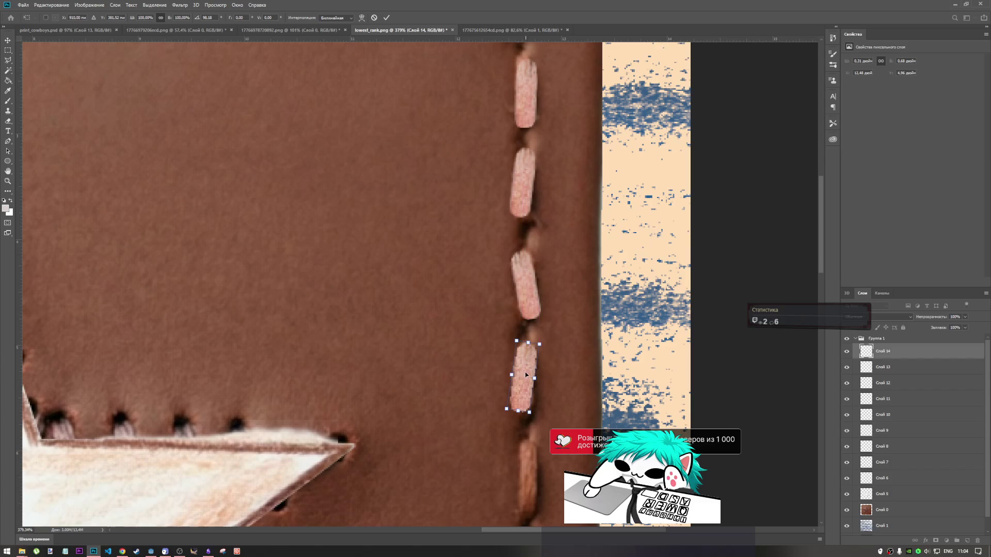
Step: Fine-tune the current dash's angle to match the stitching and commit it
scroll(500, 303, down, 5)
scroll(607, 285, up, 2)
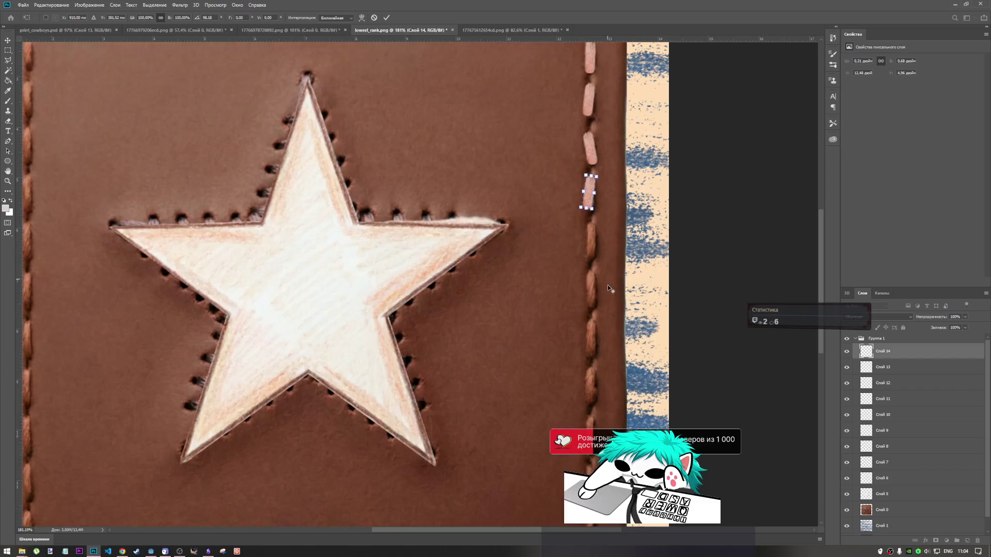
scroll(612, 273, up, 3)
scroll(628, 223, down, 1)
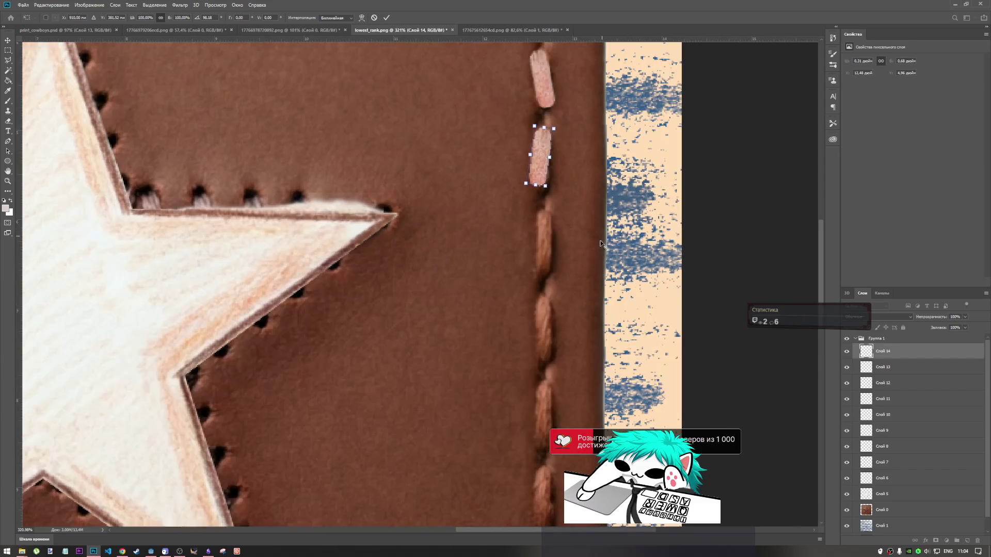
mouse_move(573, 166)
mouse_down()
mouse_move(565, 128)
mouse_move(560, 150)
mouse_up()
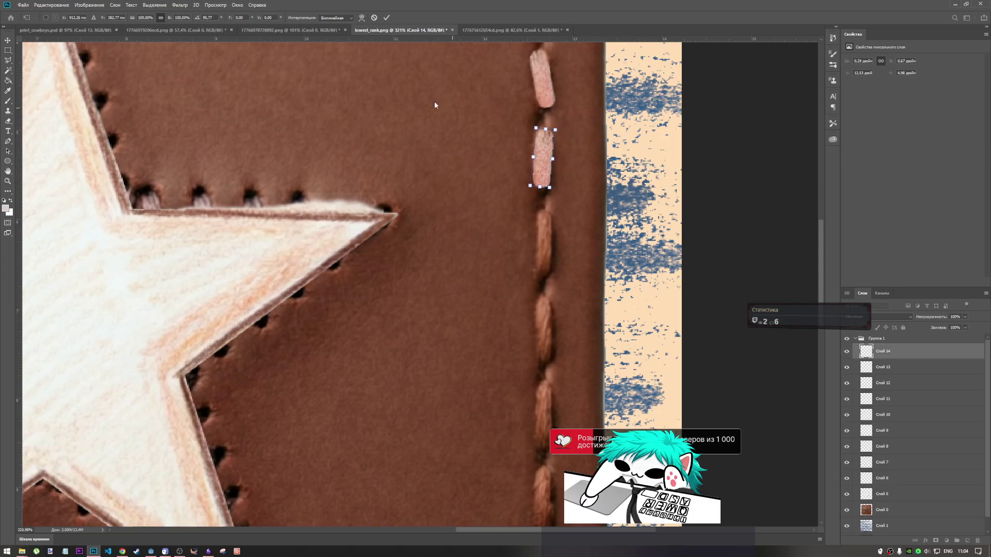
click(387, 17)
Step: Paste another dash and set it upright at about 86° below the last one
key(ctrl+v)
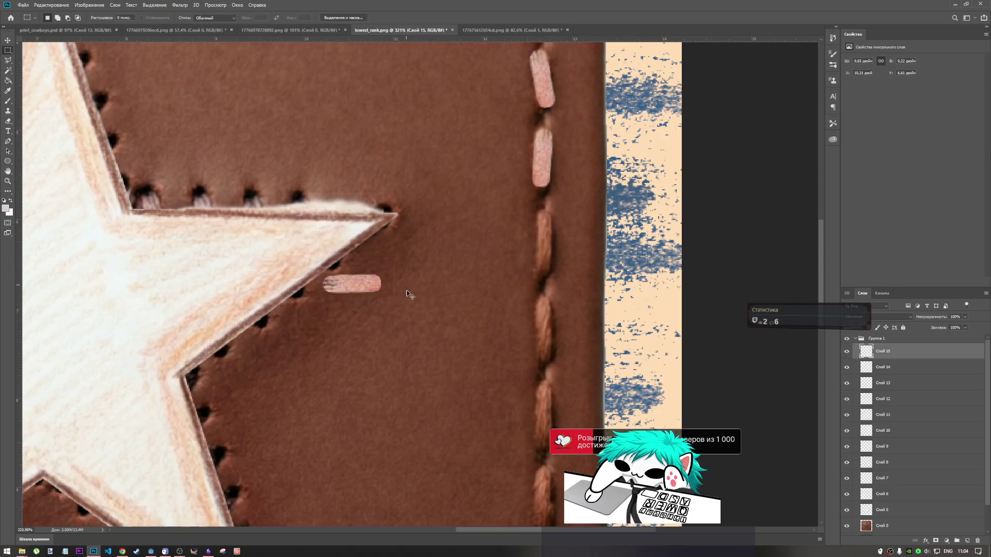
mouse_move(407, 290)
mouse_down()
mouse_move(462, 290)
mouse_move(592, 238)
mouse_up()
key(Up)
key(ctrl+t)
mouse_move(569, 206)
mouse_down()
mouse_move(580, 253)
mouse_move(560, 270)
mouse_up()
drag(538, 232, 547, 241)
drag(576, 210, 569, 204)
drag(546, 250, 547, 252)
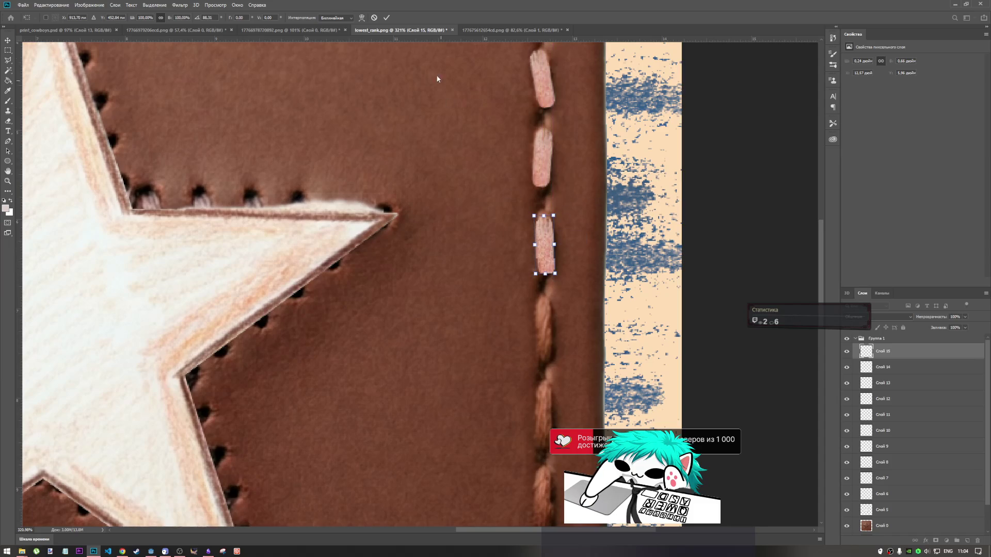
click(387, 17)
Step: Add the next dash onto the right stitch line with a slight tilt
key(ctrl+v)
key(ctrl+t)
mouse_move(361, 283)
mouse_down()
mouse_move(476, 348)
mouse_move(541, 325)
mouse_move(564, 330)
mouse_move(561, 348)
mouse_move(544, 342)
mouse_move(544, 325)
mouse_move(573, 301)
mouse_move(543, 332)
mouse_move(576, 308)
mouse_up()
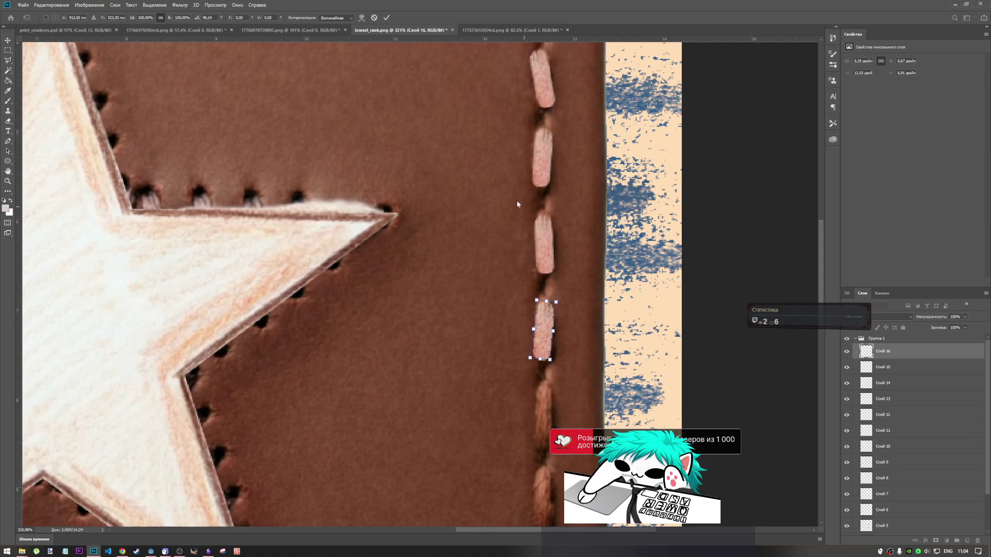
click(388, 17)
Step: Place one more upright dash down in the lower right stitching
key(ctrl+v)
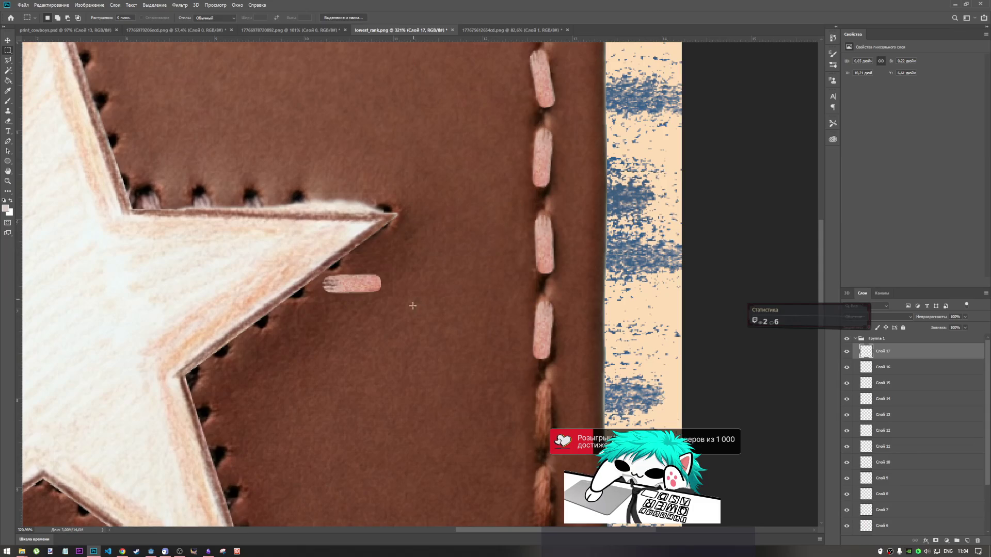
key(ctrl+t)
mouse_move(360, 287)
mouse_down()
mouse_move(511, 463)
mouse_move(580, 361)
mouse_move(560, 342)
mouse_move(532, 342)
mouse_up()
drag(537, 419, 553, 405)
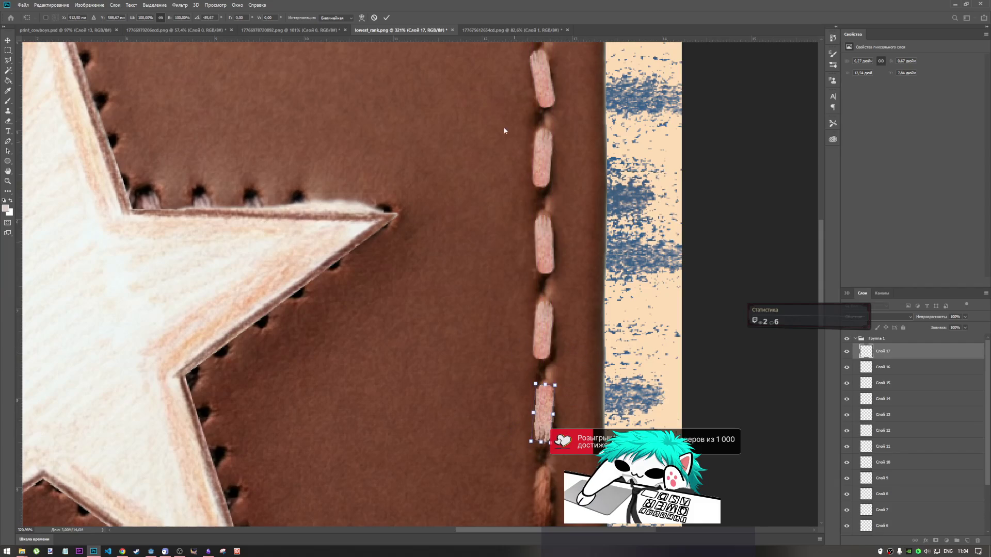
click(387, 18)
scroll(563, 322, down, 5)
scroll(563, 322, up, 3)
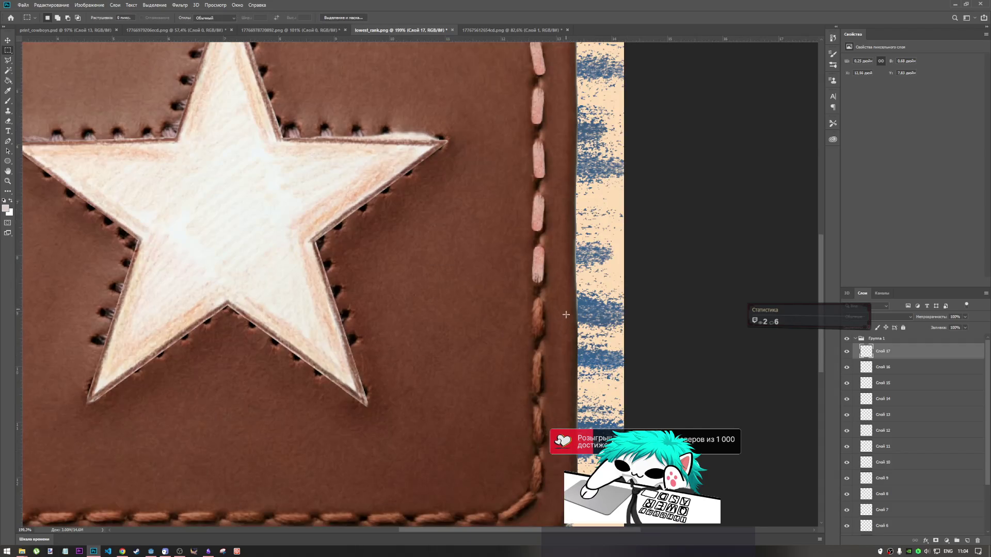
scroll(565, 321, down, 5)
scroll(567, 321, up, 2)
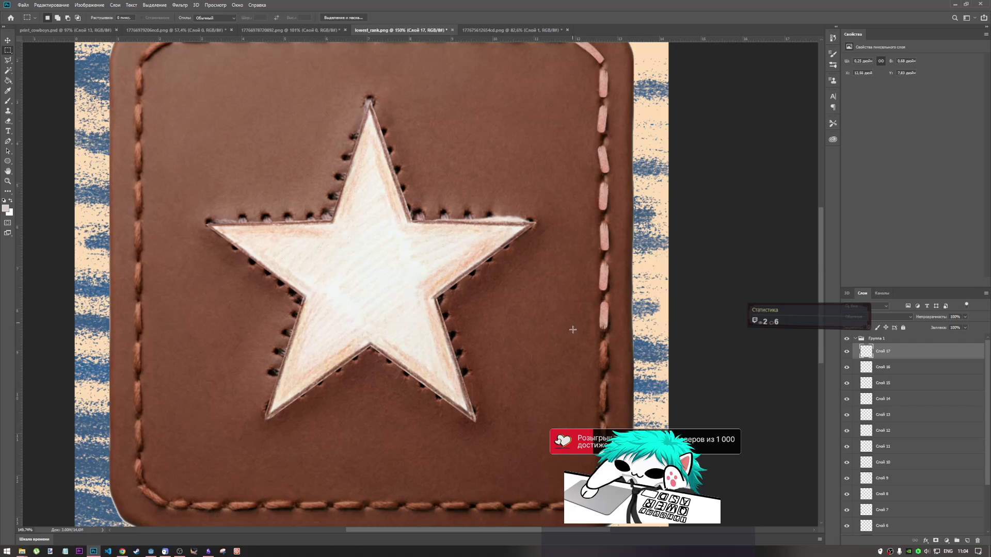
Step: Move the latest dash down into the next gap and stretch it taller to match its neighbours
key(ctrl+t)
drag(610, 324, 609, 365)
click(387, 17)
key(m)
scroll(611, 318, up, 3)
key(ctrl+t)
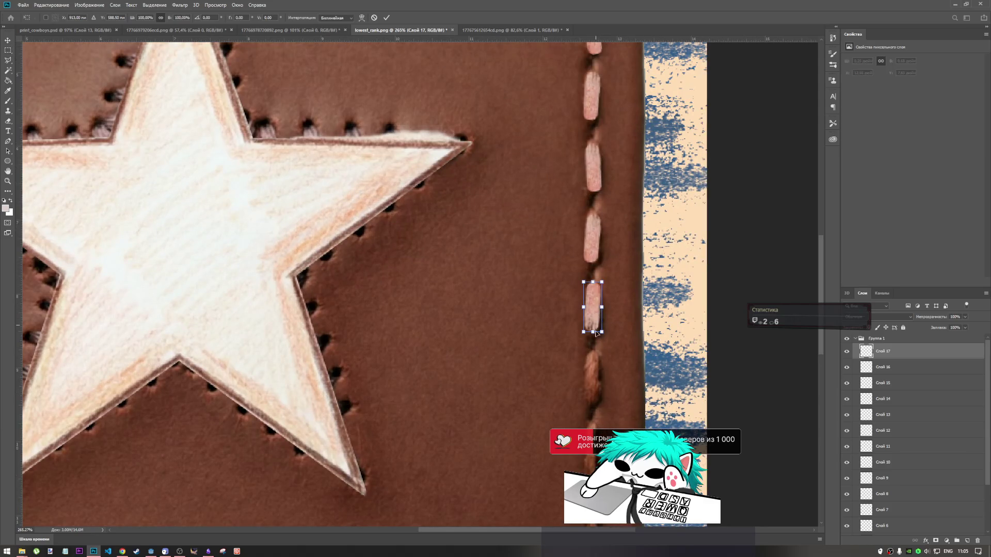
drag(593, 333, 593, 340)
click(386, 18)
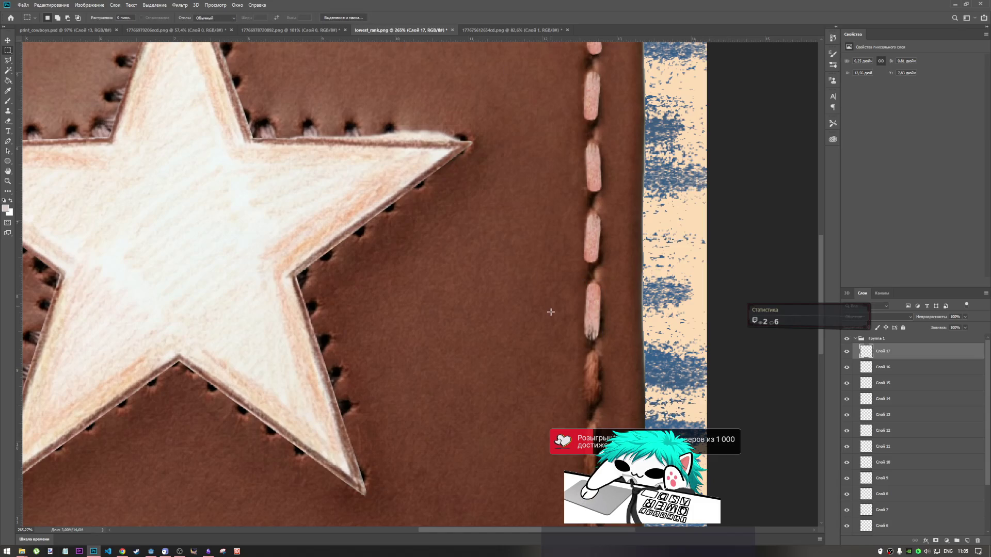
Step: Paste two stitch copies on new layers and place them, tilted, along the right vertical seam
key(ctrl+v)
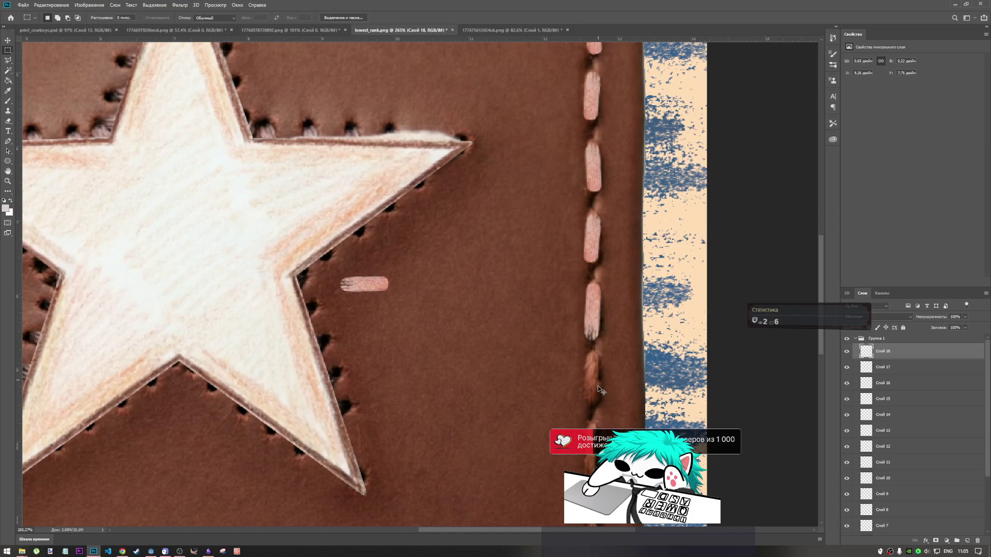
key(ctrl+t)
mouse_move(363, 284)
mouse_down()
mouse_move(582, 382)
mouse_move(588, 418)
mouse_move(591, 387)
mouse_up()
mouse_move(615, 356)
mouse_down()
mouse_move(619, 347)
mouse_move(610, 366)
mouse_up()
click(386, 18)
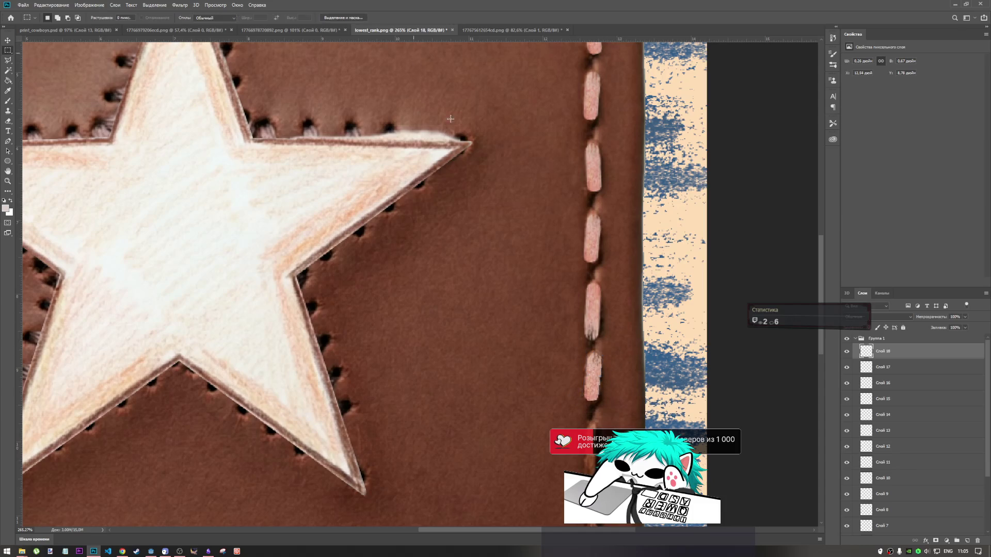
scroll(578, 389, down, 3)
scroll(579, 390, up, 3)
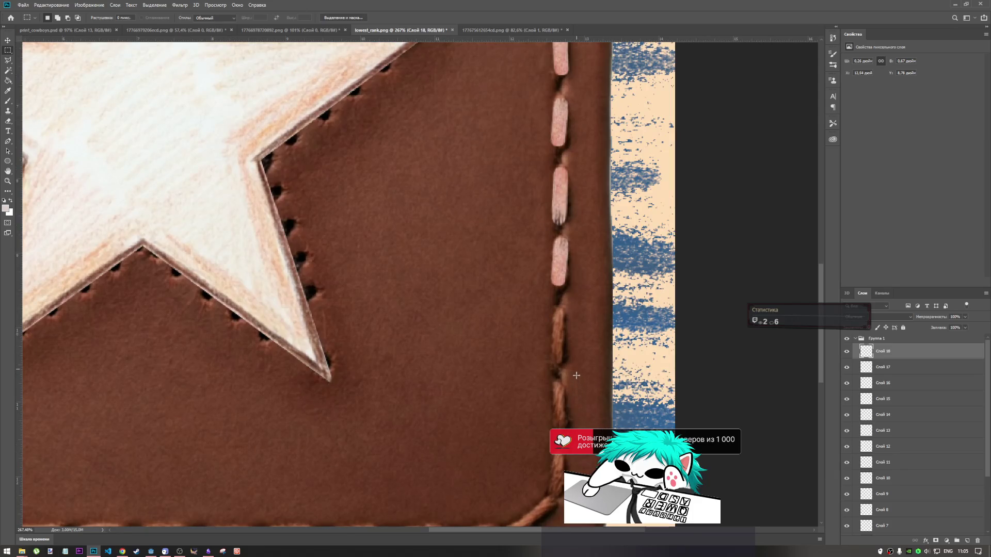
key(ctrl+v)
key(ctrl+t)
mouse_move(361, 283)
mouse_down()
mouse_move(593, 349)
mouse_move(577, 372)
mouse_move(557, 344)
mouse_move(557, 310)
mouse_up()
click(386, 18)
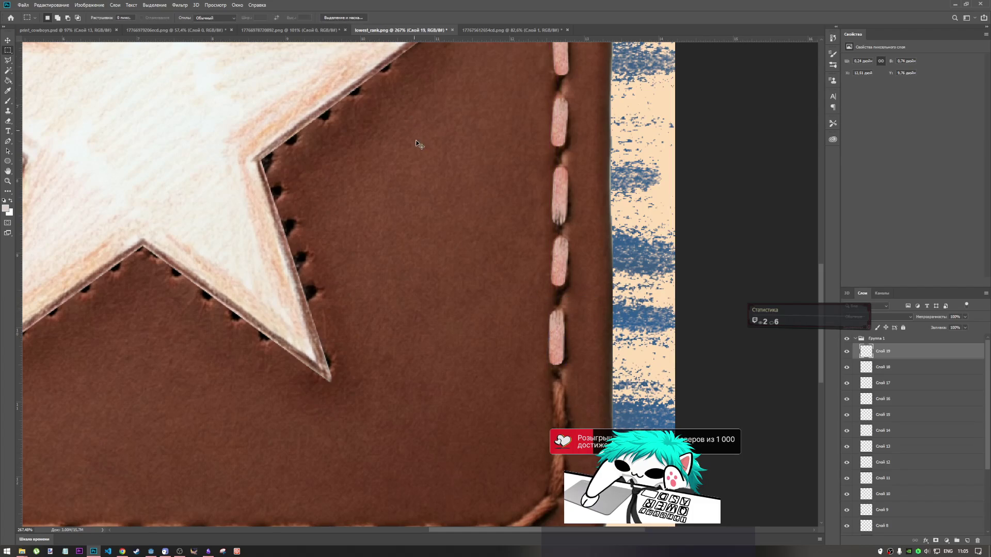
Step: Add two more rotated stitches down the right seam, shrinking the last to fit the lower gap
key(ctrl+v)
key(ctrl+t)
mouse_move(363, 285)
mouse_down()
mouse_move(520, 394)
mouse_move(567, 405)
mouse_move(599, 376)
mouse_move(593, 430)
mouse_move(563, 422)
mouse_move(578, 392)
mouse_up()
click(387, 17)
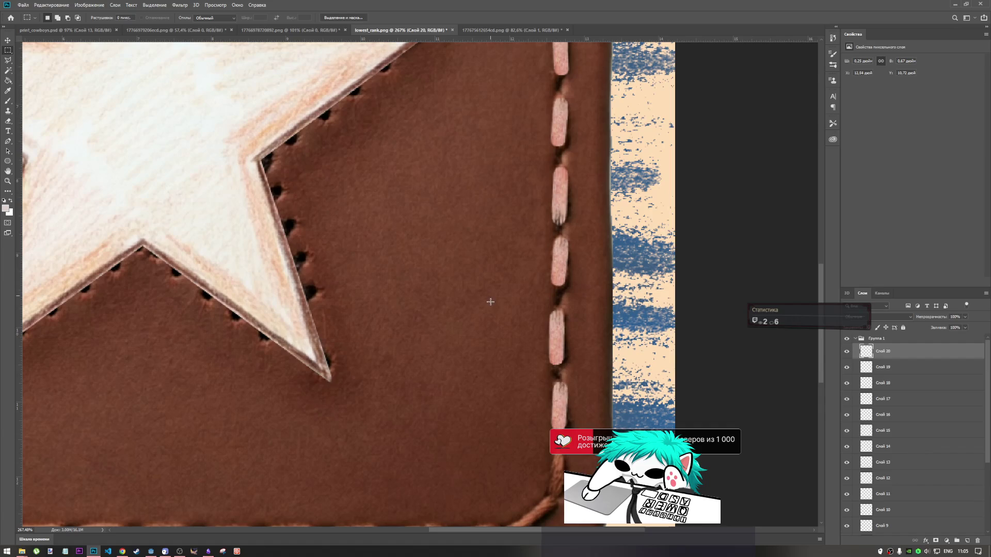
key(ctrl+t)
key(Return)
key(ctrl+v)
key(ctrl+t)
mouse_move(356, 283)
mouse_down()
mouse_move(509, 406)
mouse_move(554, 472)
mouse_move(539, 511)
mouse_move(547, 514)
mouse_move(555, 473)
mouse_move(583, 441)
mouse_move(559, 452)
mouse_up()
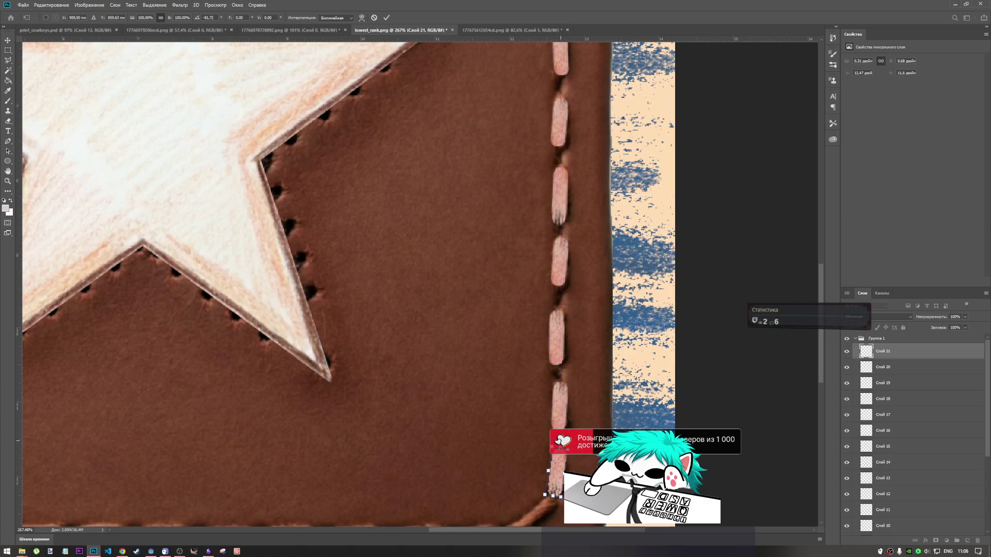
drag(560, 468, 560, 464)
click(386, 17)
scroll(613, 390, down, 3)
Step: Paste a stitch copy on a new layer and move it to the bottom-right corner of the seam
scroll(613, 390, up, 2)
key(ctrl+v)
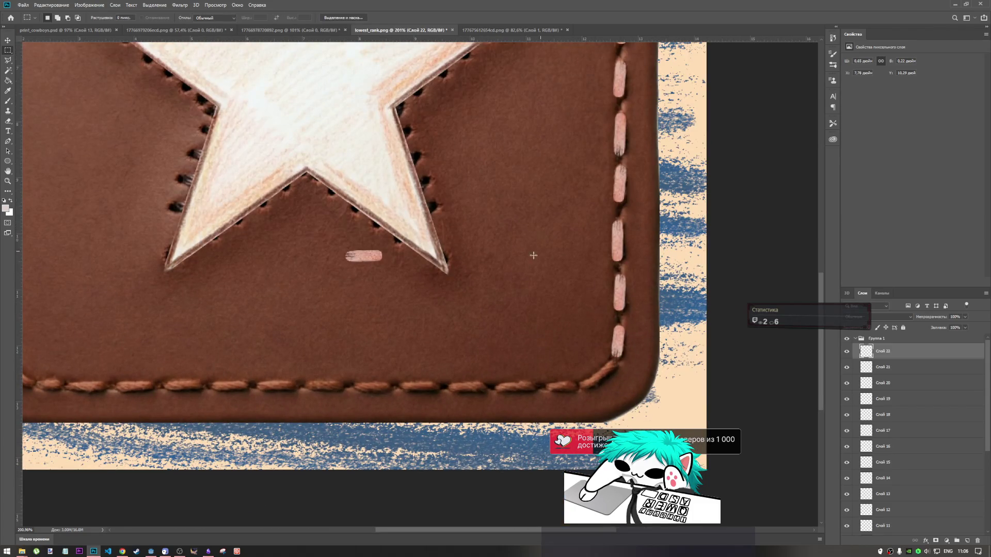
key(ctrl+t)
mouse_move(368, 258)
mouse_down()
mouse_move(598, 384)
mouse_move(642, 339)
mouse_move(623, 347)
mouse_move(613, 372)
mouse_move(624, 359)
mouse_up()
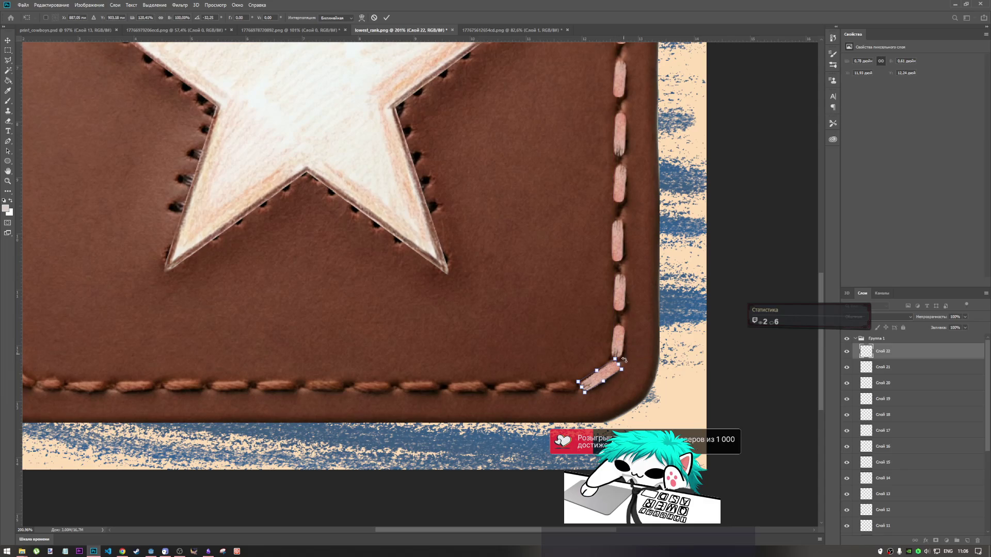
Step: Warp the stitch so both ends curve around the rounded bottom-right corner
click(361, 18)
drag(615, 358, 618, 366)
drag(586, 394, 580, 391)
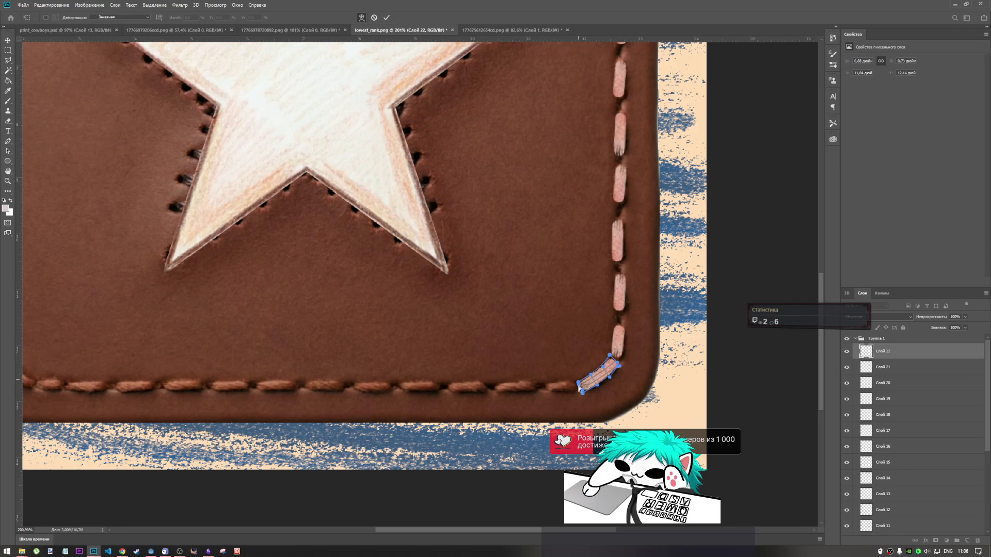
key(Return)
scroll(580, 381, up, 1)
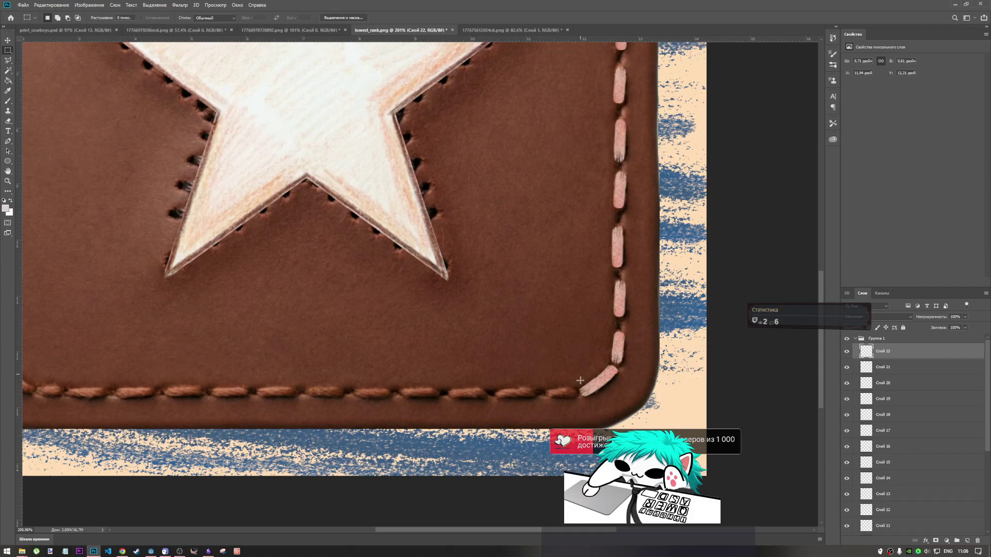
scroll(580, 380, down, 1)
scroll(580, 381, down, 3)
scroll(614, 408, up, 1)
scroll(531, 438, down, 2)
scroll(554, 401, up, 2)
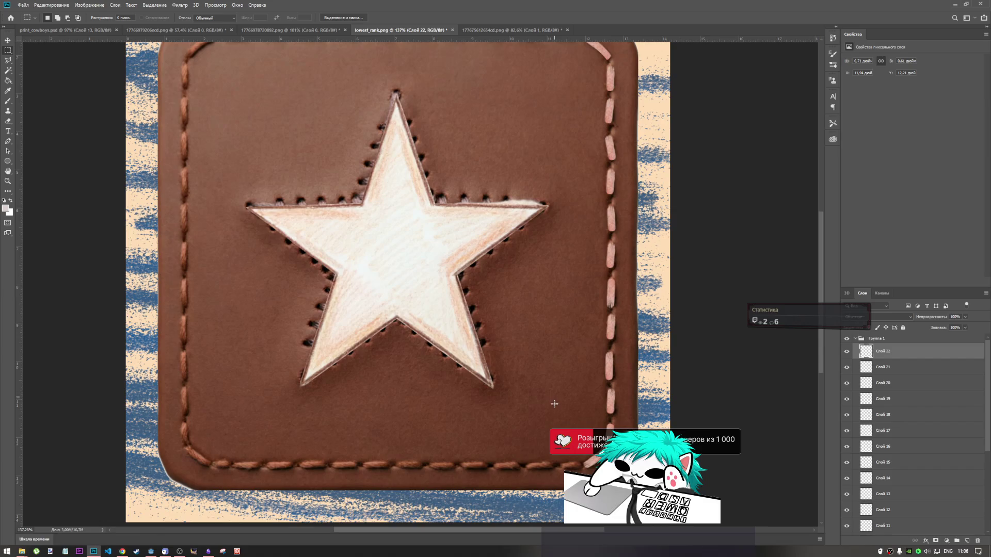
Step: Place a pasted stitch in the bottom seam right beside the bottom-right corner
key(ctrl+v)
key(ctrl+t)
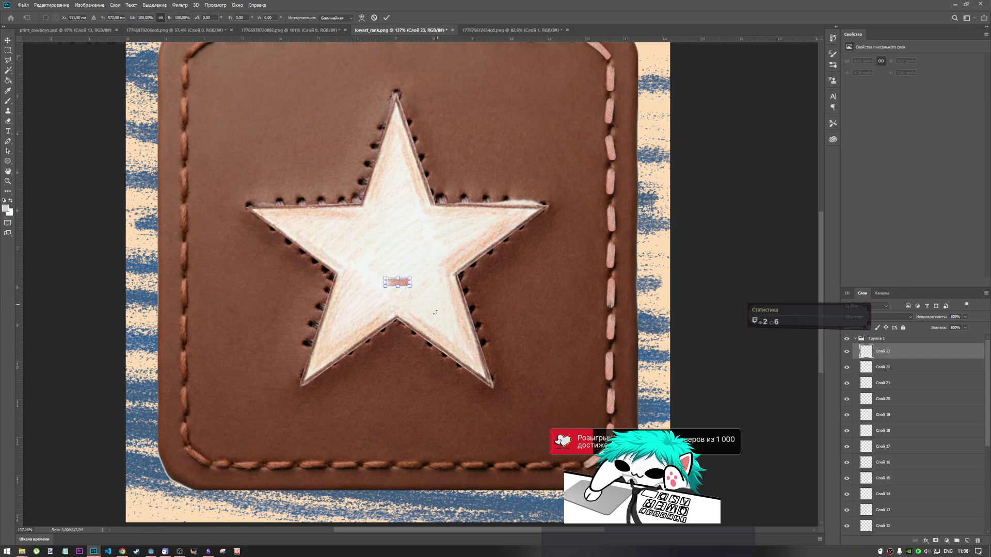
mouse_move(398, 283)
mouse_down()
mouse_move(520, 464)
mouse_move(567, 466)
mouse_up()
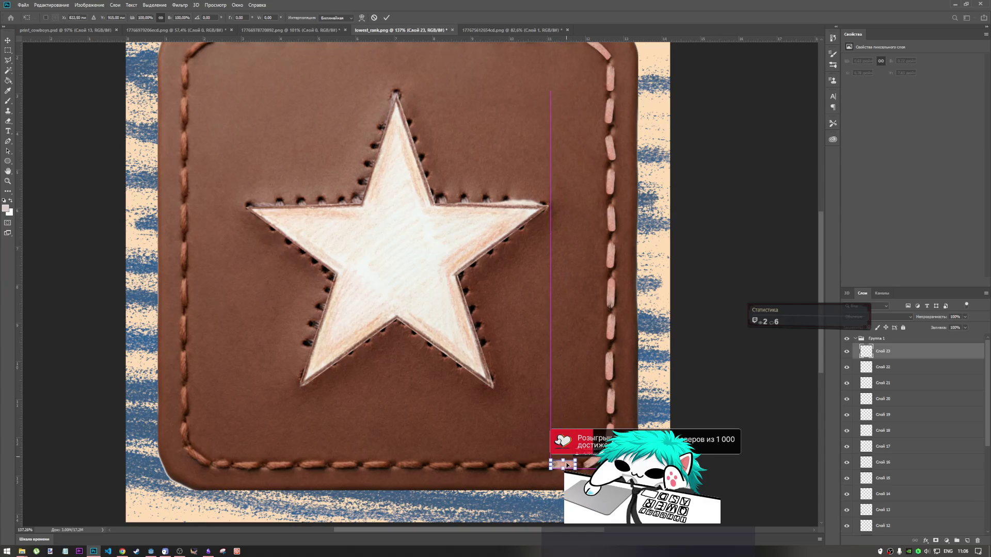
drag(567, 465, 572, 470)
scroll(572, 470, up, 5)
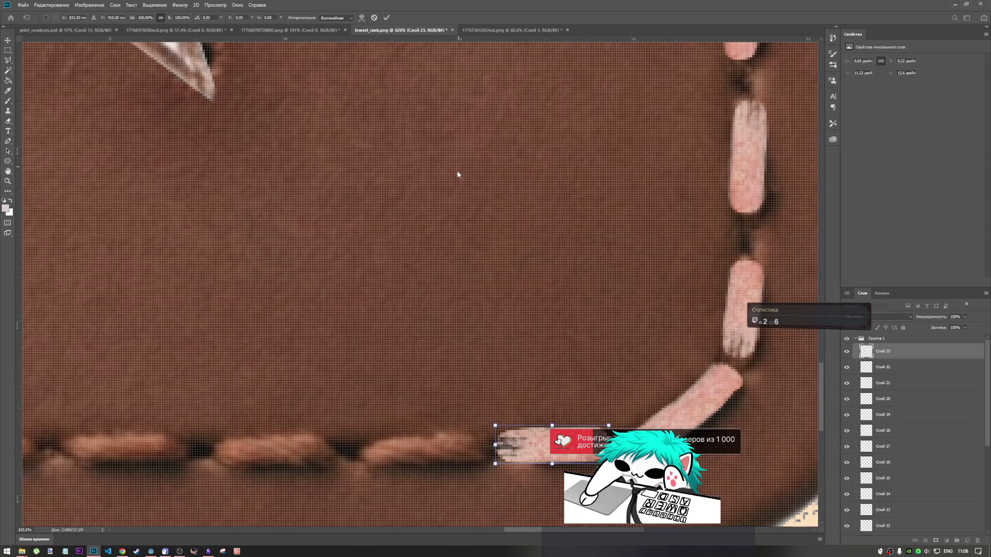
mouse_move(568, 453)
mouse_down()
mouse_move(615, 461)
mouse_move(589, 451)
mouse_up()
click(386, 18)
scroll(634, 330, down, 5)
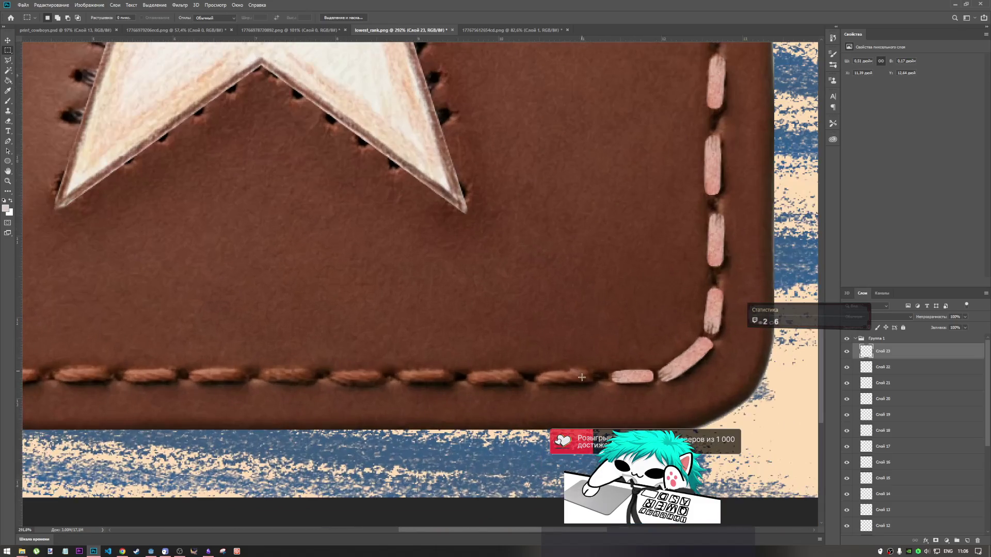
key(ctrl+t)
drag(634, 380, 632, 380)
key(Return)
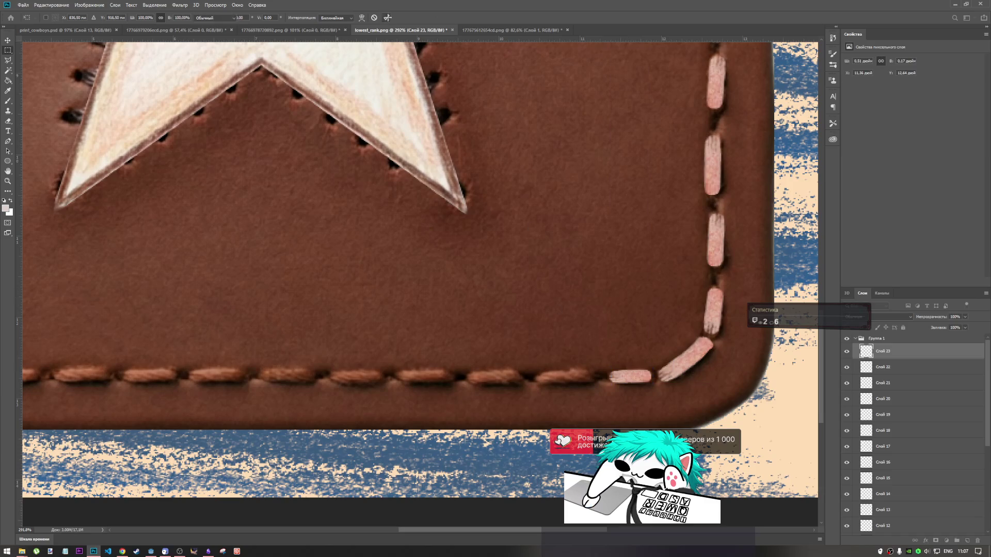
Step: Add a second stitch to the bottom stitch row, stretched slightly wider
key(ctrl+v)
key(ctrl+t)
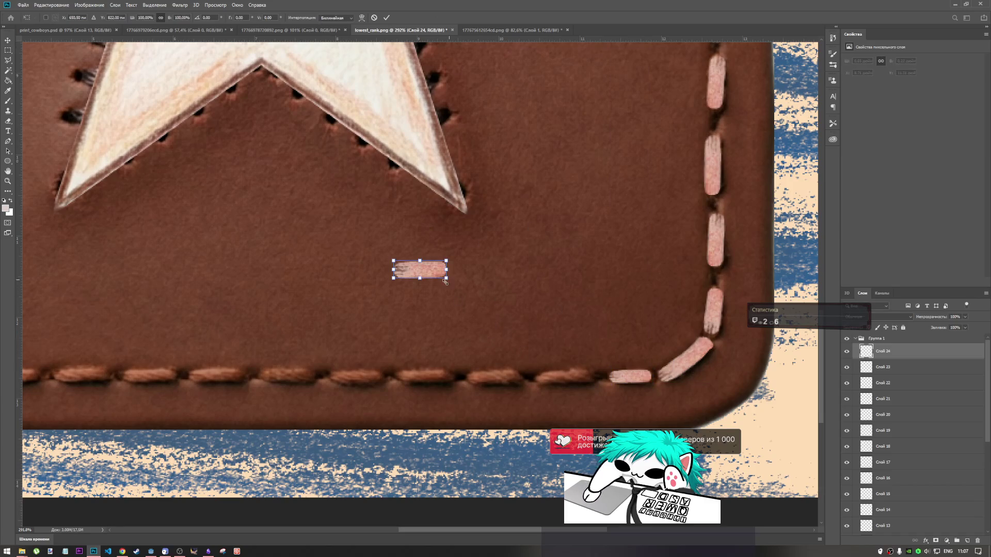
mouse_move(437, 272)
mouse_down()
mouse_move(575, 376)
mouse_move(593, 356)
mouse_move(568, 407)
mouse_move(531, 394)
mouse_move(541, 400)
mouse_up()
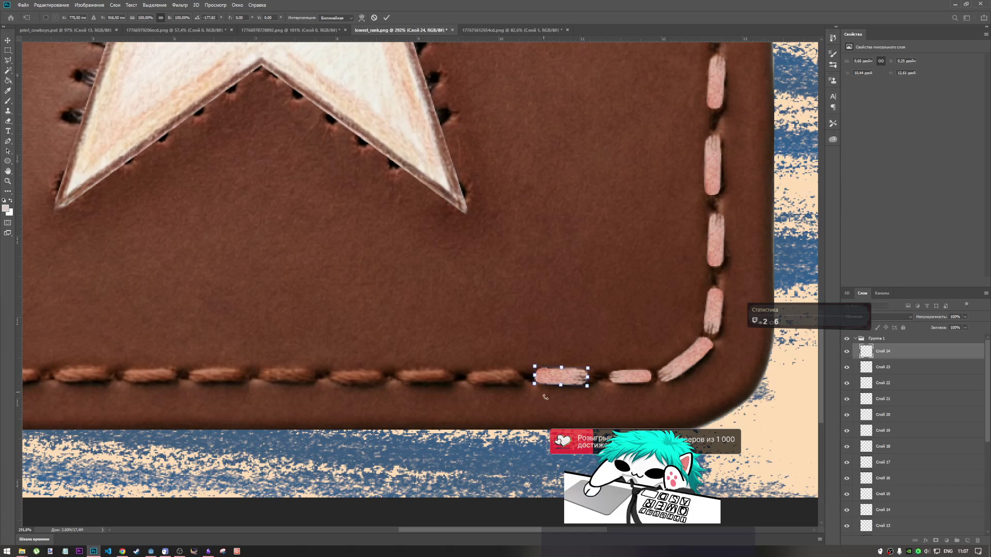
drag(588, 377, 592, 377)
click(387, 18)
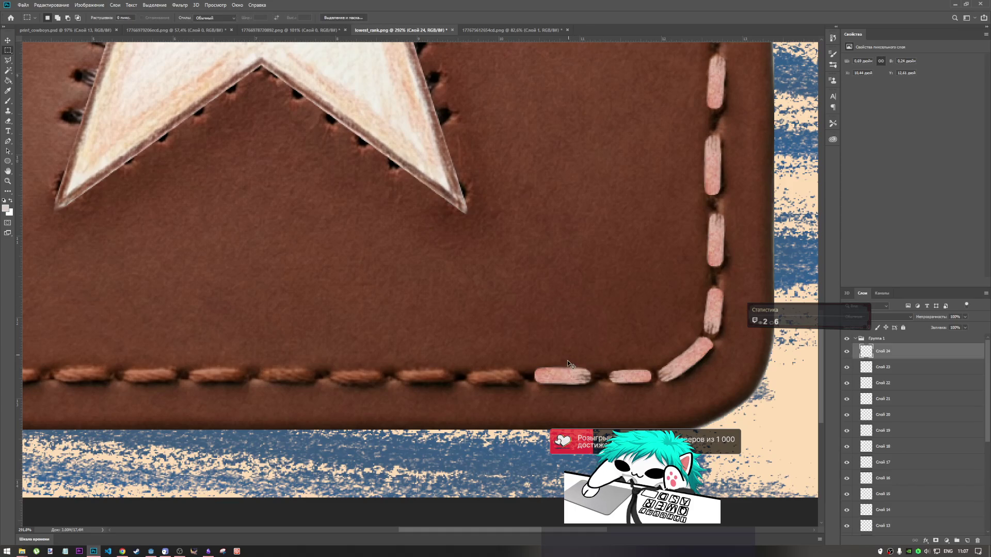
Step: Settle a third stitch copy into the remaining gap in the bottom seam
key(ctrl+v)
key(ctrl+t)
mouse_move(418, 269)
mouse_down()
mouse_move(476, 365)
mouse_move(499, 380)
mouse_up()
drag(495, 380, 493, 380)
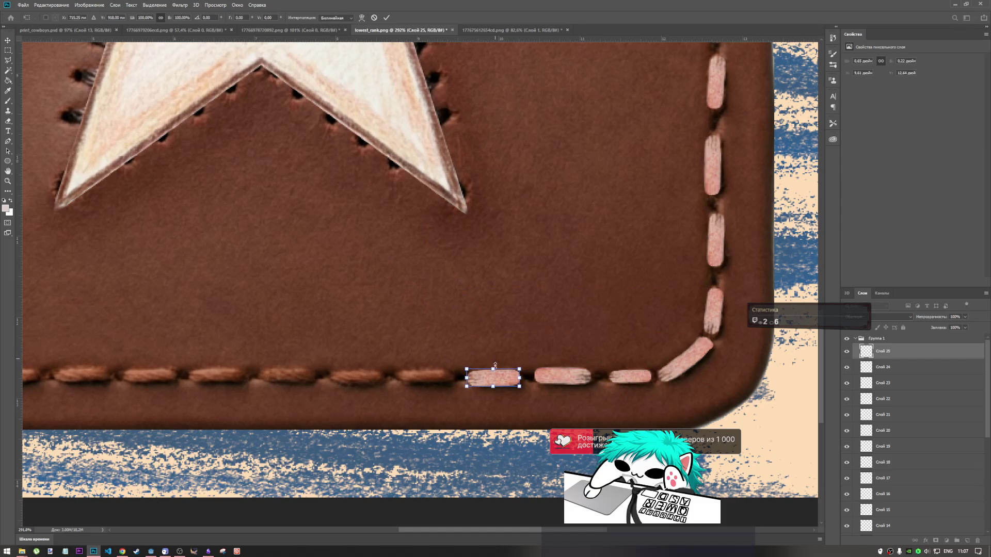
scroll(491, 363, down, 6)
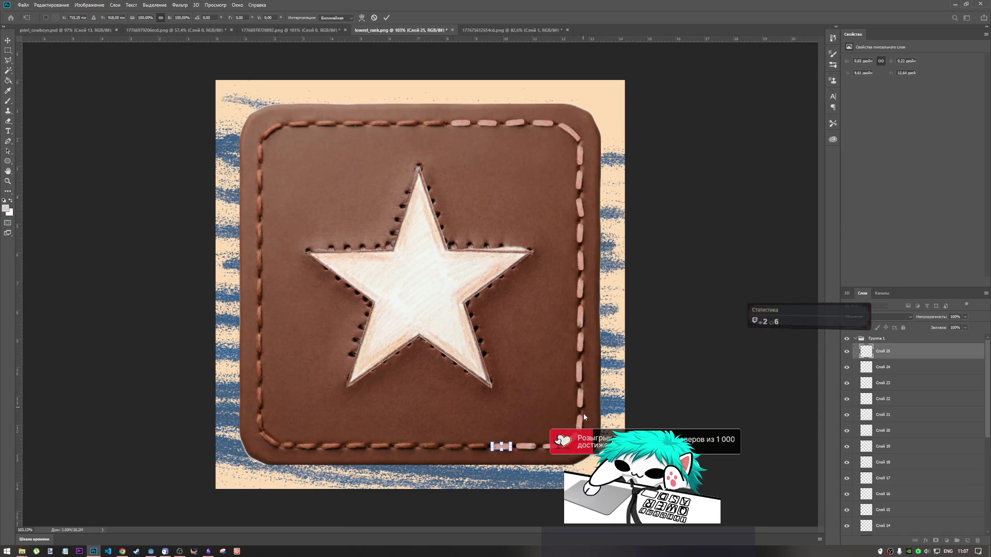
key(m)
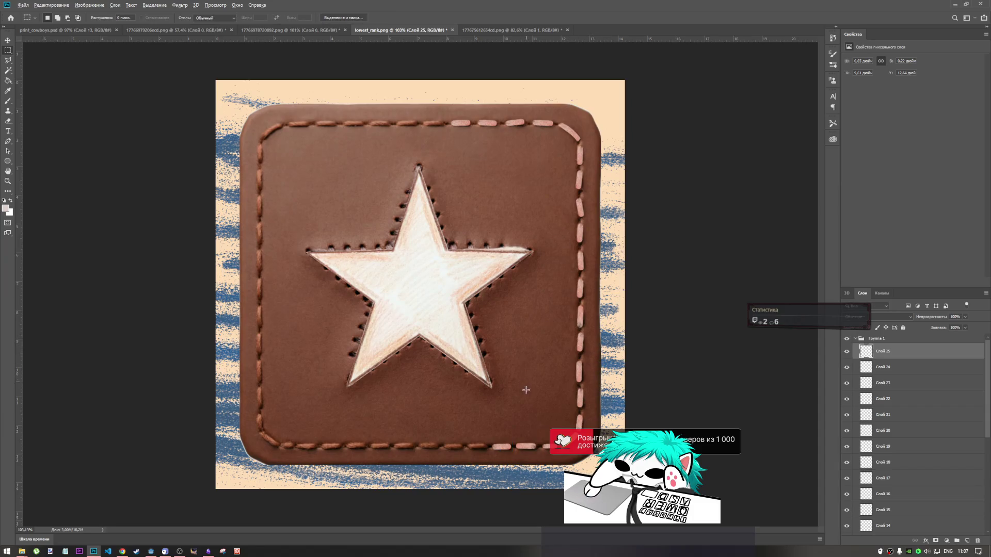
scroll(548, 317, down, 3)
scroll(526, 391, up, 3)
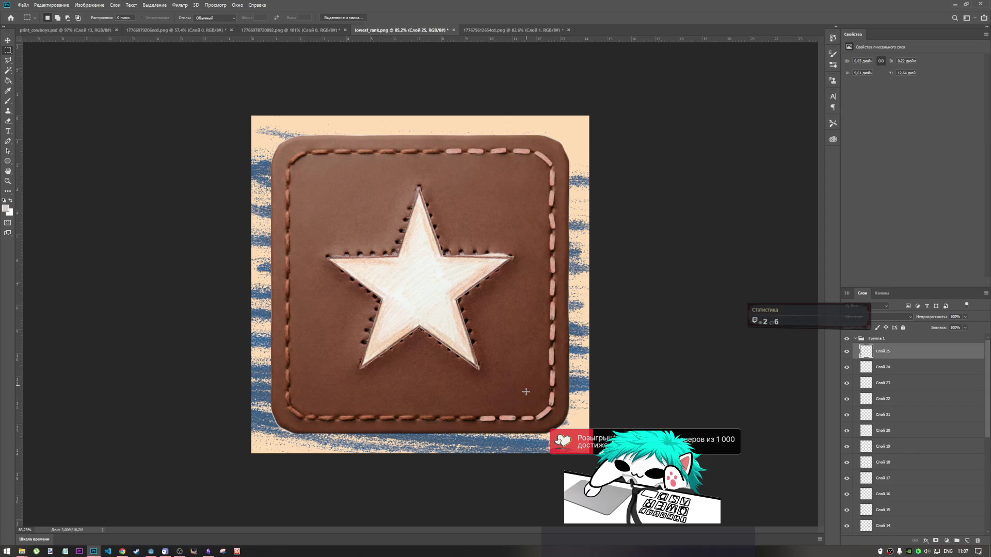
Step: Select the stitch layers from Слой 24 down to Слой 11 and drag them into Группа 1
click(879, 368)
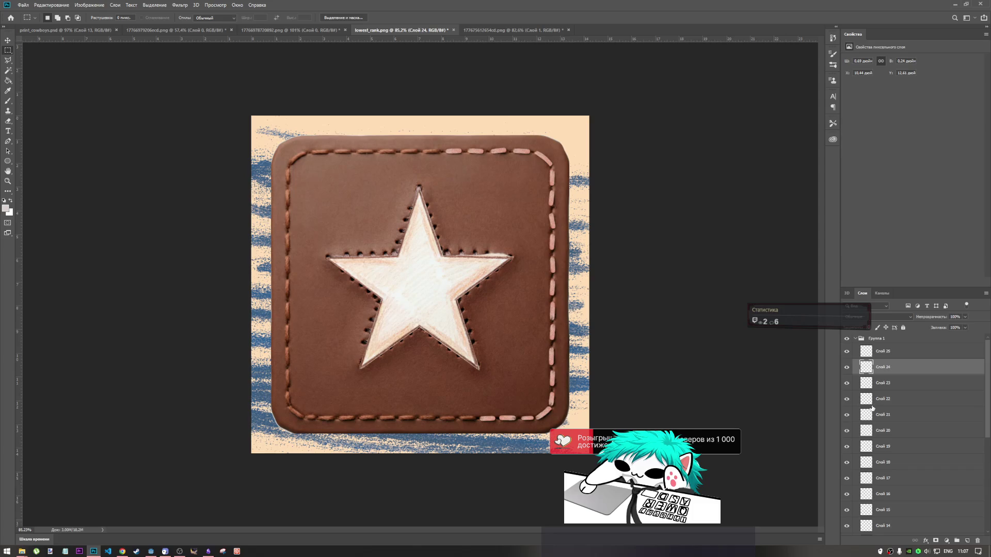
scroll(872, 410, down, 2)
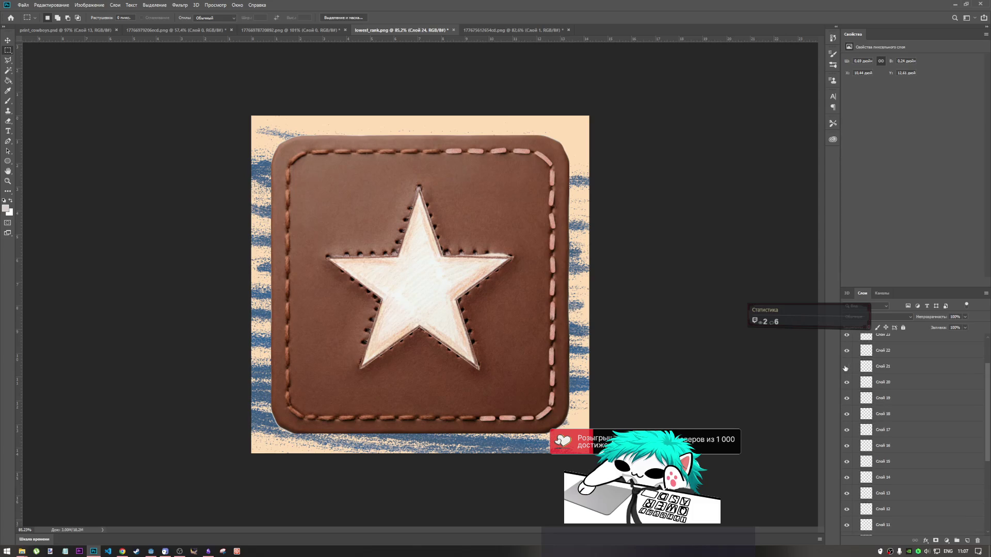
click(882, 384)
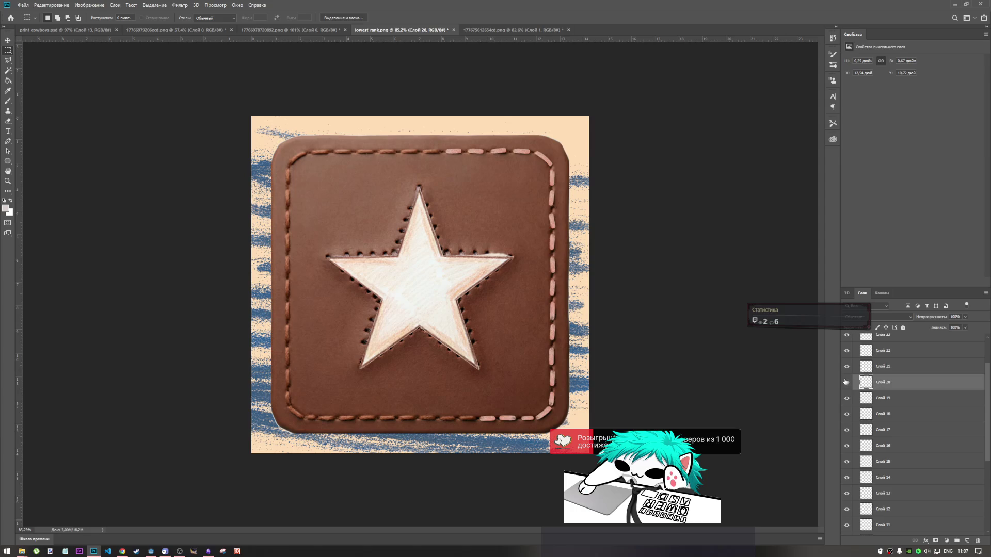
shift+click(888, 513)
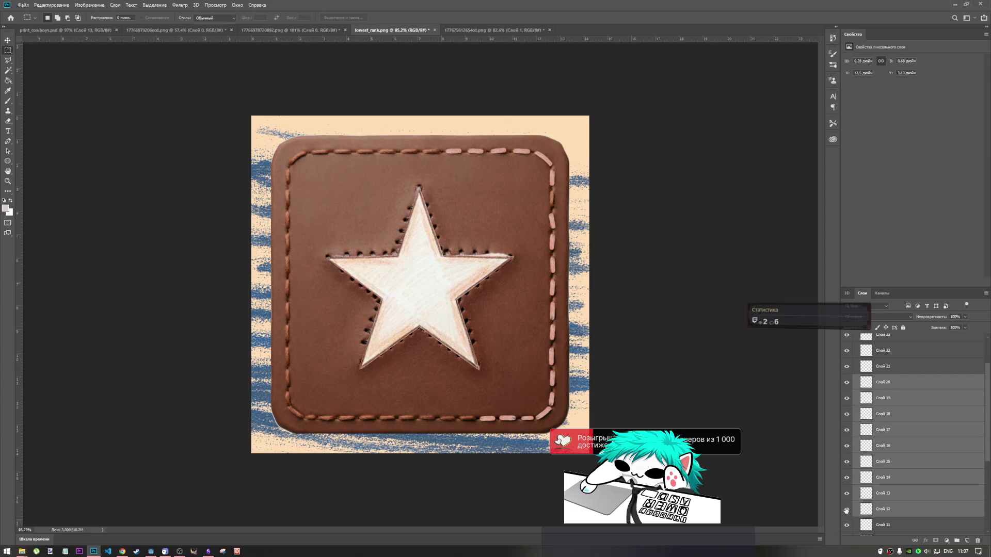
scroll(866, 509, down, 2)
shift+click(878, 496)
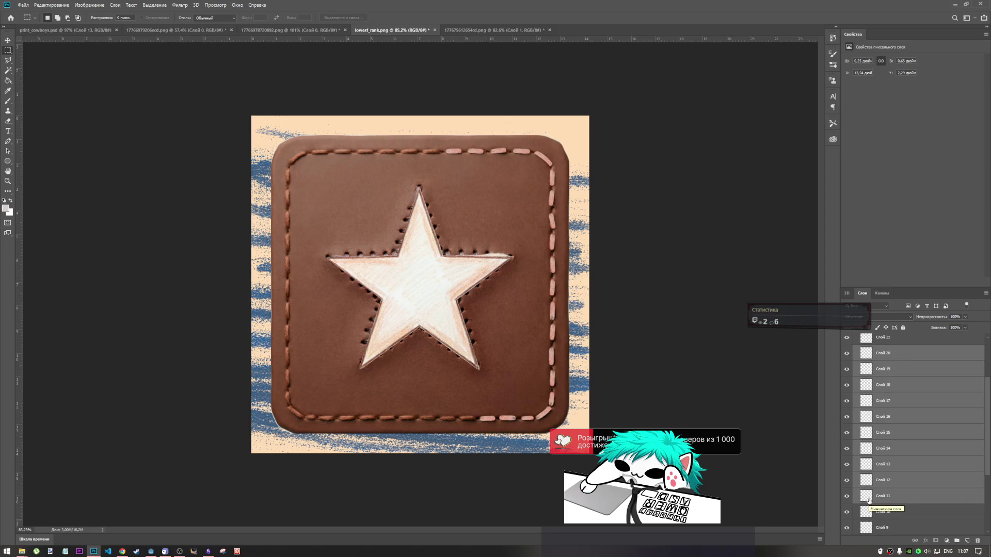
mouse_move(868, 498)
mouse_down()
mouse_move(757, 413)
mouse_move(622, 352)
mouse_move(872, 356)
mouse_move(926, 385)
mouse_move(896, 345)
mouse_up()
scroll(900, 386, down, 3)
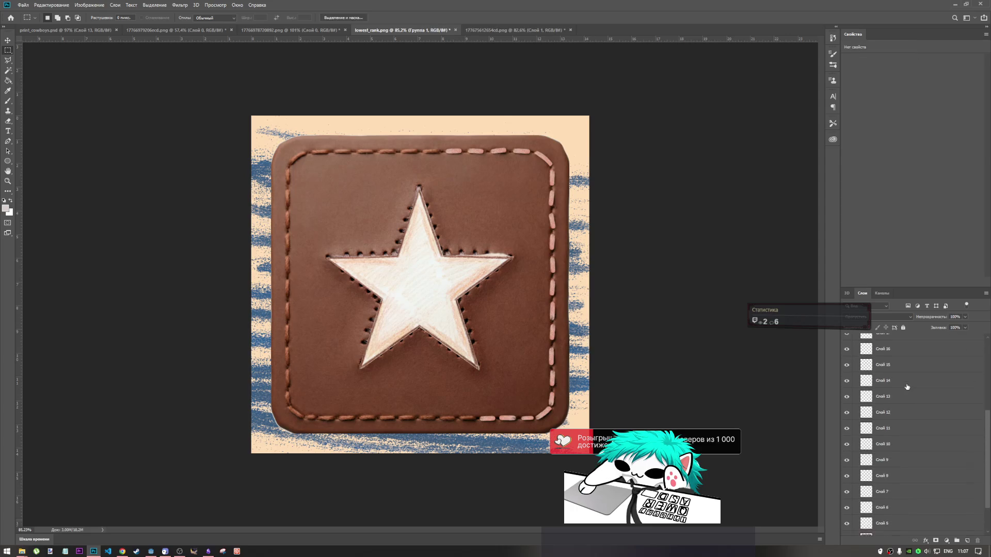
scroll(912, 384, up, 1)
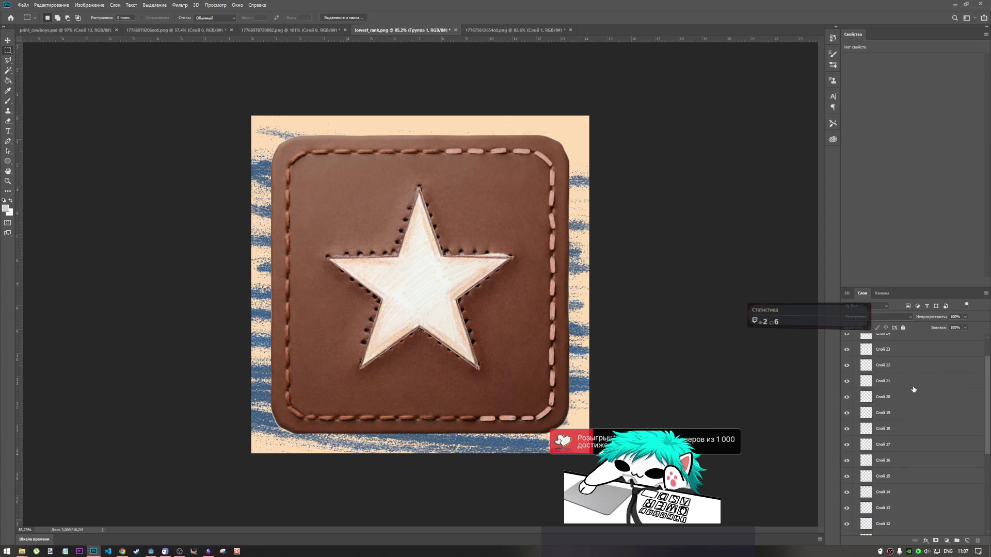
scroll(912, 381, down, 1)
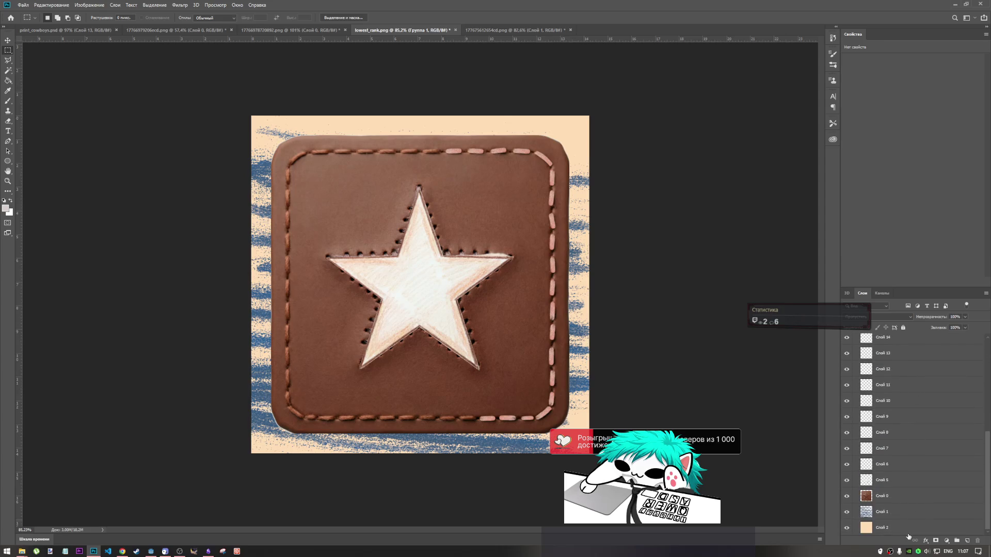
Step: Move the leather layers Слой 0, 1 and 2 up the stack, then select Группа 1
click(891, 499)
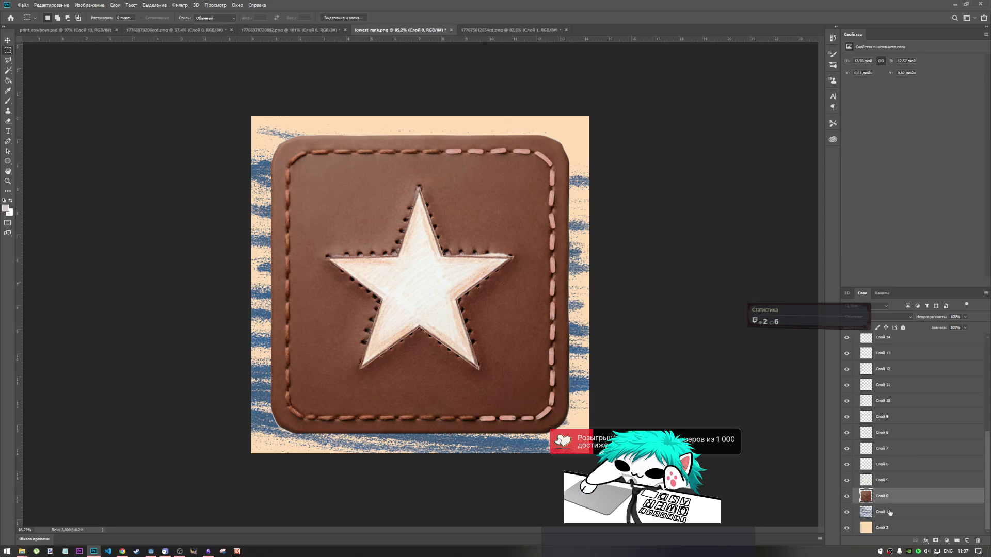
shift+click(890, 525)
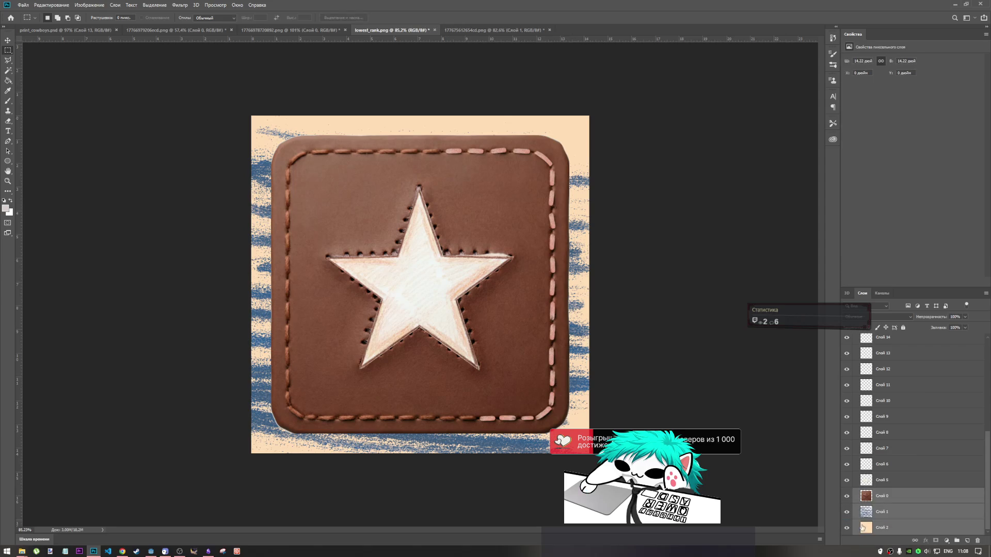
drag(867, 486, 990, 330)
click(879, 343)
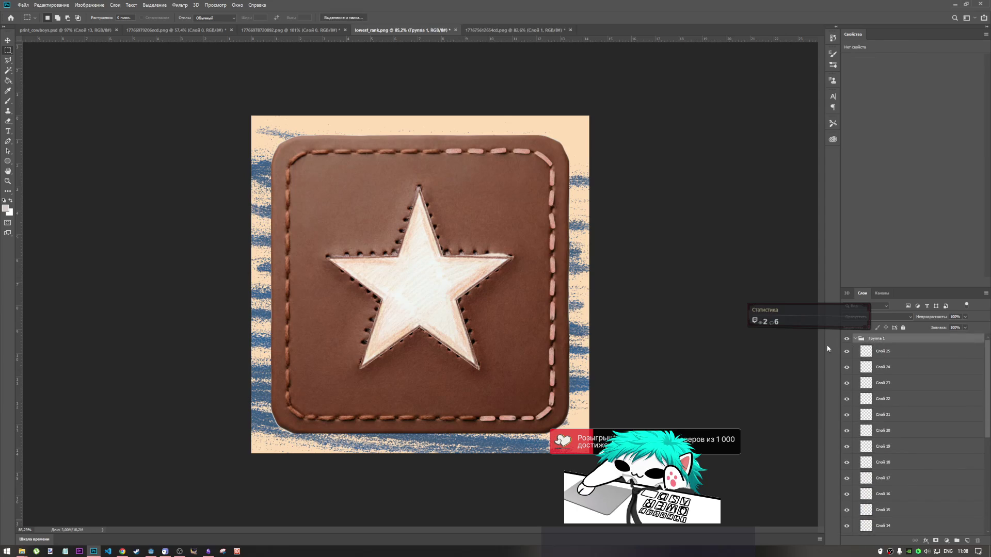
Step: Restore the dashed stitch line, turn it horizontal and fit it onto the patch's bottom seam
key(ctrl+z)
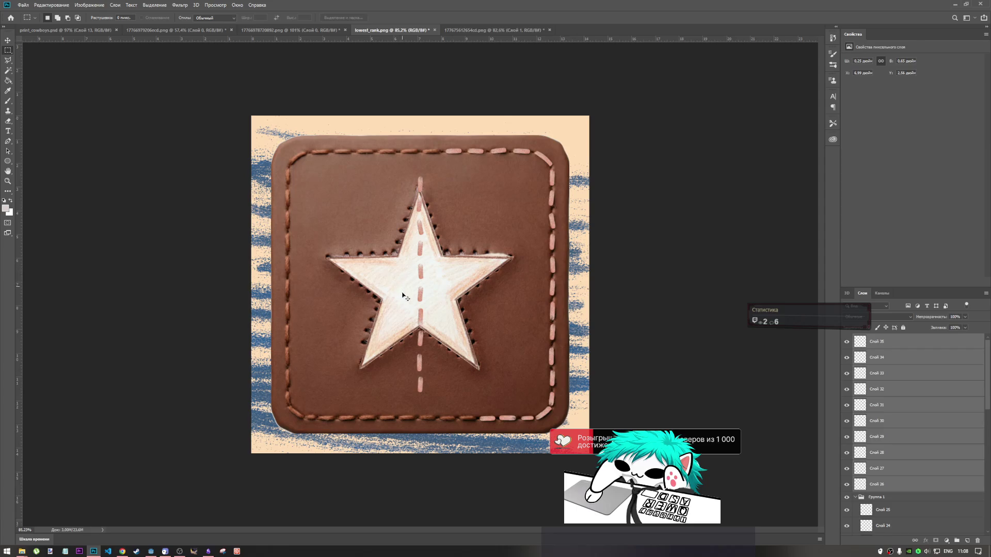
key(ctrl+t)
mouse_move(453, 217)
mouse_down()
mouse_move(354, 210)
mouse_move(377, 252)
mouse_up()
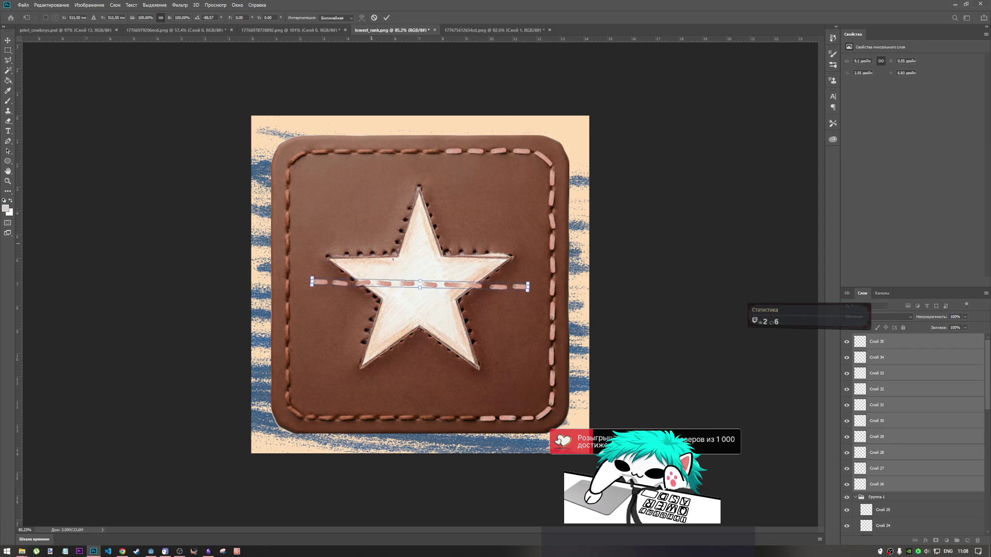
mouse_move(432, 288)
mouse_down()
mouse_move(399, 419)
mouse_move(372, 419)
mouse_move(380, 417)
mouse_up()
drag(489, 407, 491, 400)
drag(369, 416, 376, 419)
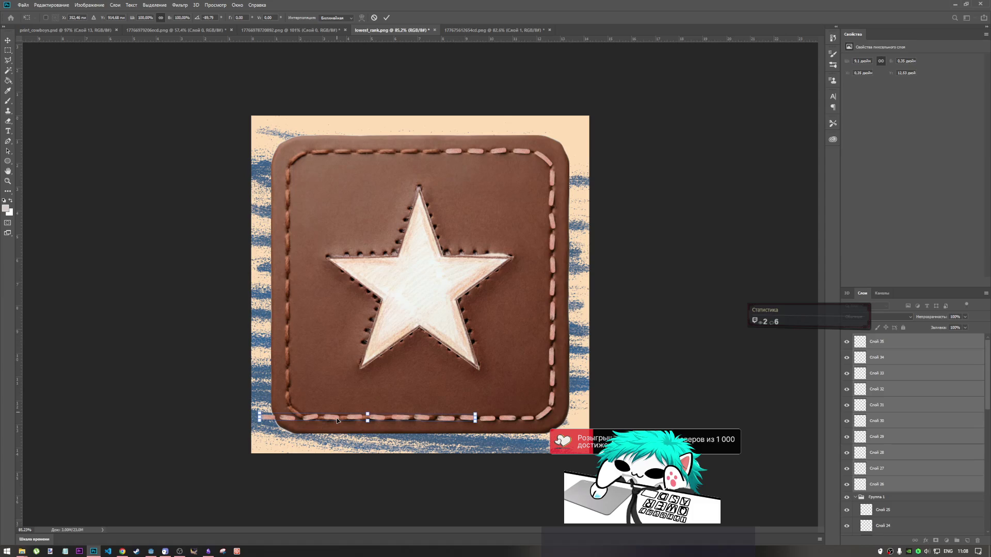
drag(335, 419, 336, 420)
click(388, 17)
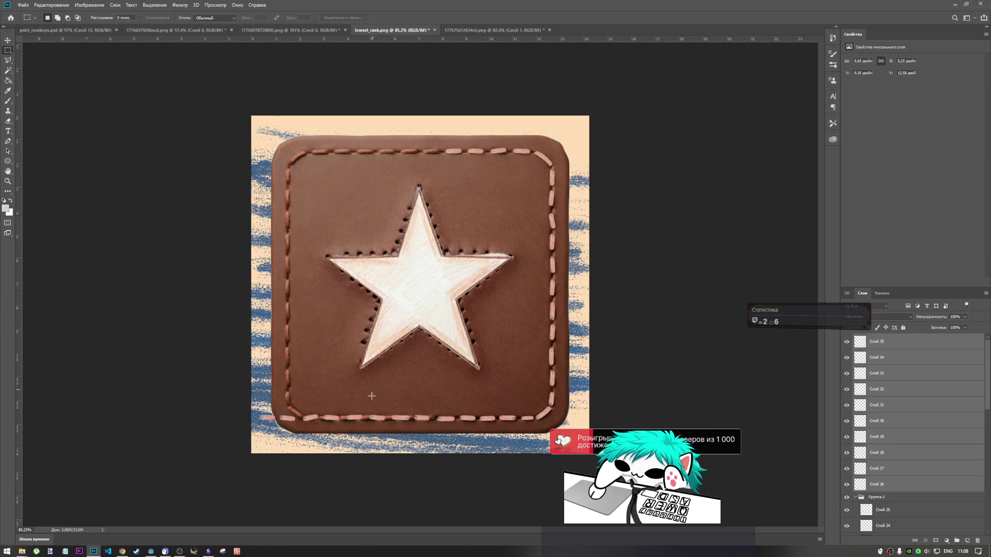
Step: Delete the surplus stitch layers Слой 28, 27 and 26
click(881, 361)
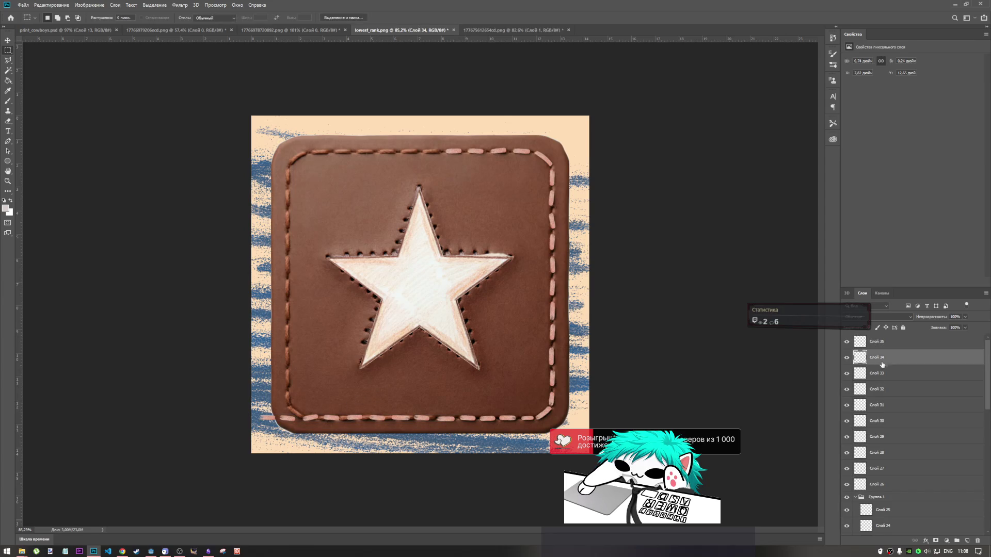
click(883, 381)
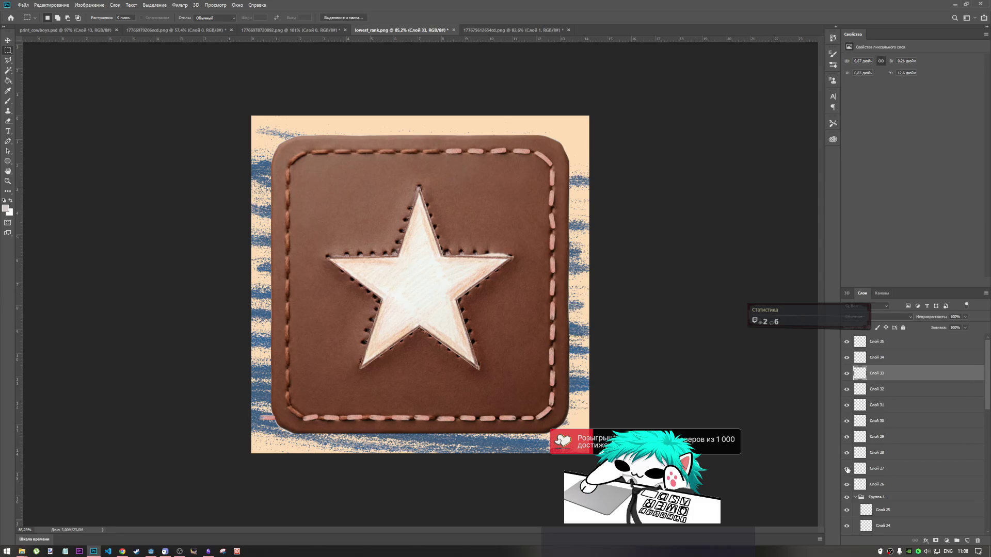
click(888, 458)
key(Delete)
key(Delete)
key(Delete)
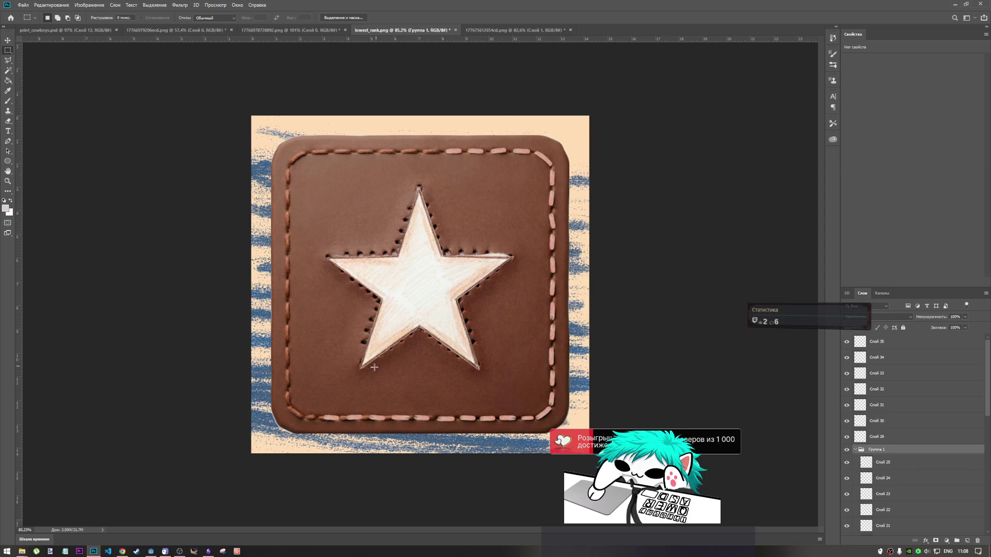
Step: Place a copy of the dashed stitch line on the left edge, rotated about 177° and lowered 11 px
key(ctrl+z)
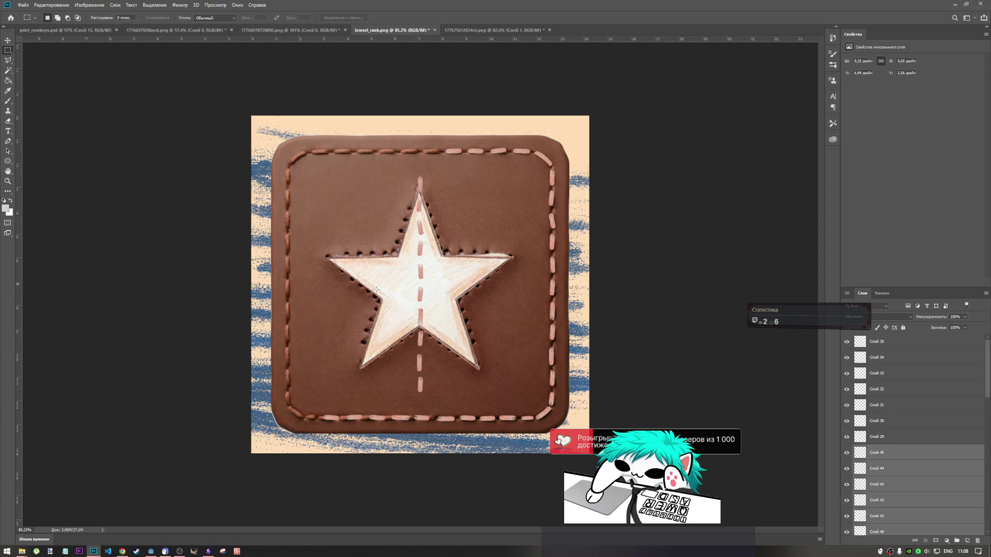
key(ctrl+t)
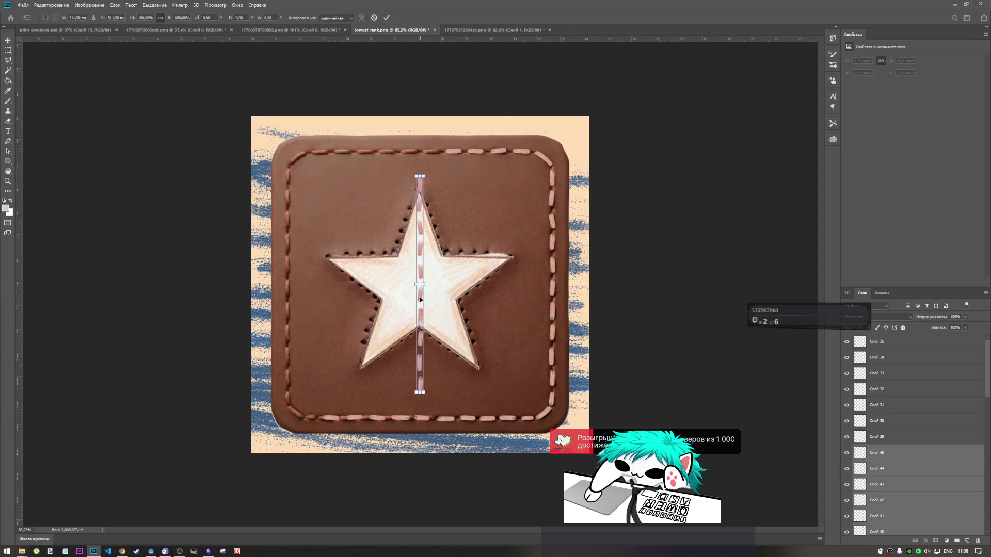
drag(420, 297, 288, 303)
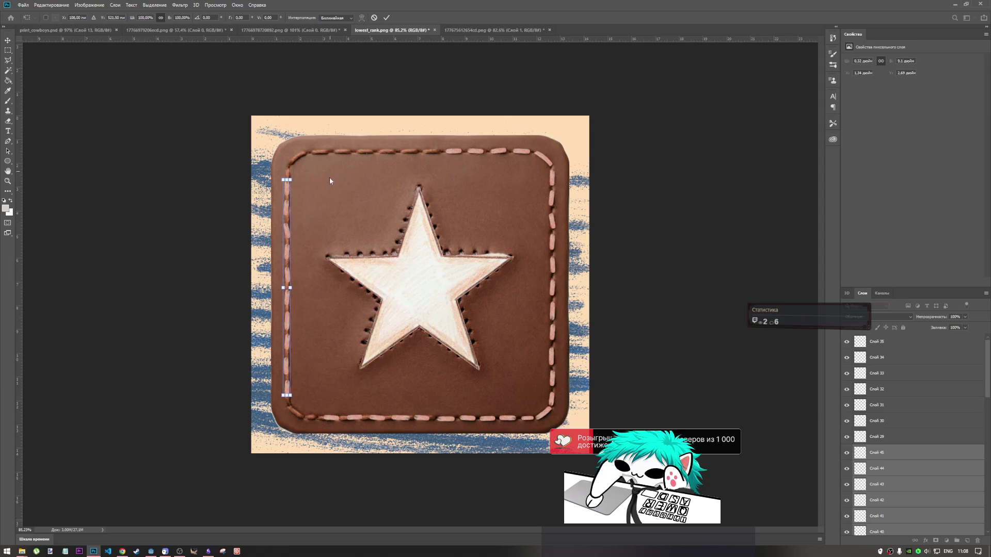
mouse_move(325, 178)
mouse_down()
mouse_move(192, 342)
mouse_move(257, 422)
mouse_up()
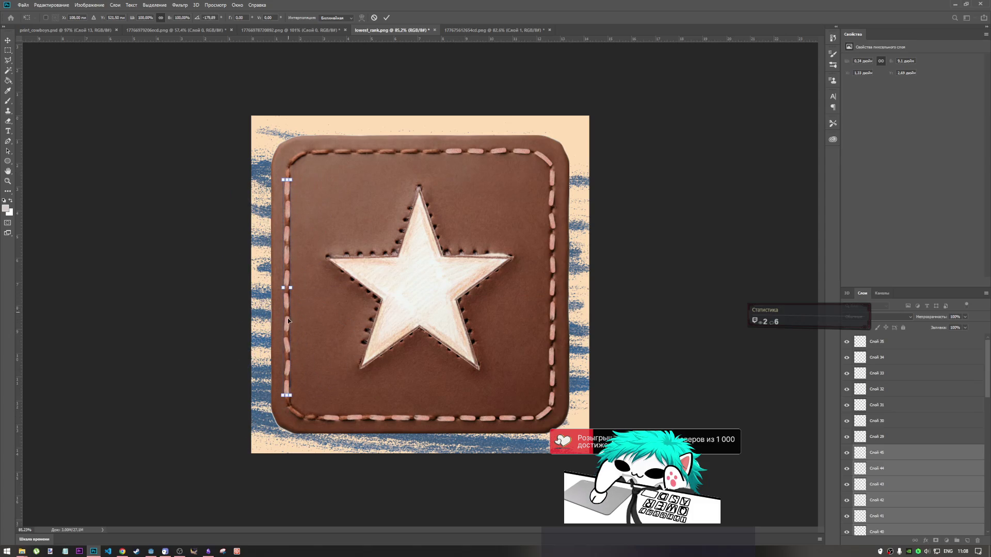
drag(286, 323, 288, 331)
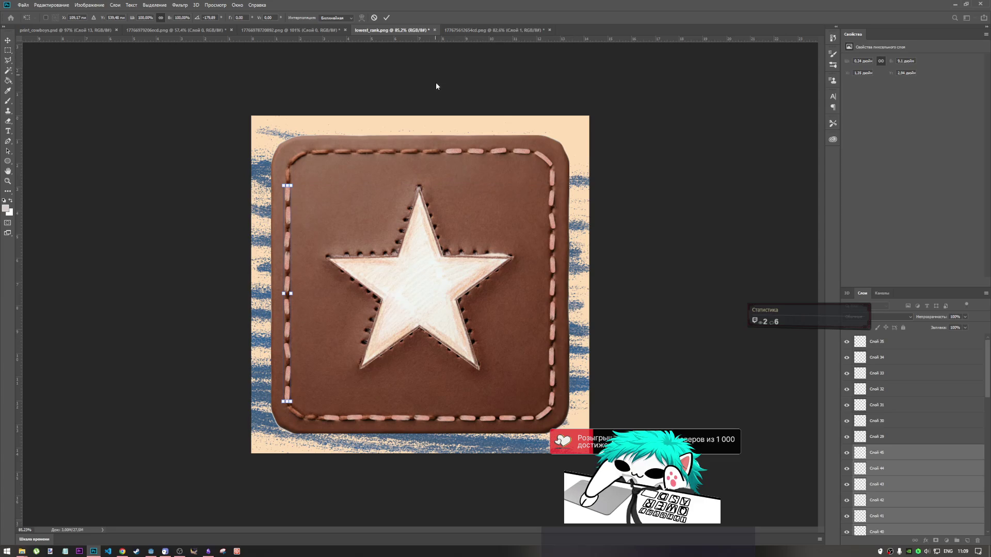
click(387, 17)
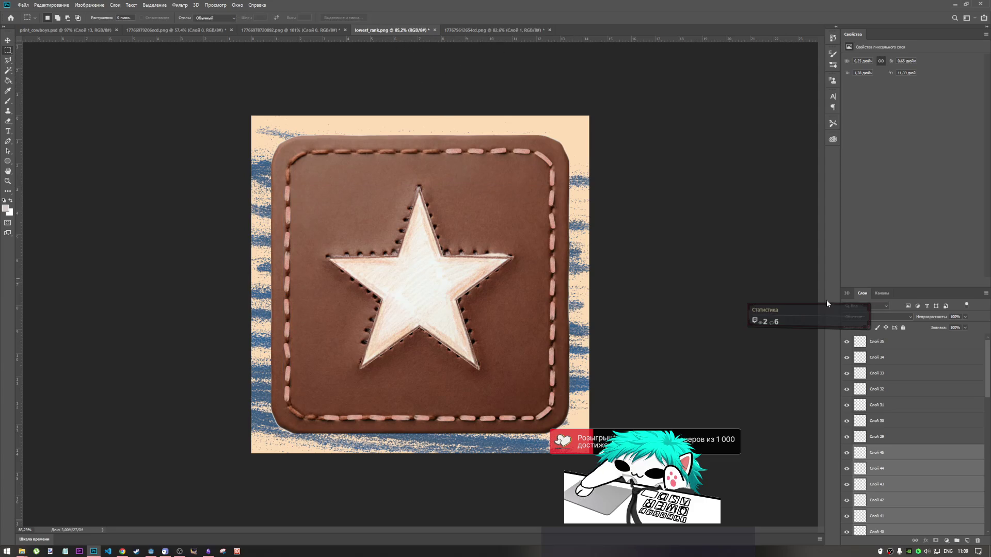
Step: Group Слой 0, Слой 1 and Слой 2 into Группа 2 and drag it up the stack
scroll(904, 459, down, 3)
scroll(900, 443, up, 3)
scroll(898, 427, down, 2)
scroll(944, 413, down, 5)
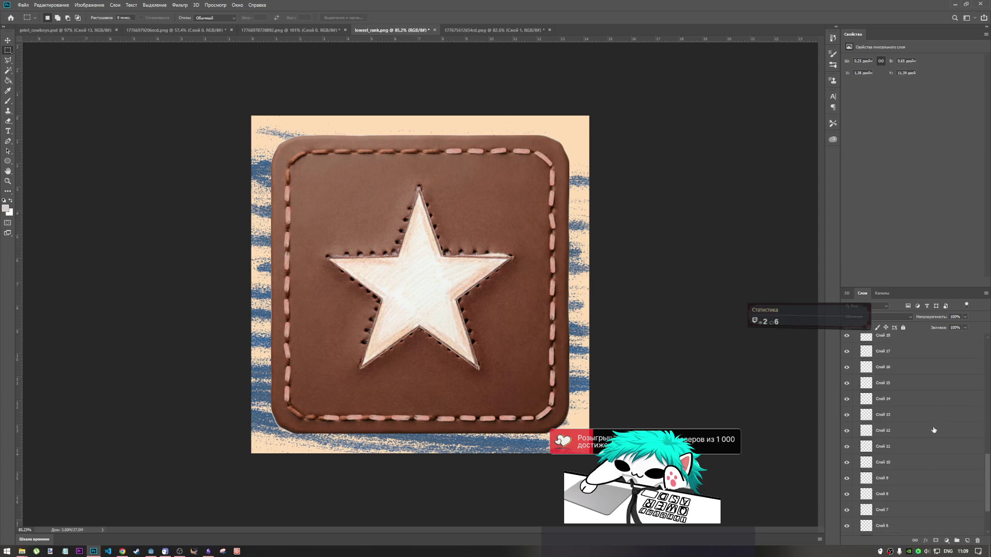
scroll(934, 426, up, 4)
scroll(900, 426, down, 6)
scroll(905, 454, up, 6)
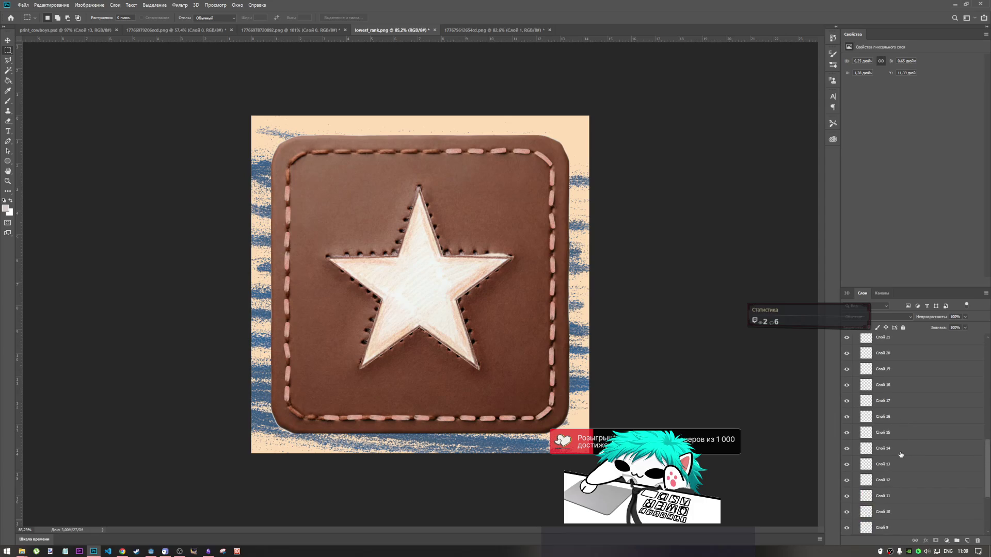
scroll(890, 440, up, 4)
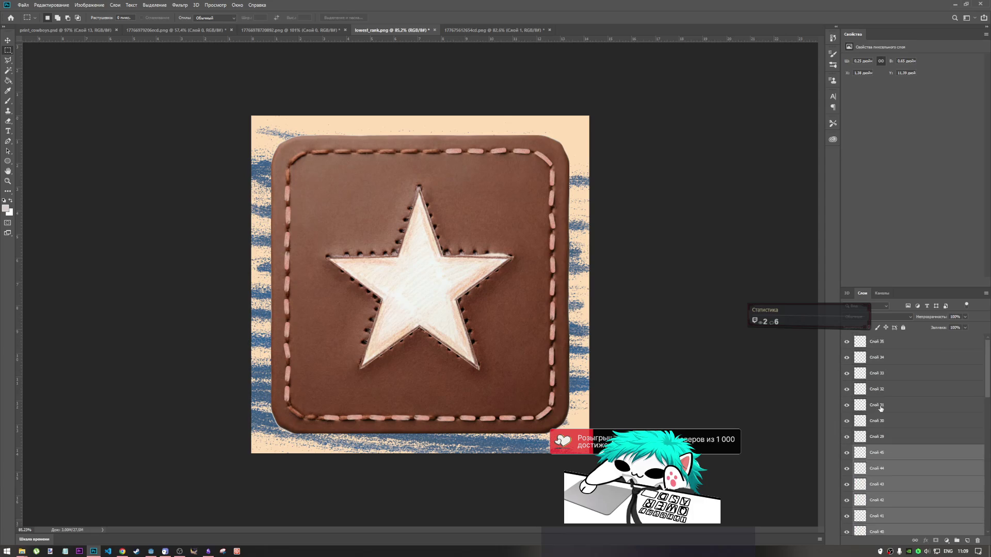
scroll(881, 408, down, 6)
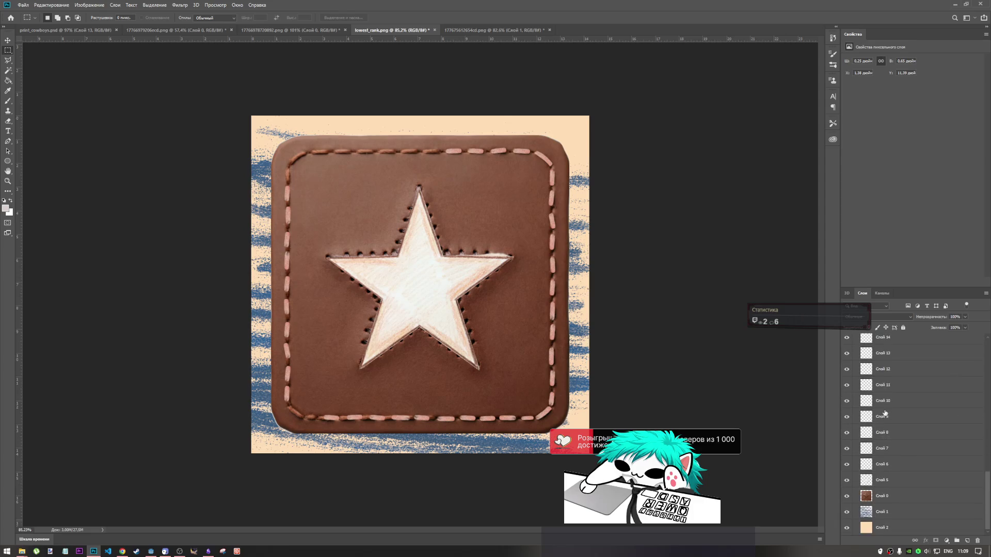
click(897, 503)
shift+click(899, 529)
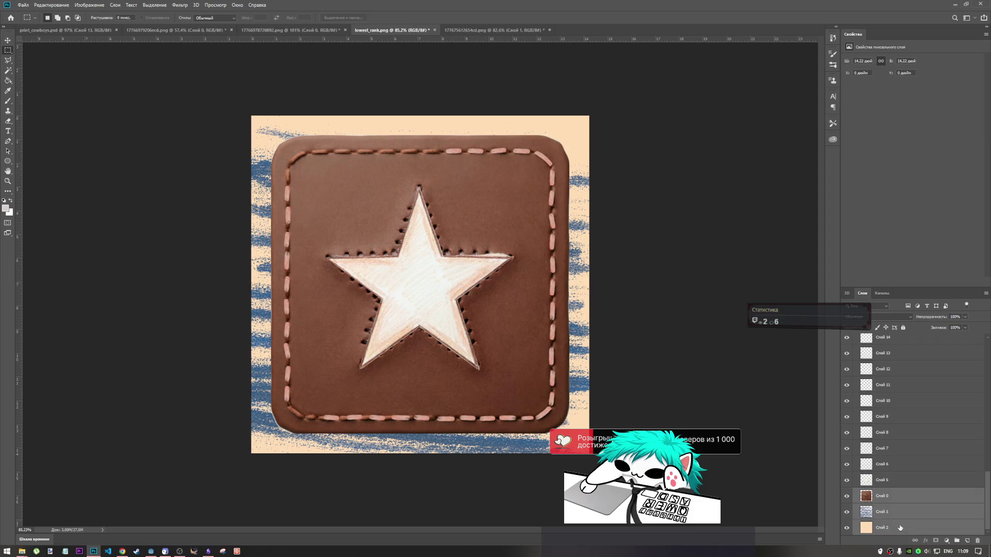
key(ctrl+g)
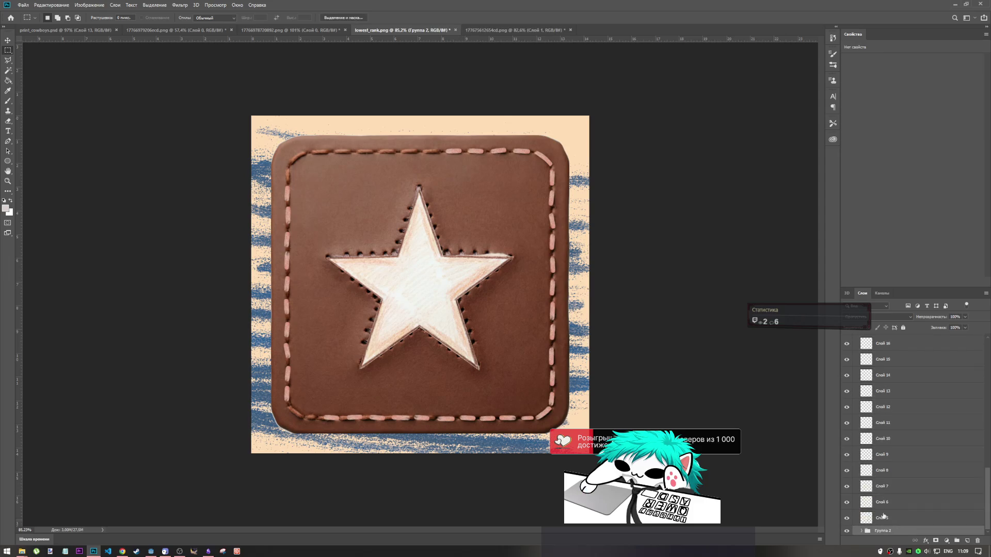
mouse_move(871, 530)
mouse_down()
mouse_move(872, 551)
mouse_move(860, 265)
mouse_move(865, 290)
mouse_up()
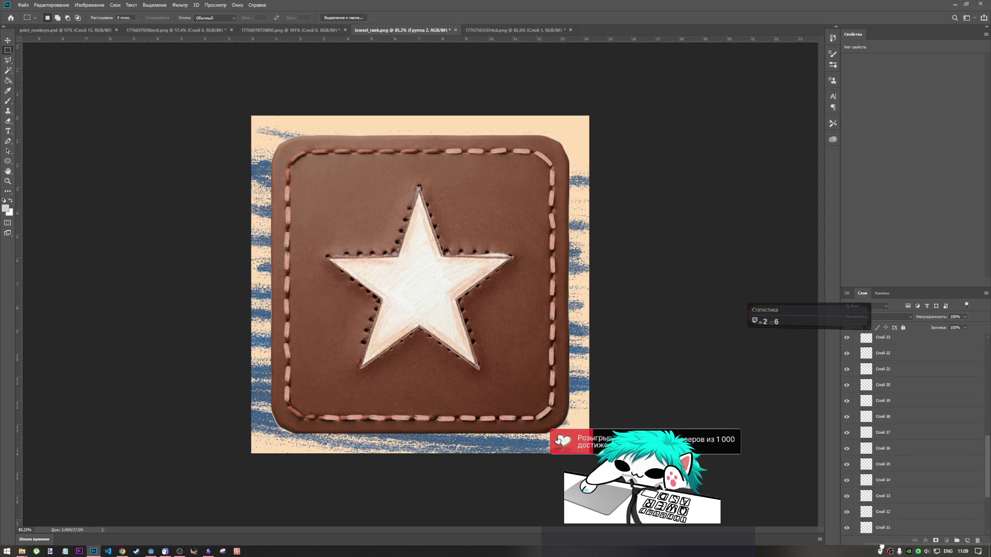
Step: Rearrange the groups: move Группа 2 up, dissolve it, and ungroup Группа 1
scroll(884, 516, down, 3)
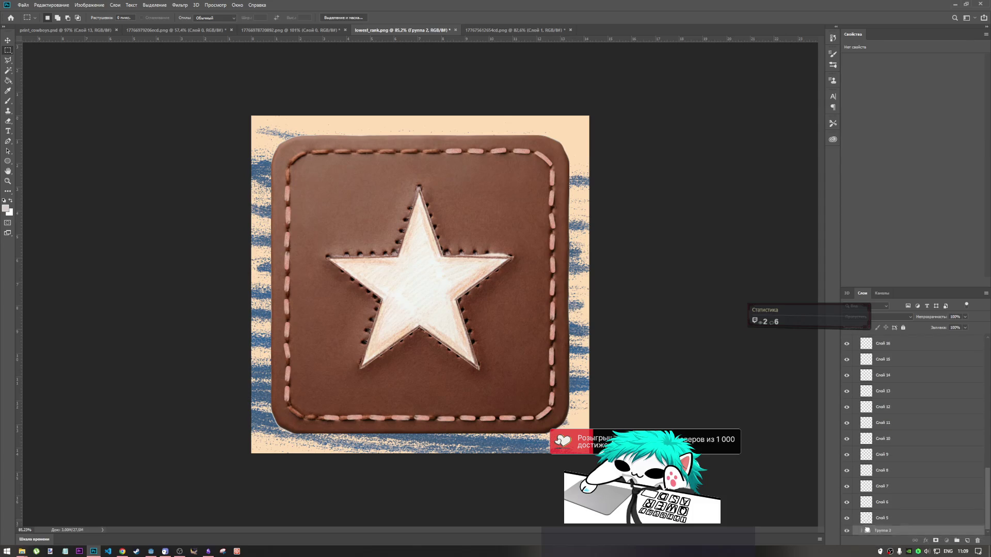
scroll(877, 495, up, 6)
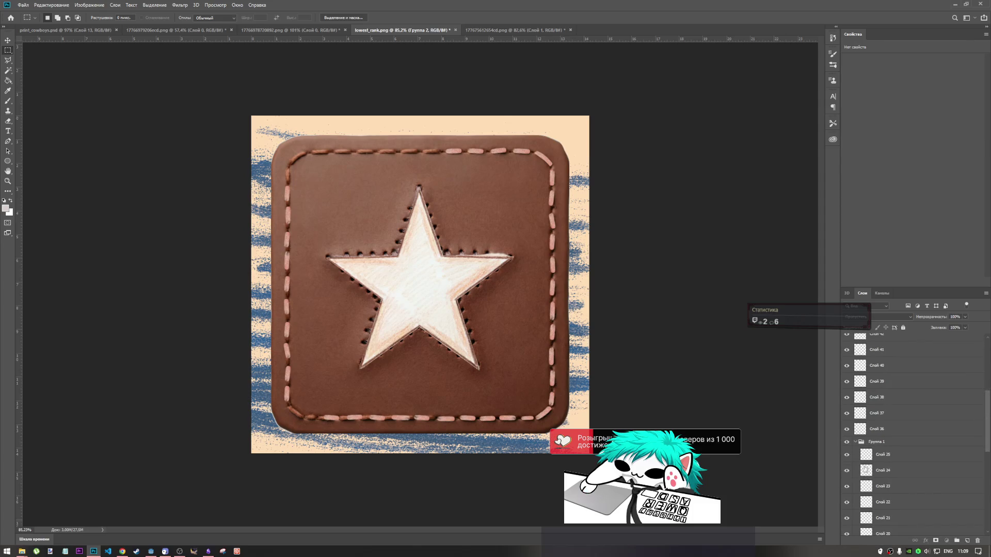
click(858, 442)
click(859, 442)
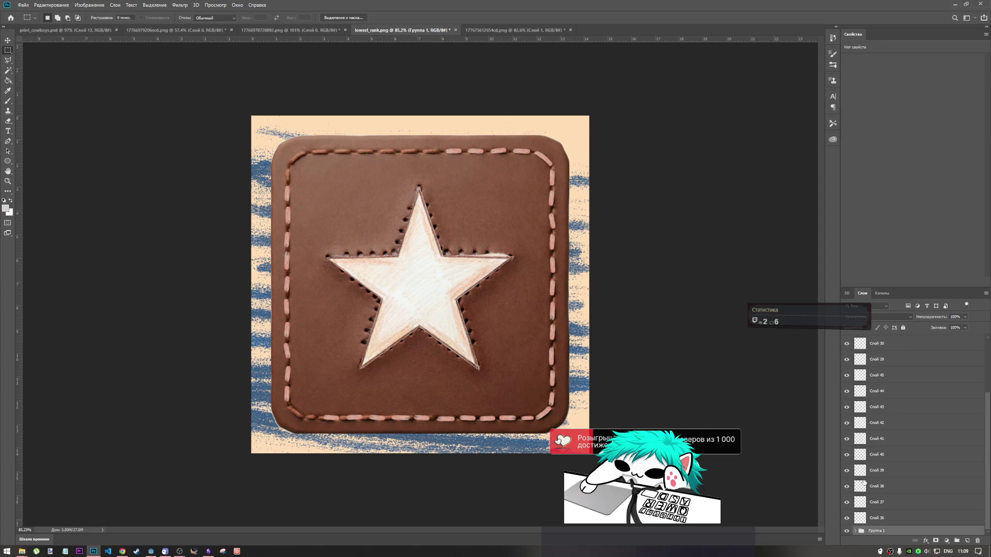
click(855, 531)
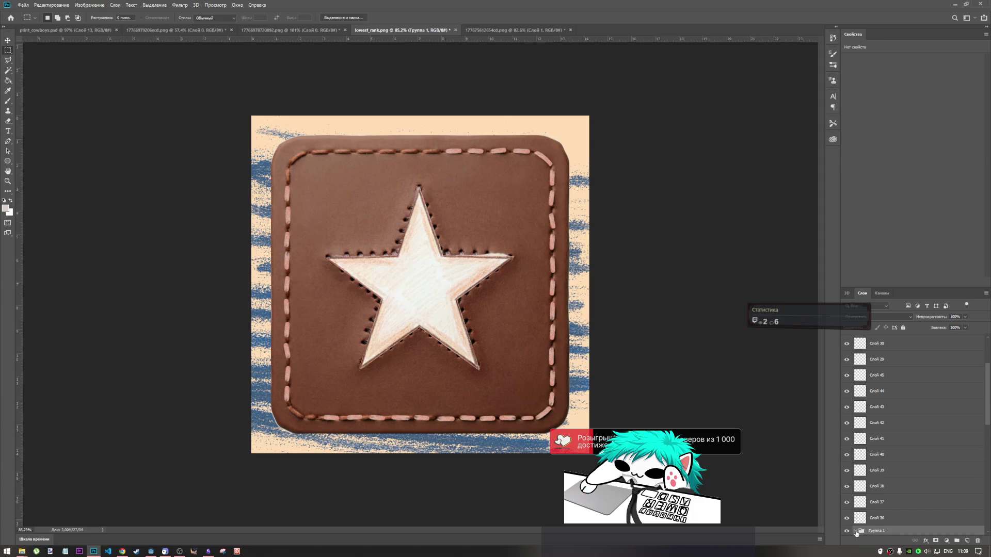
scroll(859, 487, down, 8)
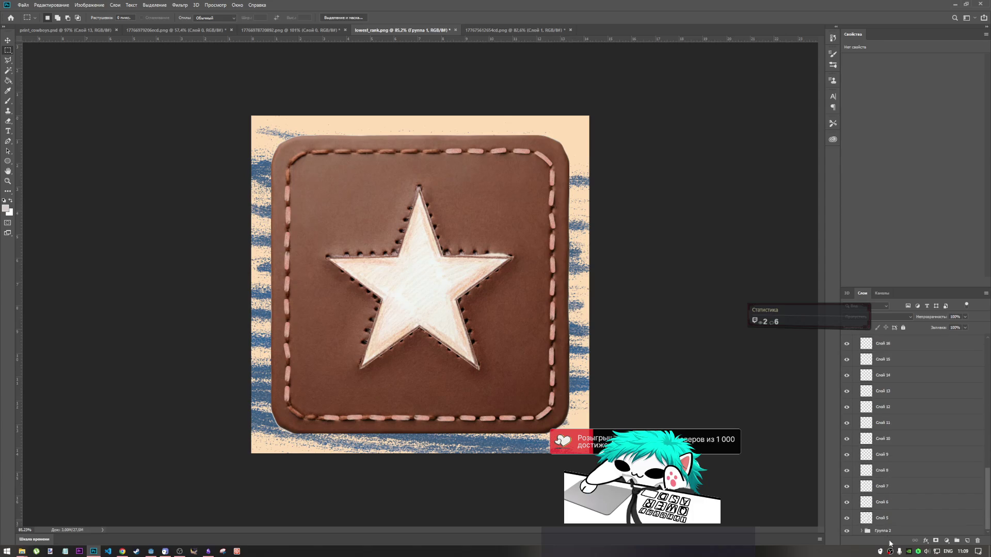
mouse_move(889, 532)
mouse_down()
mouse_move(893, 327)
mouse_move(897, 487)
mouse_up()
key(Delete)
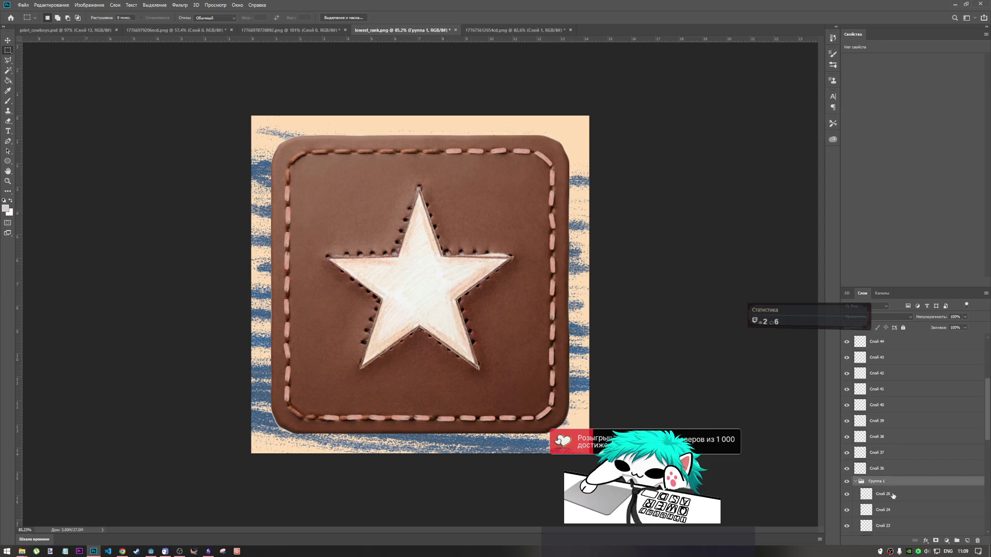
key(ctrl+shift+g)
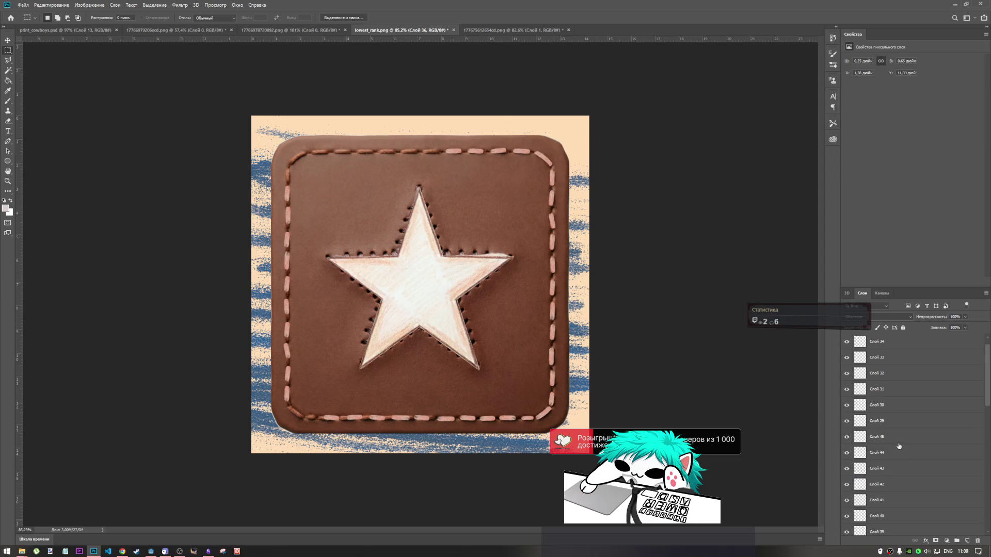
Step: Put the selected stitch layers into Группа 1 and select Слой 25
scroll(895, 392, down, 5)
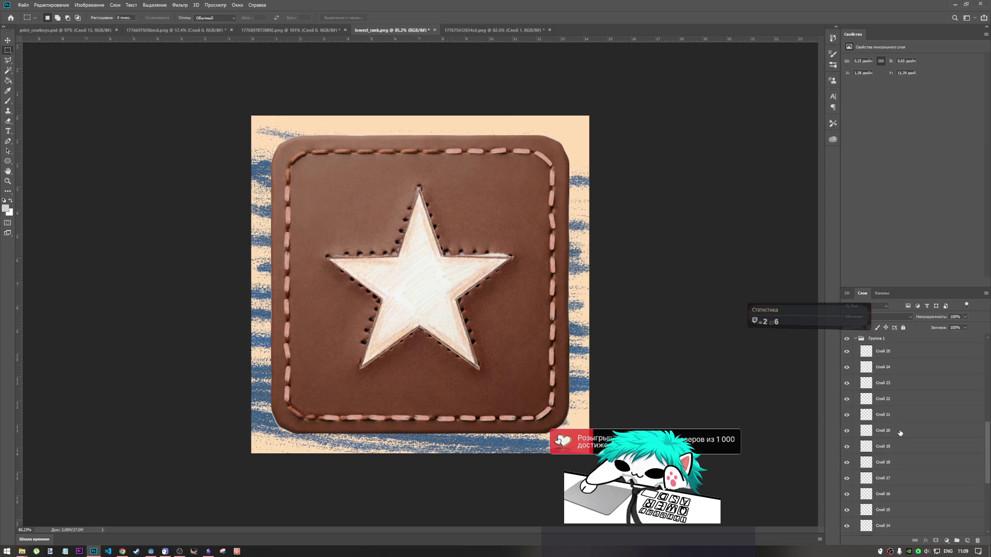
scroll(899, 437, down, 4)
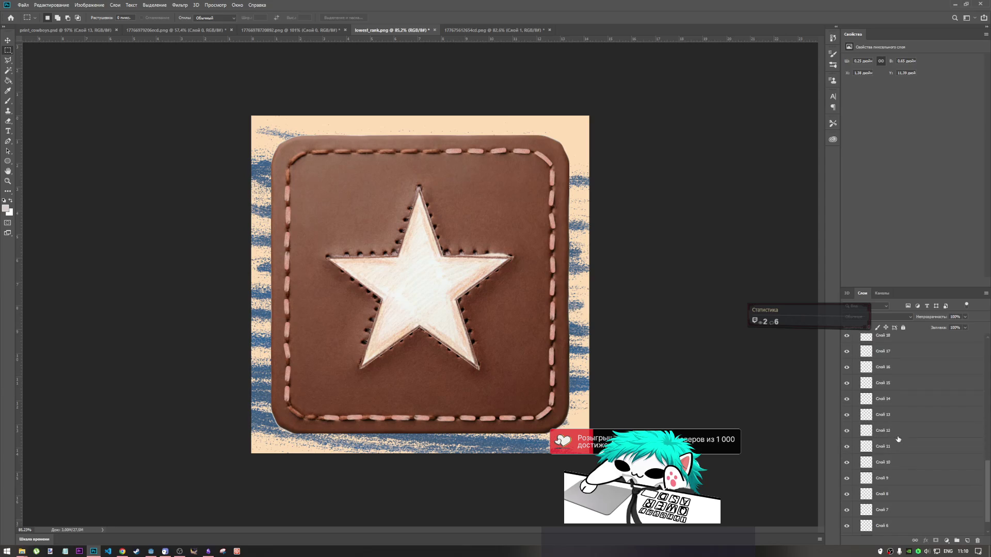
scroll(898, 439, up, 3)
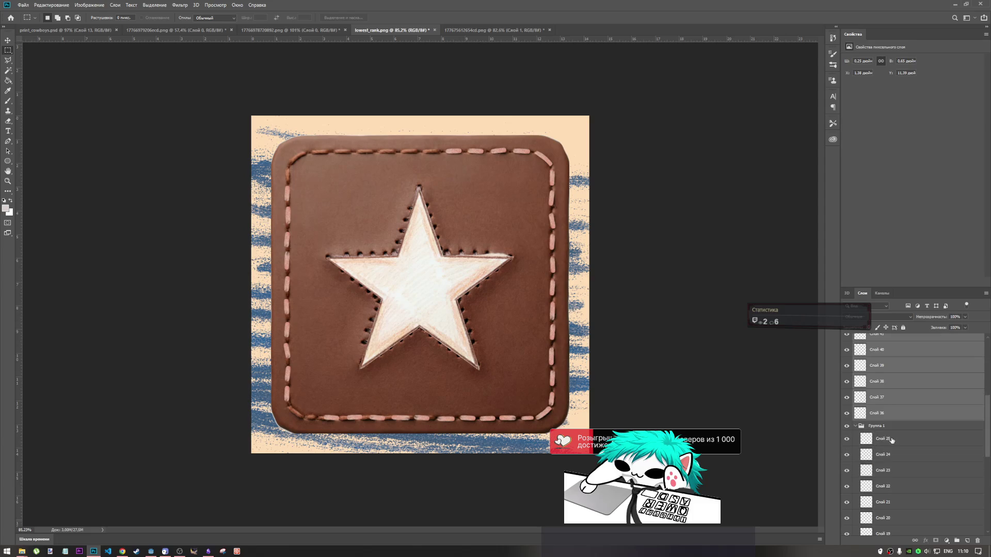
drag(888, 425, 901, 444)
scroll(901, 444, down, 6)
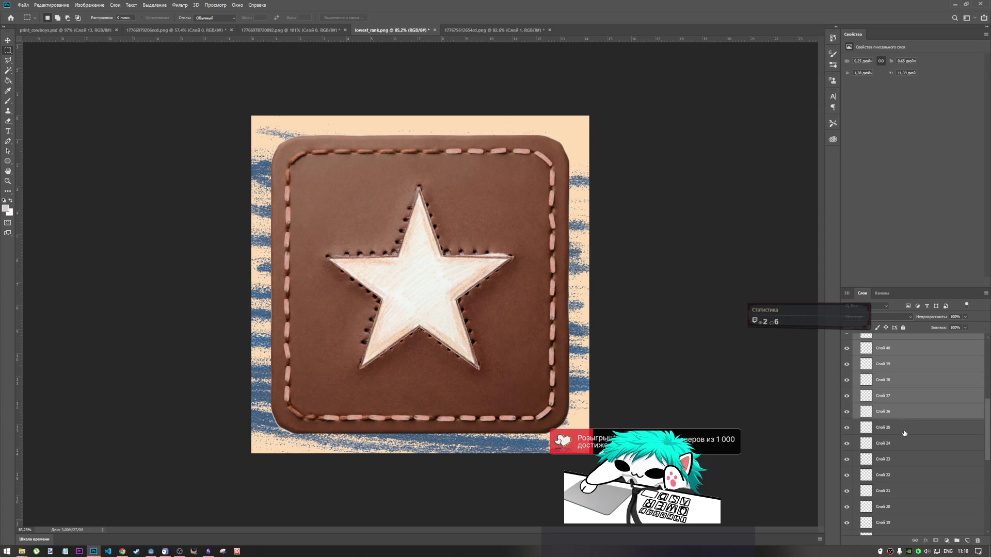
click(871, 426)
scroll(898, 453, down, 5)
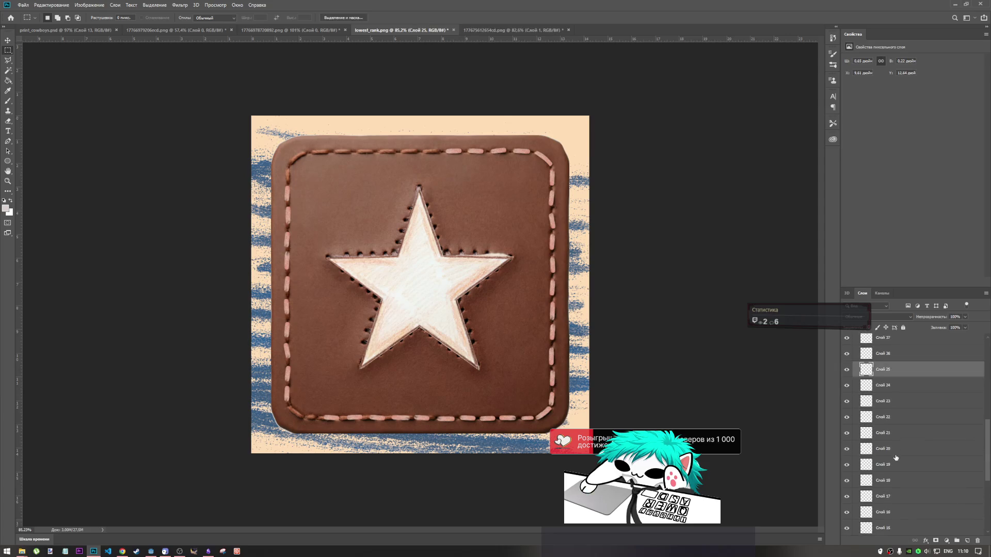
scroll(898, 452, down, 3)
Step: Toggle Слой 6, Слой 10 and Слой 7 off and on to identify each stitch
click(847, 504)
click(847, 505)
click(889, 515)
click(887, 505)
click(846, 439)
click(847, 440)
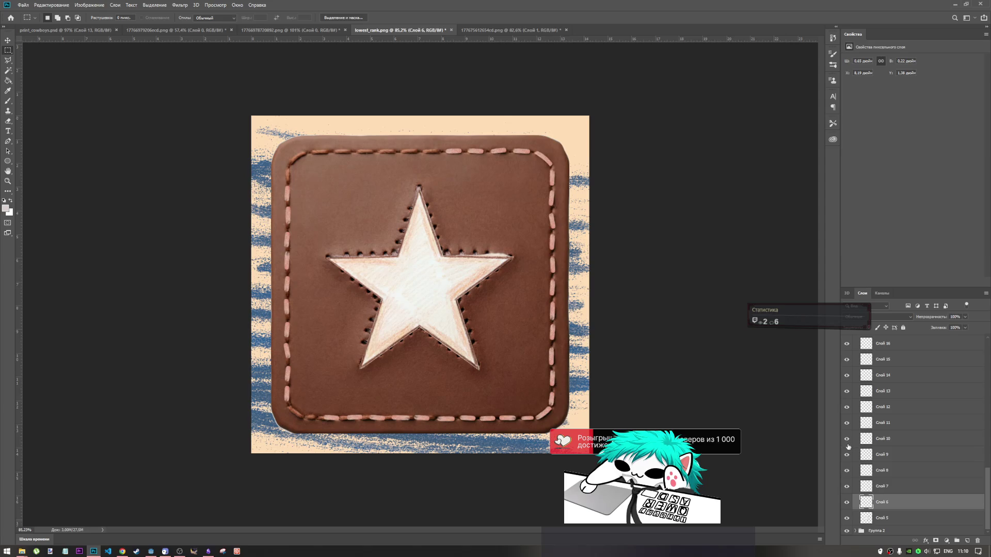
click(846, 487)
click(847, 487)
click(883, 486)
click(883, 501)
Step: Drag the stitch layer Слой 5 into Группа 2
click(883, 518)
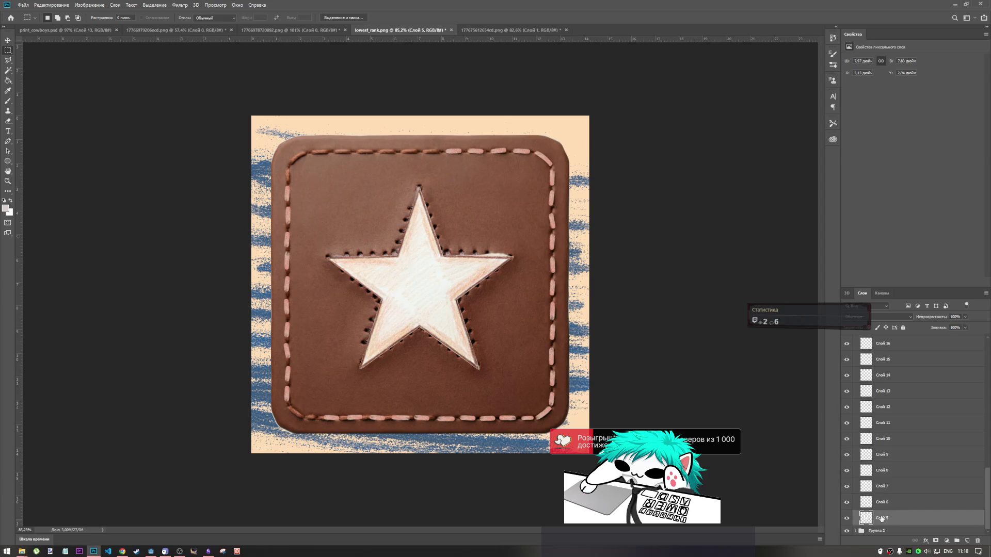
drag(880, 519, 854, 531)
scroll(862, 531, down, 3)
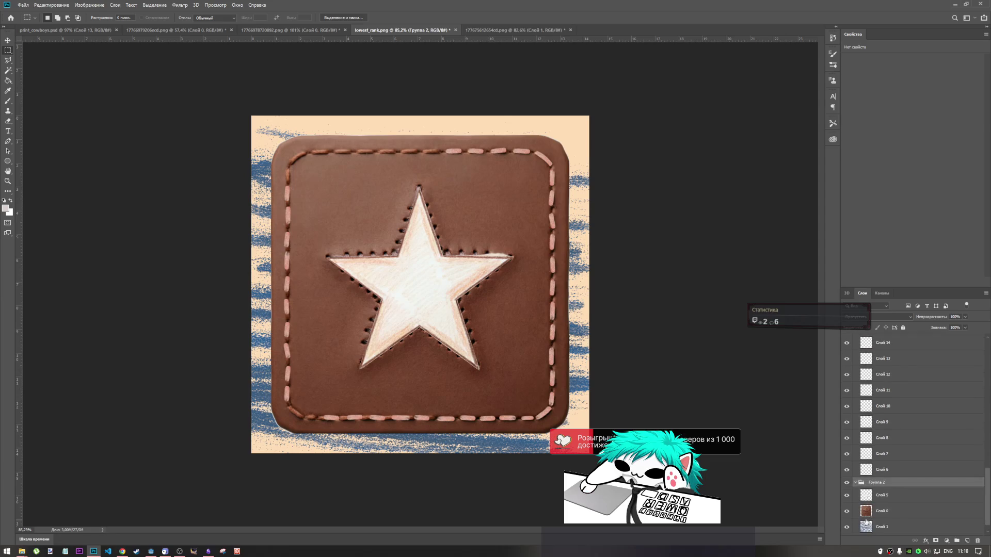
Step: Make Слой 8 visible again and select stitch layers Слой 6 through Слой 9
click(884, 470)
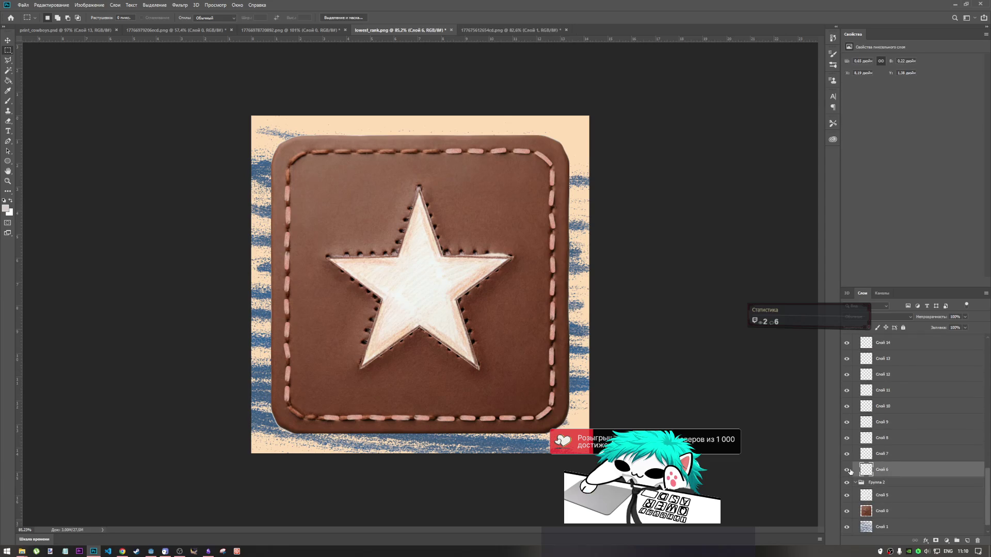
click(845, 439)
shift+click(881, 429)
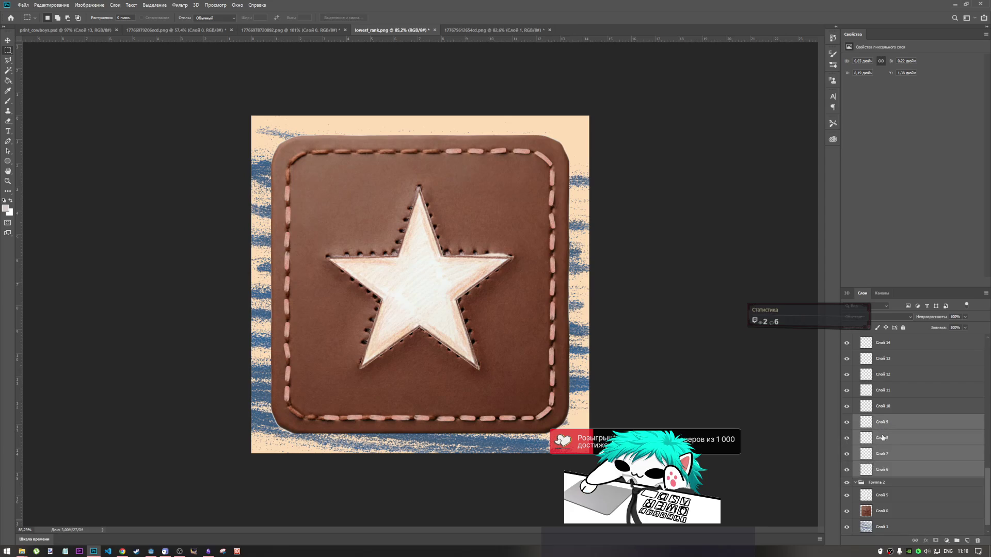
Step: Paste the four stitch dashes and align the copies with the badge's top stitch row
key(ctrl+v)
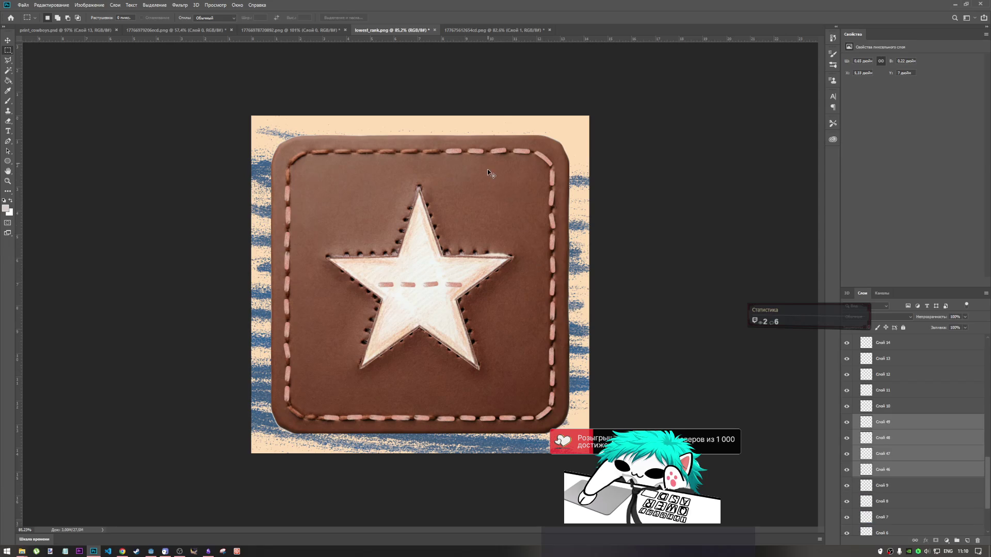
scroll(437, 255, down, 1)
key(ctrl+r)
key(ctrl+r)
key(ctrl+t)
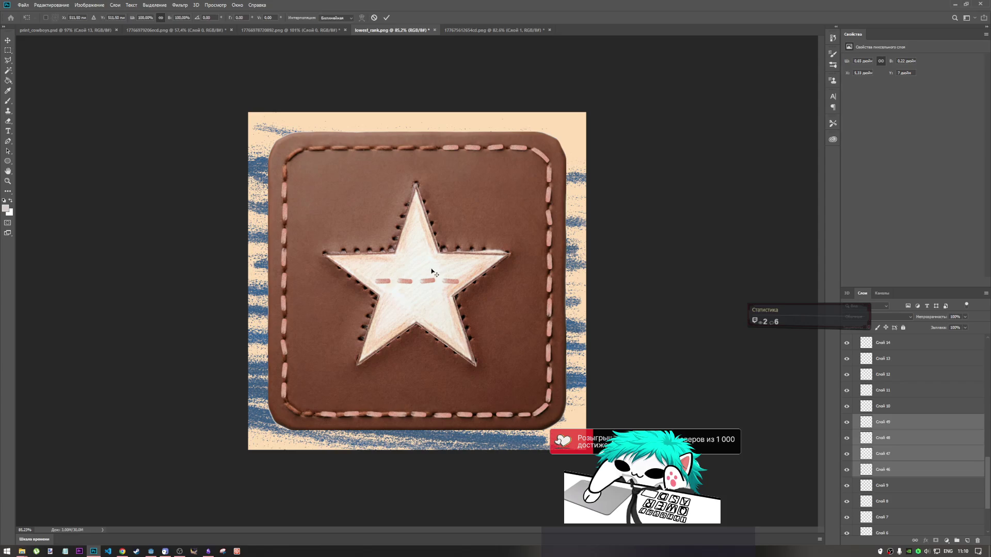
mouse_move(431, 276)
mouse_down()
mouse_move(433, 217)
mouse_move(396, 144)
mouse_move(411, 142)
mouse_move(401, 140)
mouse_move(414, 188)
mouse_move(333, 155)
mouse_move(335, 145)
mouse_up()
drag(408, 149, 409, 151)
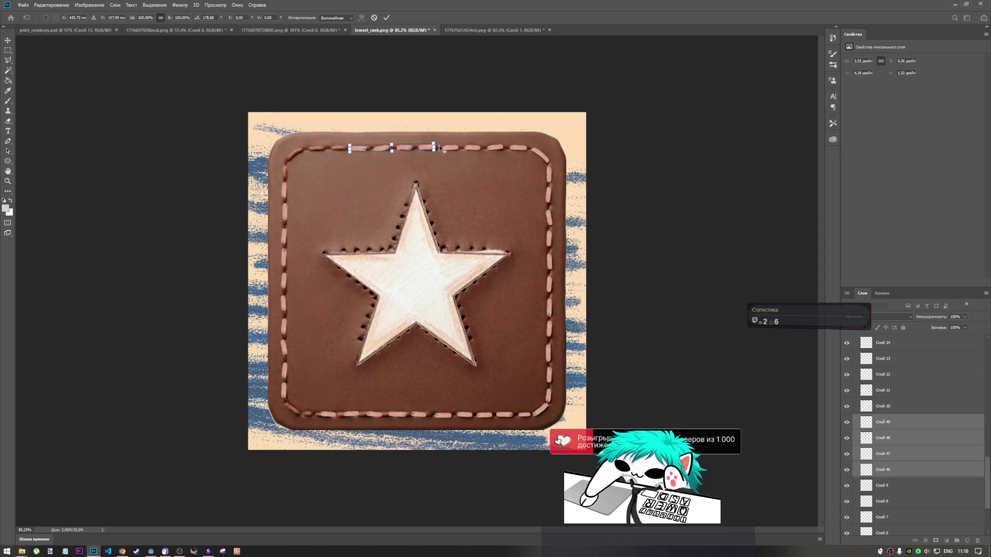
scroll(449, 147, up, 5)
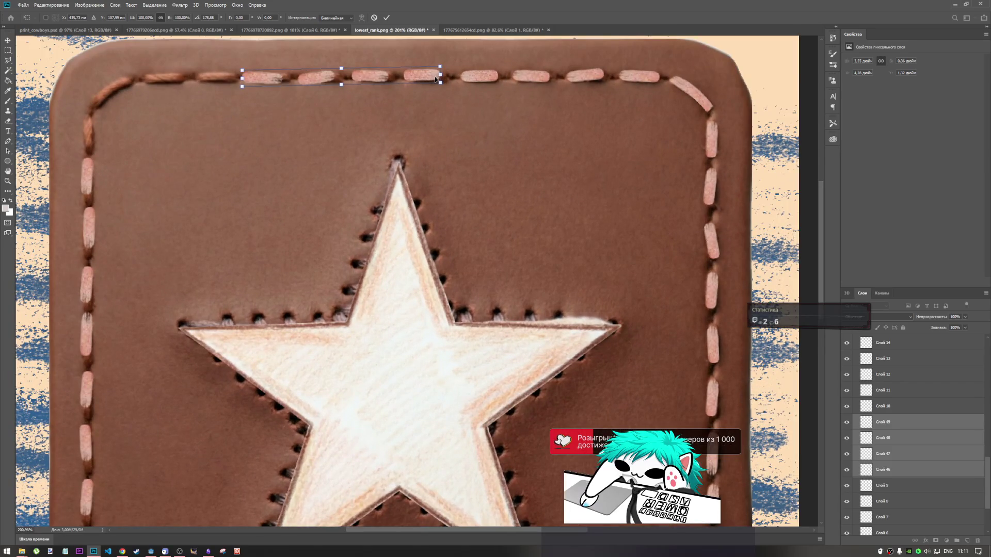
drag(430, 78, 429, 75)
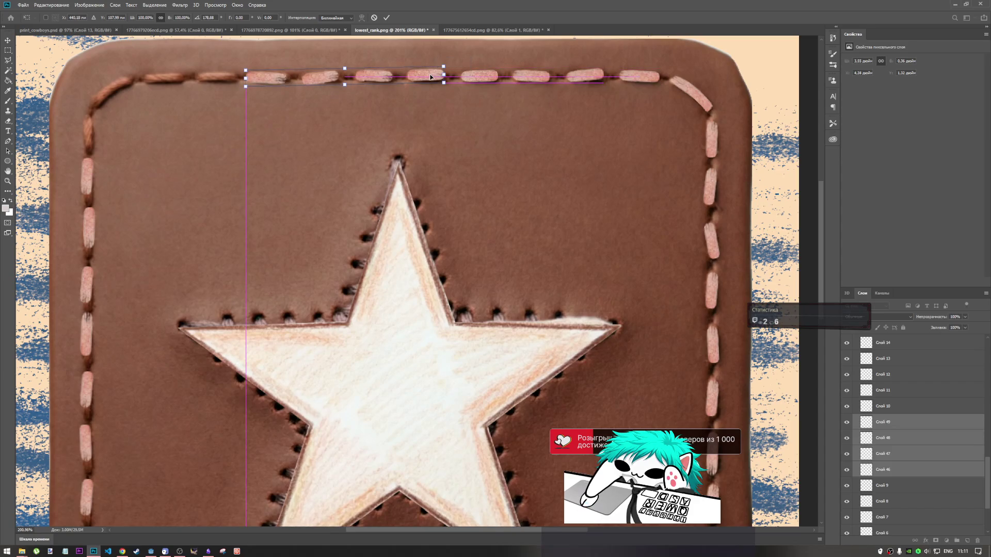
click(387, 18)
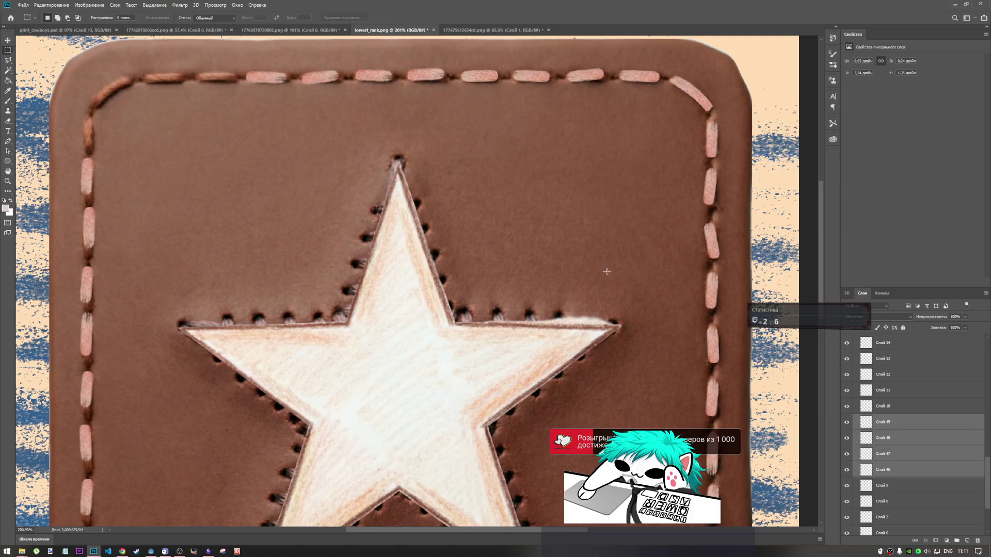
Step: Toggle visibility of copies Слой 46–49 to compare them with the existing stitches
click(883, 467)
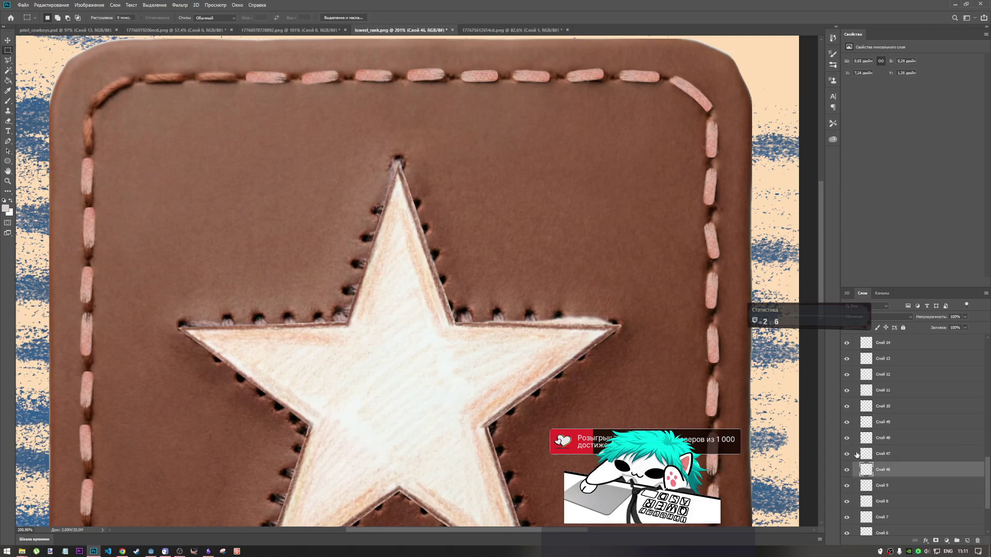
click(846, 438)
click(846, 453)
click(846, 469)
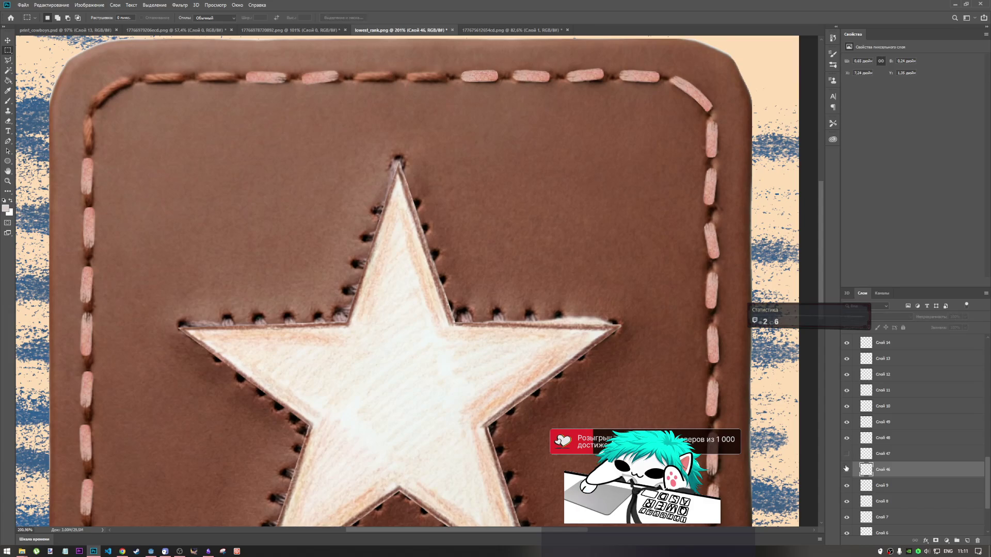
click(846, 453)
click(847, 469)
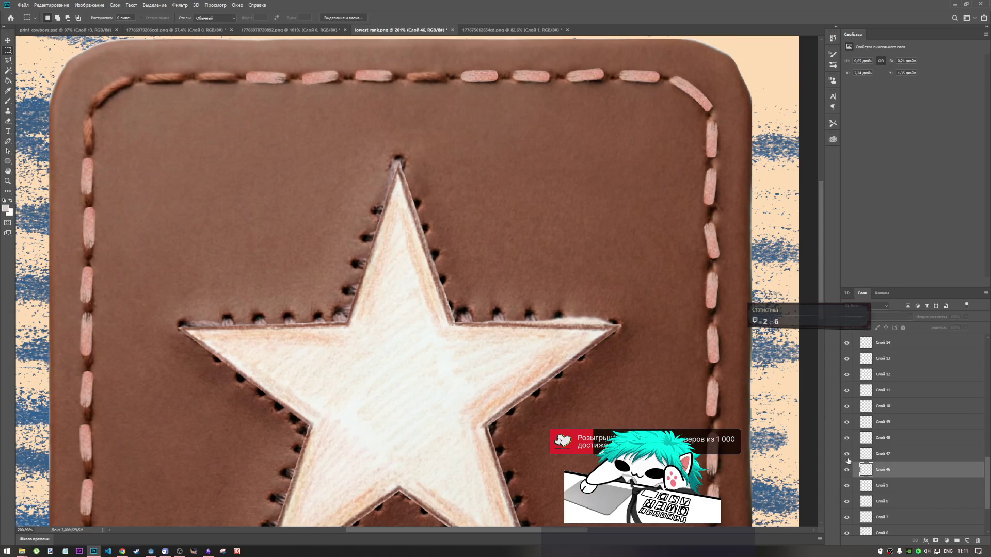
click(847, 438)
click(846, 422)
click(847, 422)
click(847, 438)
click(846, 438)
click(846, 422)
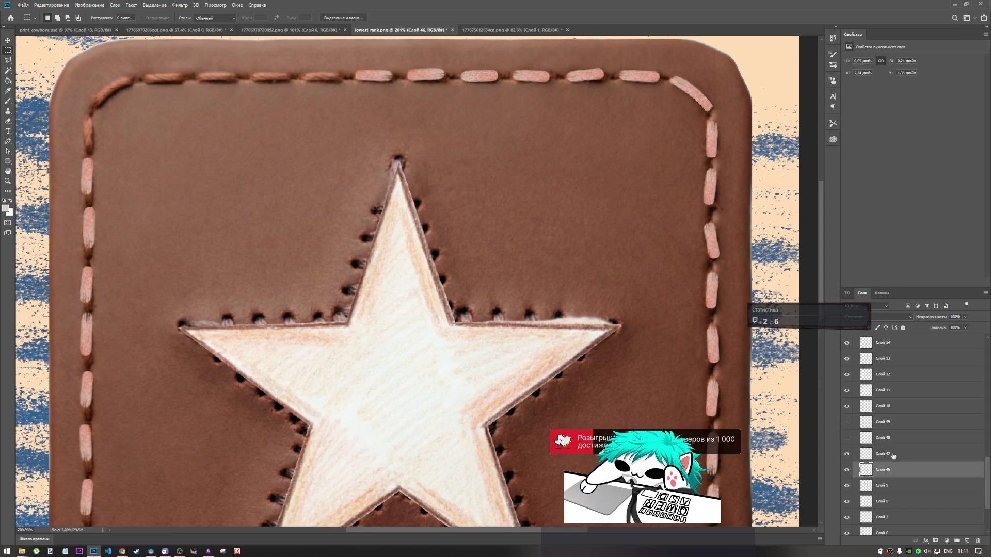
click(847, 438)
scroll(479, 357, down, 5)
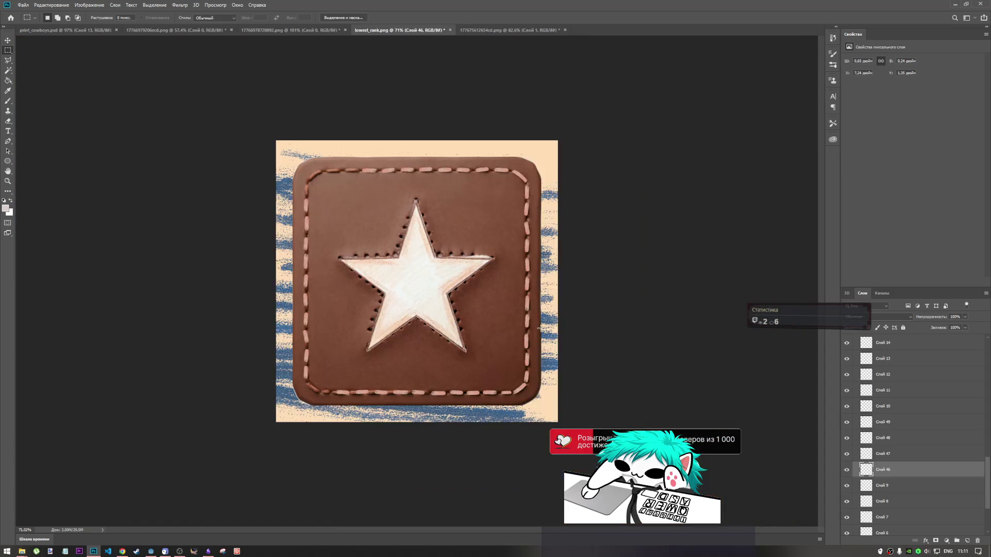
scroll(480, 357, up, 2)
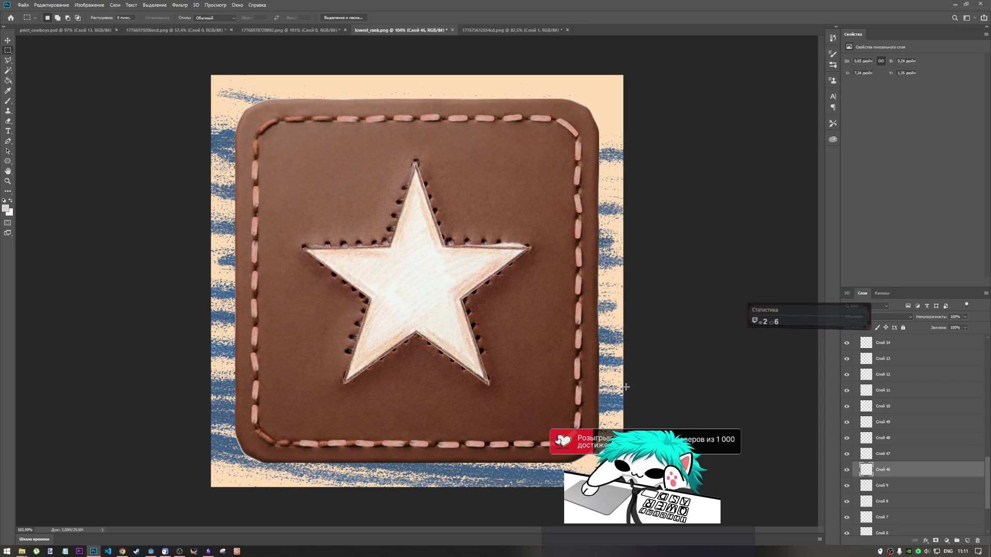
click(892, 408)
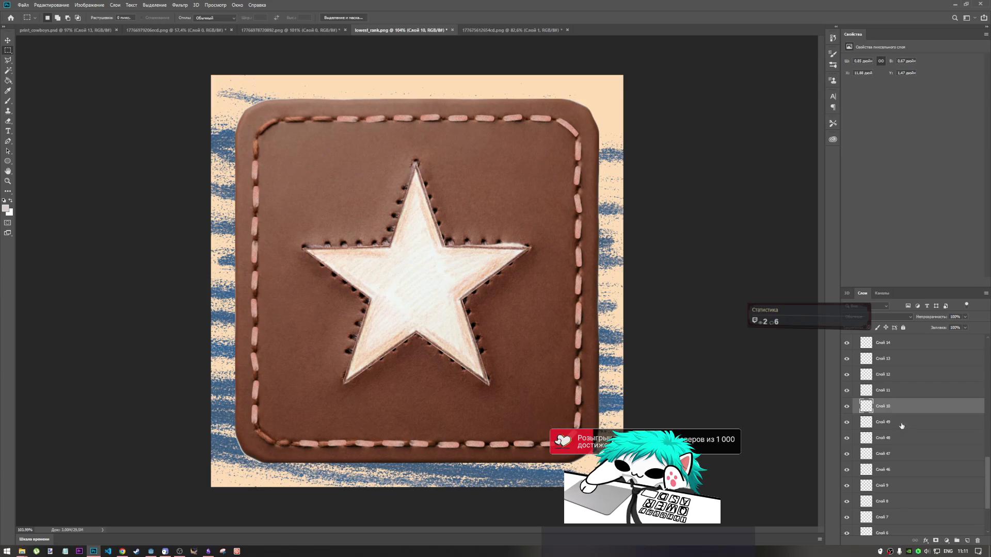
scroll(890, 428, up, 5)
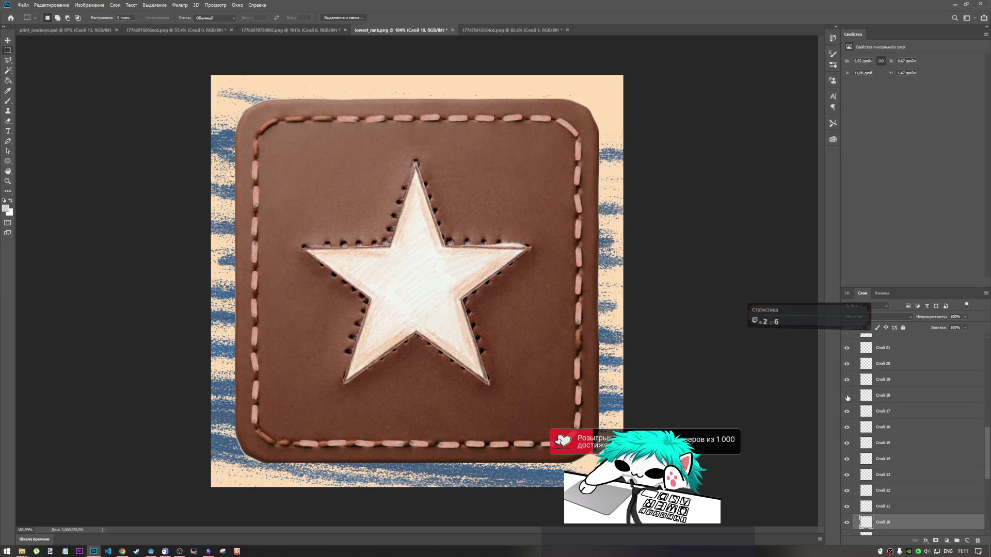
scroll(854, 374, up, 2)
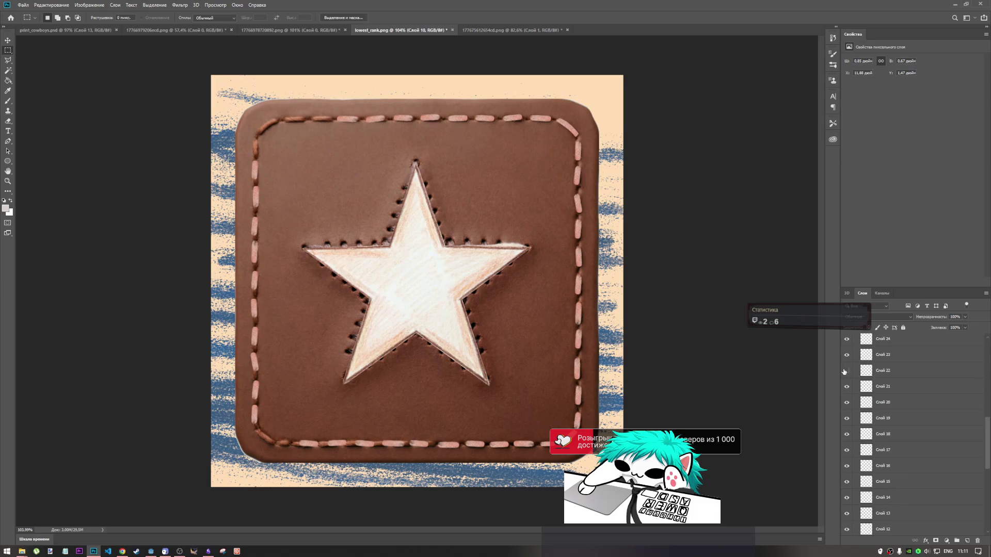
scroll(859, 379, up, 3)
click(847, 377)
click(847, 376)
click(847, 377)
click(847, 377)
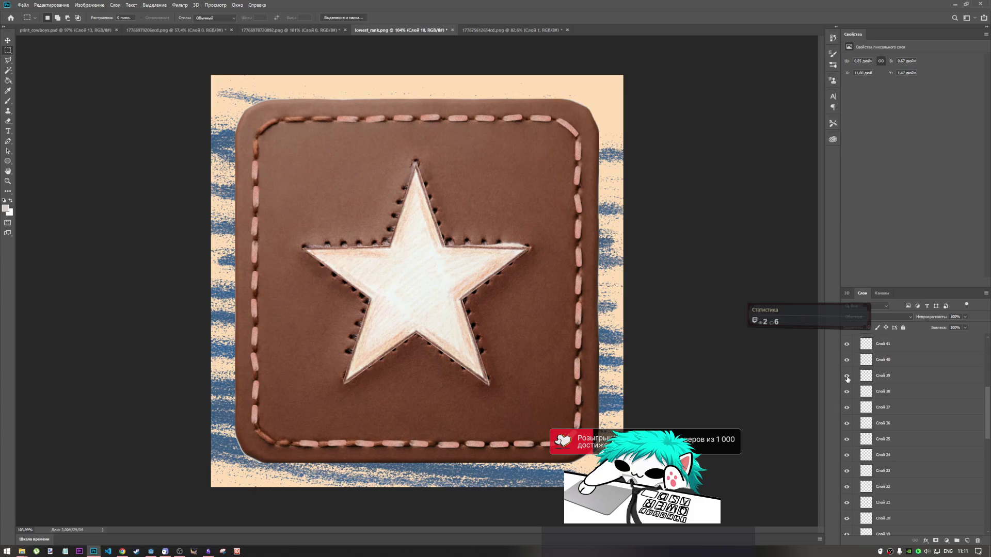
click(847, 423)
click(847, 424)
click(874, 431)
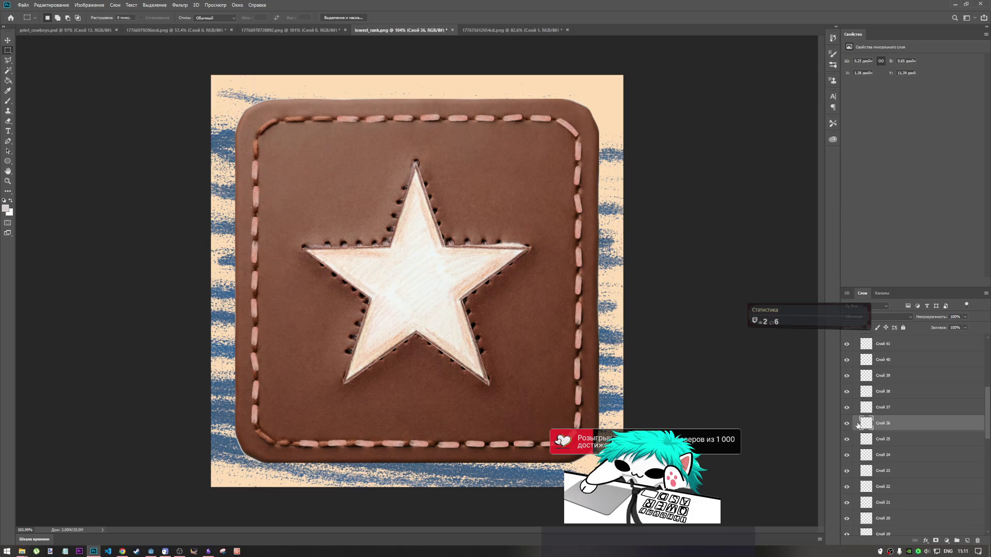
key(ctrl+t)
Step: Paste a stitch dash into the bottom-left corner gap and warp it to follow the curve
click(387, 18)
key(ctrl+v)
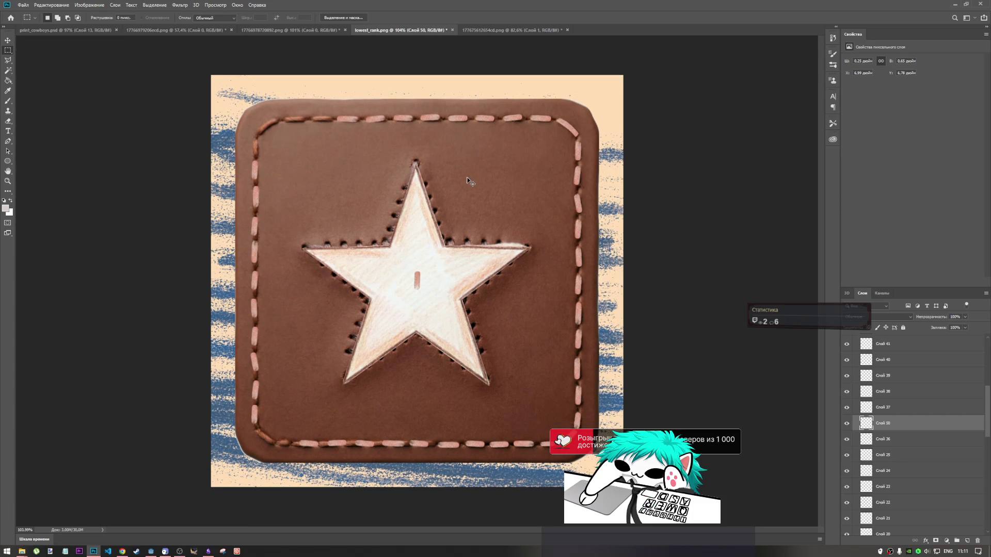
key(ctrl+t)
drag(417, 282, 287, 444)
scroll(287, 444, up, 5)
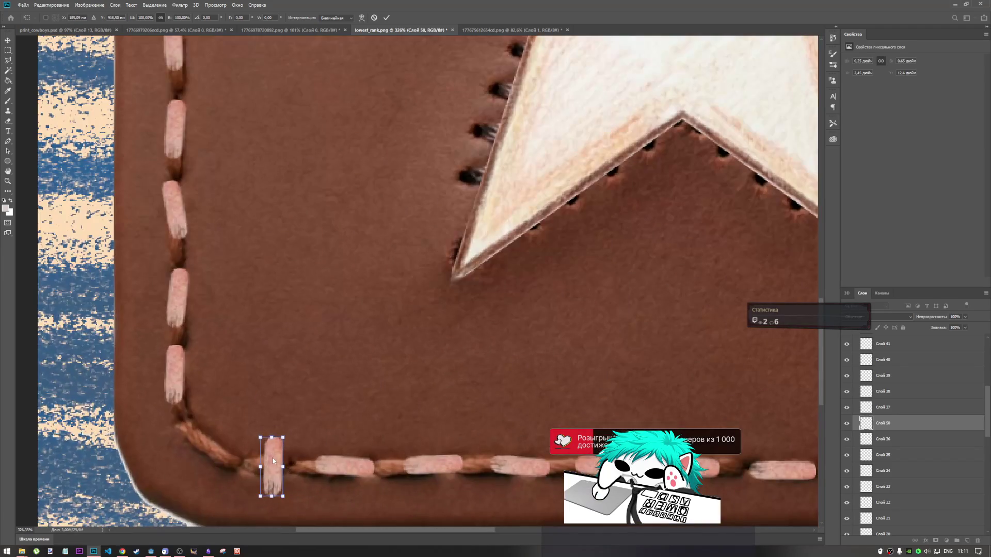
mouse_move(274, 461)
mouse_down()
mouse_move(204, 438)
mouse_move(216, 439)
mouse_move(227, 411)
mouse_move(208, 404)
mouse_up()
mouse_move(195, 443)
mouse_down()
mouse_move(206, 443)
mouse_move(184, 411)
mouse_move(188, 434)
mouse_up()
click(361, 18)
mouse_move(230, 474)
mouse_down()
mouse_move(245, 481)
mouse_move(243, 454)
mouse_up()
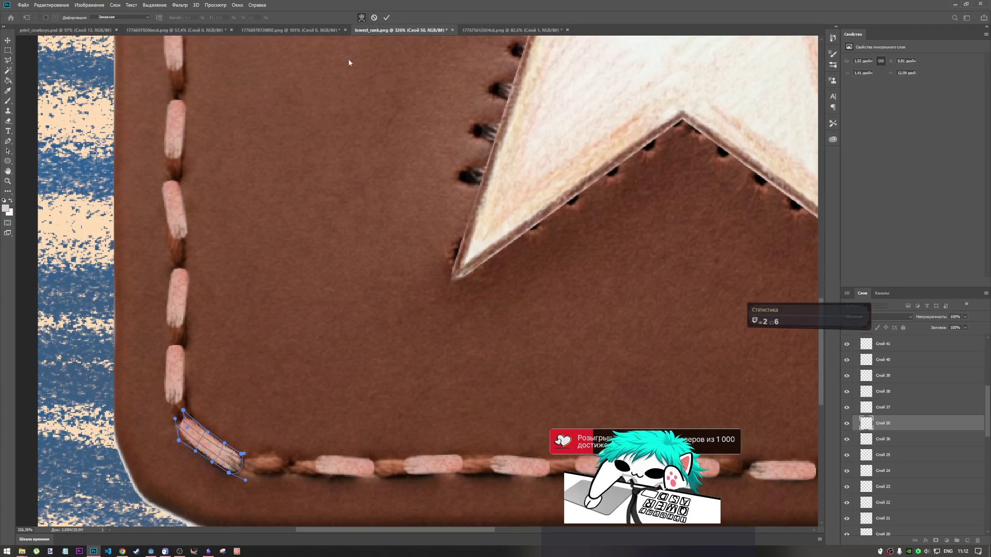
click(387, 18)
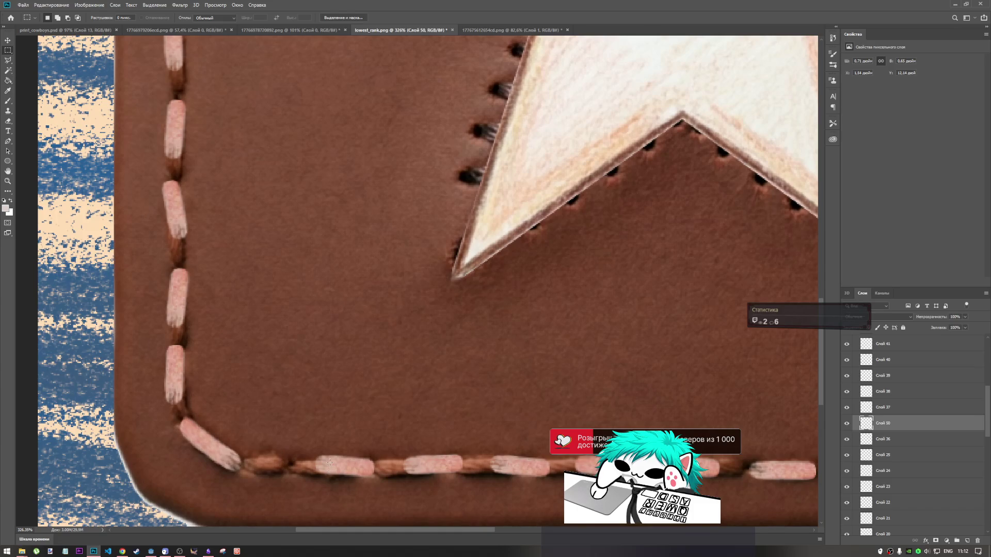
key(ctrl+v)
Step: Lay the new stitch copy flat onto the bottom seam and shorten it
key(ctrl+t)
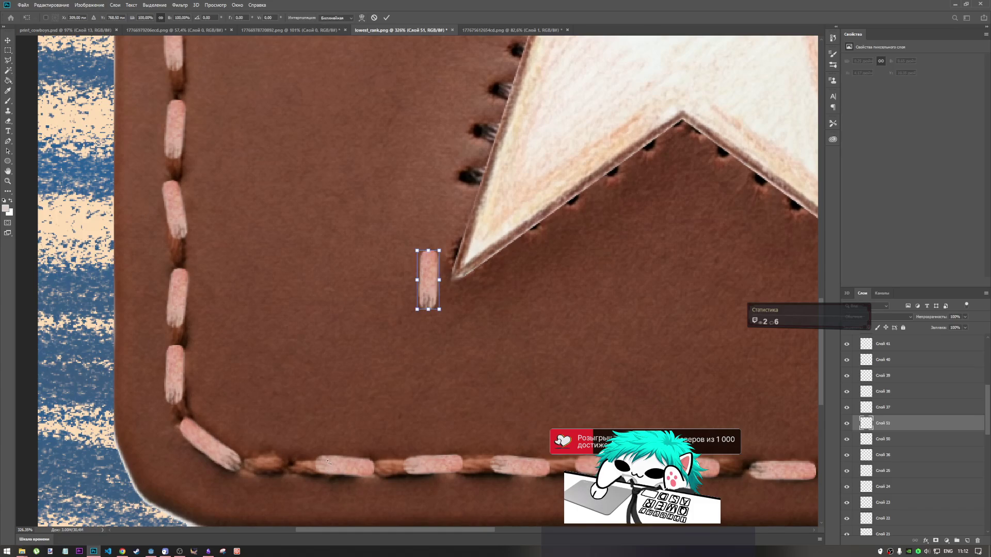
mouse_move(424, 288)
mouse_down()
mouse_move(281, 462)
mouse_move(269, 416)
mouse_move(272, 437)
mouse_up()
mouse_move(315, 462)
mouse_down()
mouse_move(284, 459)
mouse_move(271, 471)
mouse_move(274, 463)
mouse_up()
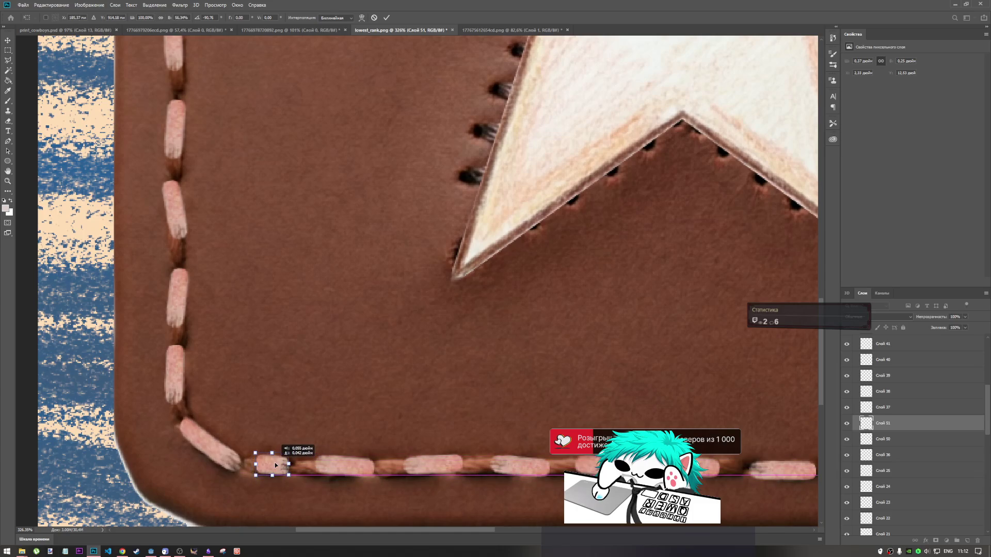
scroll(321, 421, down, 5)
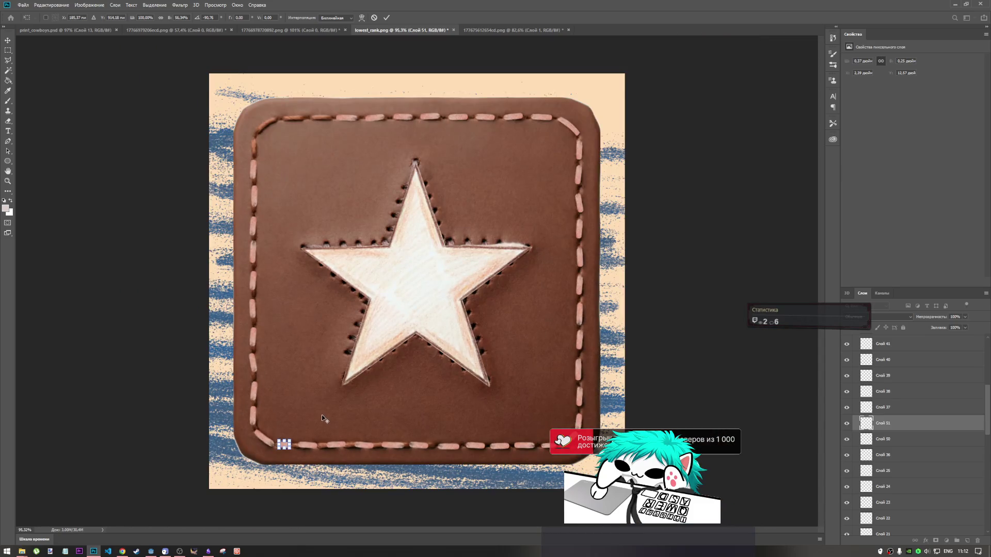
scroll(321, 419, down, 2)
scroll(311, 132, up, 3)
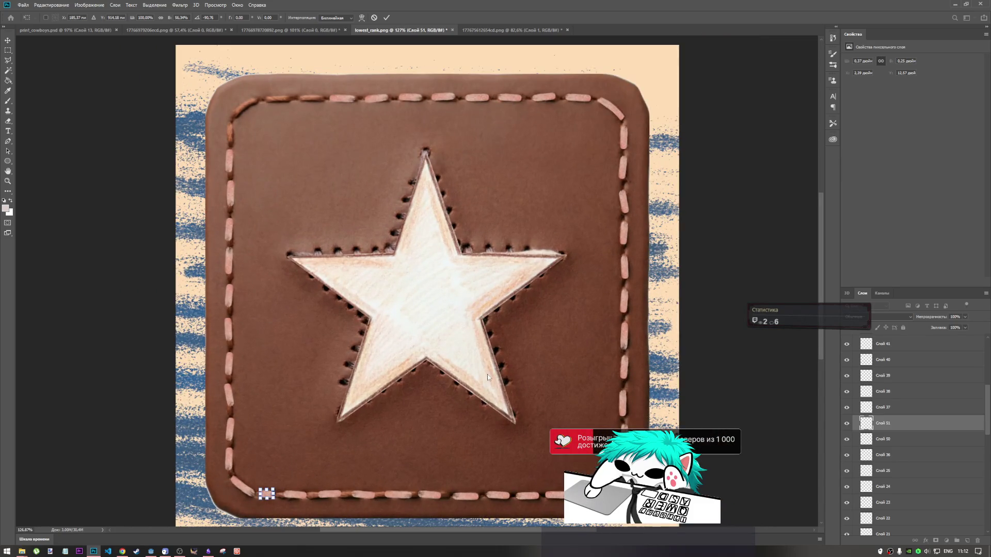
scroll(296, 88, down, 2)
scroll(287, 88, up, 4)
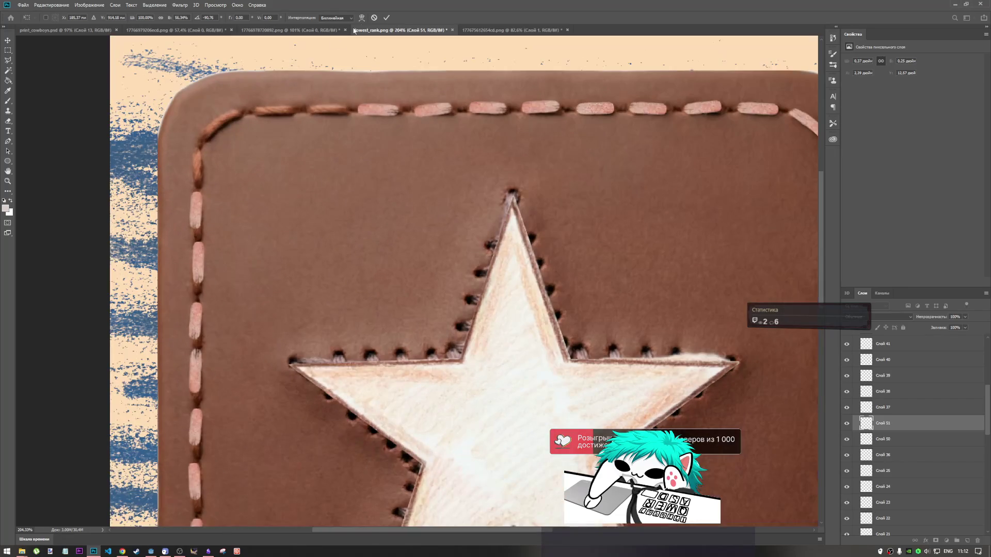
click(387, 18)
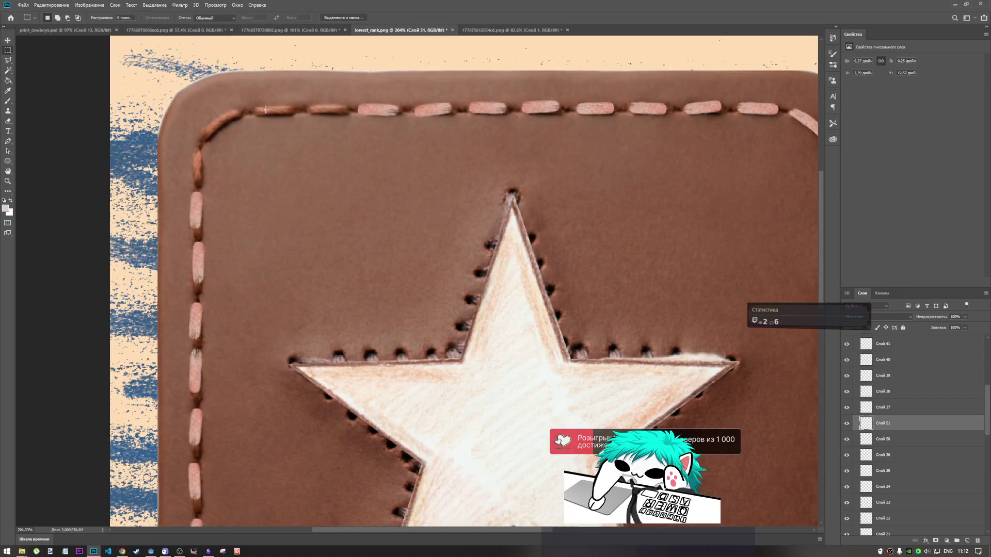
Step: Try a rotated, bent stitch in the top-left corner, then undo it
key(ctrl+v)
key(ctrl+t)
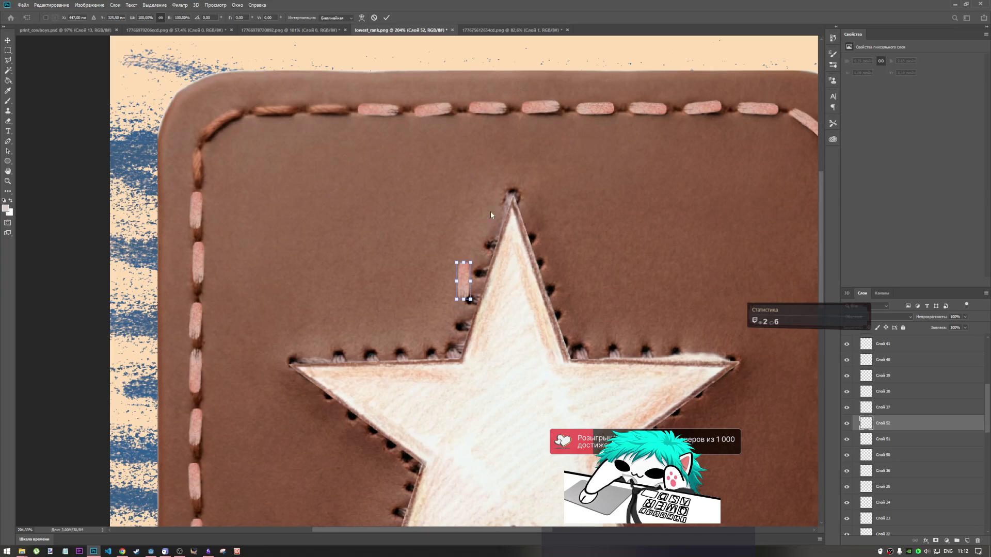
mouse_move(466, 284)
mouse_down()
mouse_move(222, 145)
mouse_move(214, 128)
mouse_move(261, 102)
mouse_move(250, 123)
mouse_move(230, 116)
mouse_move(189, 145)
mouse_move(221, 116)
mouse_move(217, 129)
mouse_up()
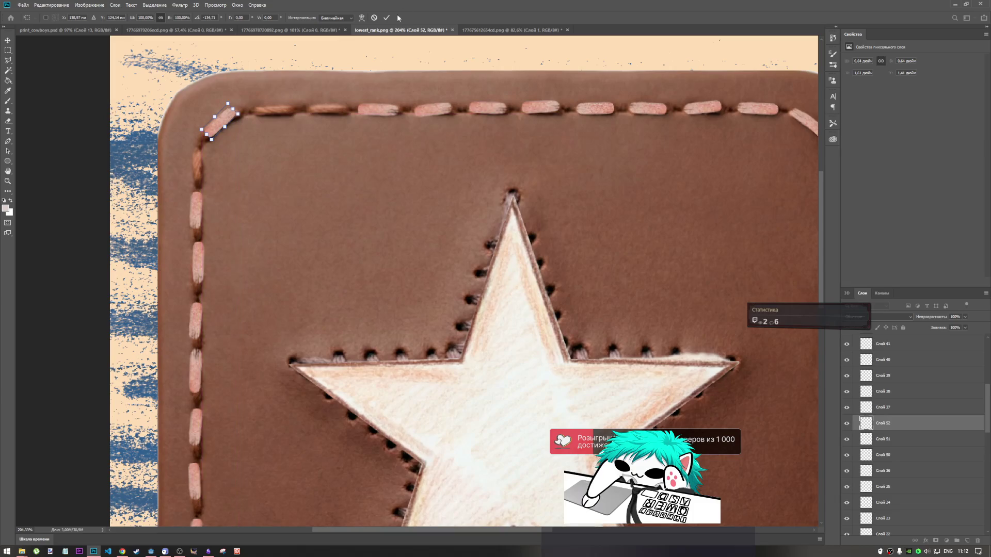
click(362, 17)
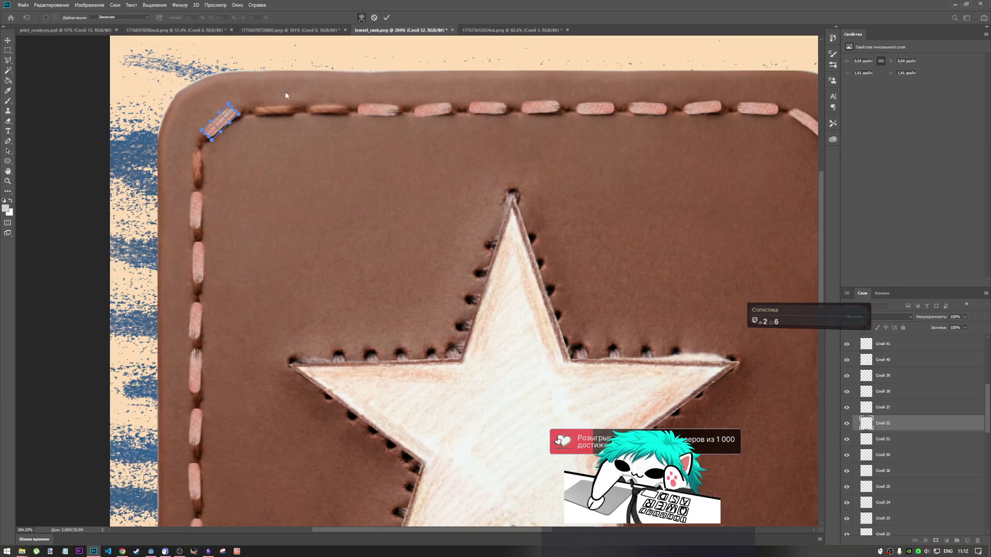
mouse_move(238, 113)
mouse_down()
mouse_move(248, 118)
mouse_move(250, 108)
mouse_up()
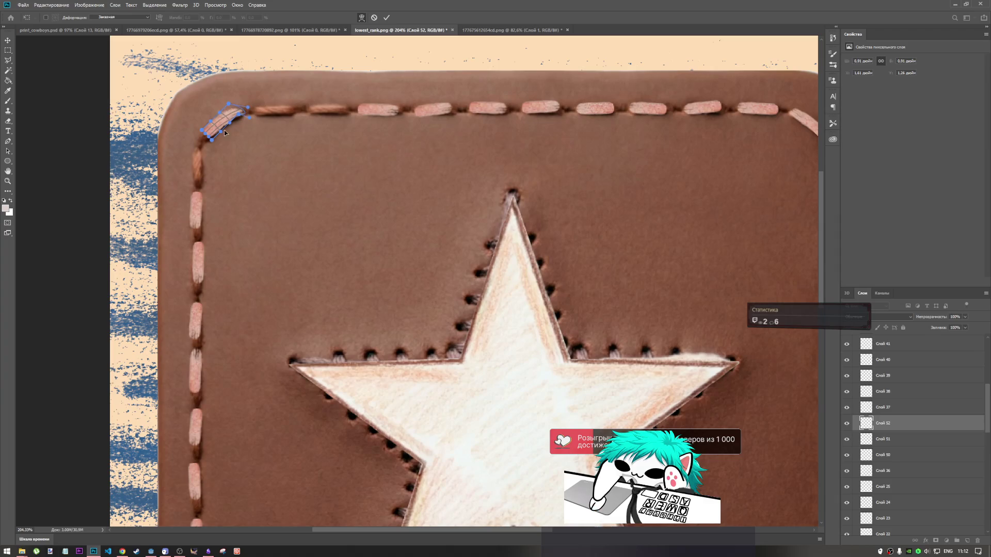
drag(204, 134, 199, 148)
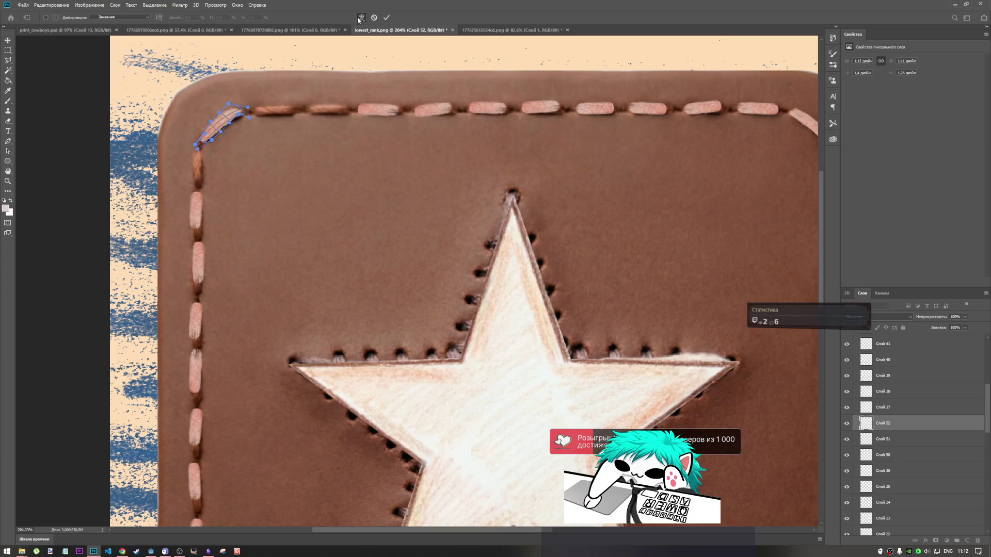
click(386, 18)
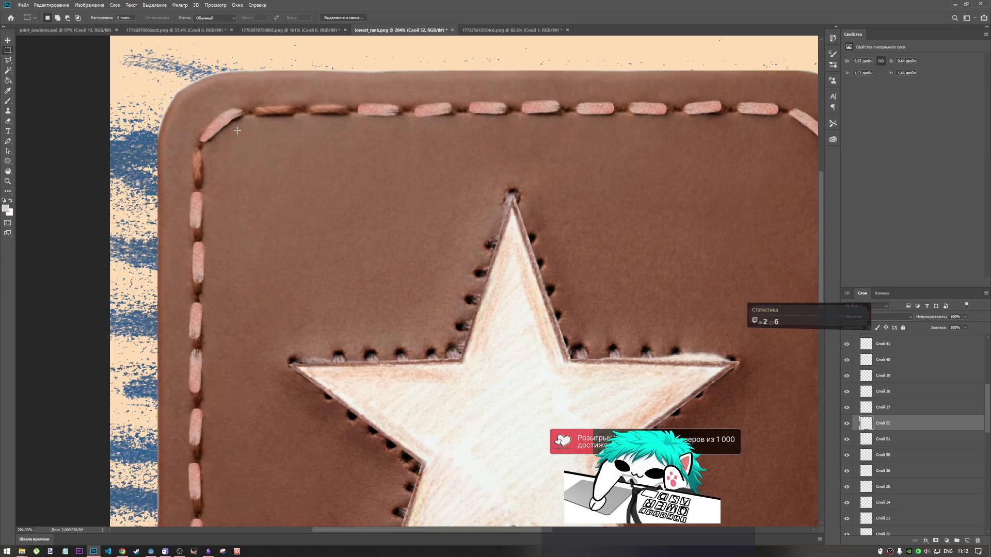
key(ctrl+z)
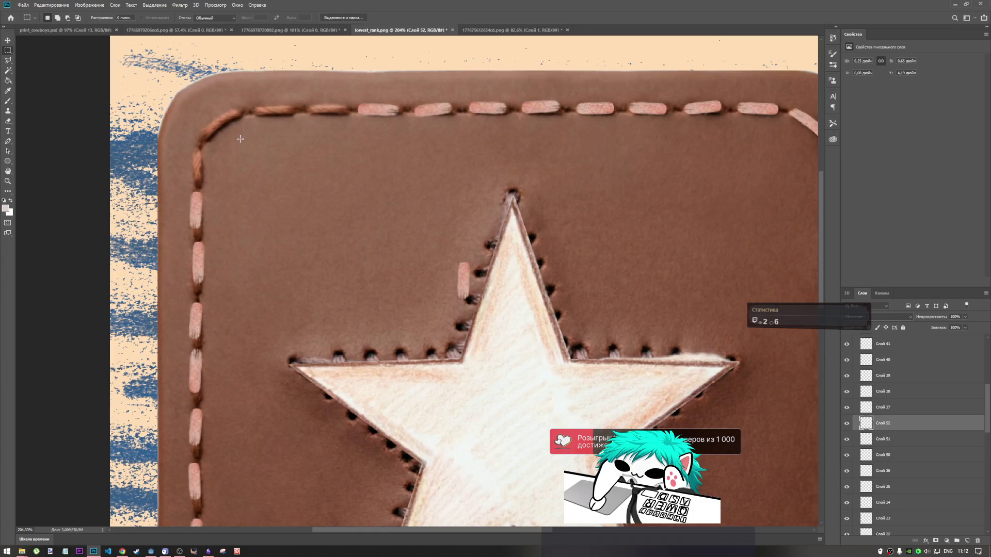
Step: Place the stitch in the top-left corner and warp it to curve down the left edge
scroll(462, 189, down, 2)
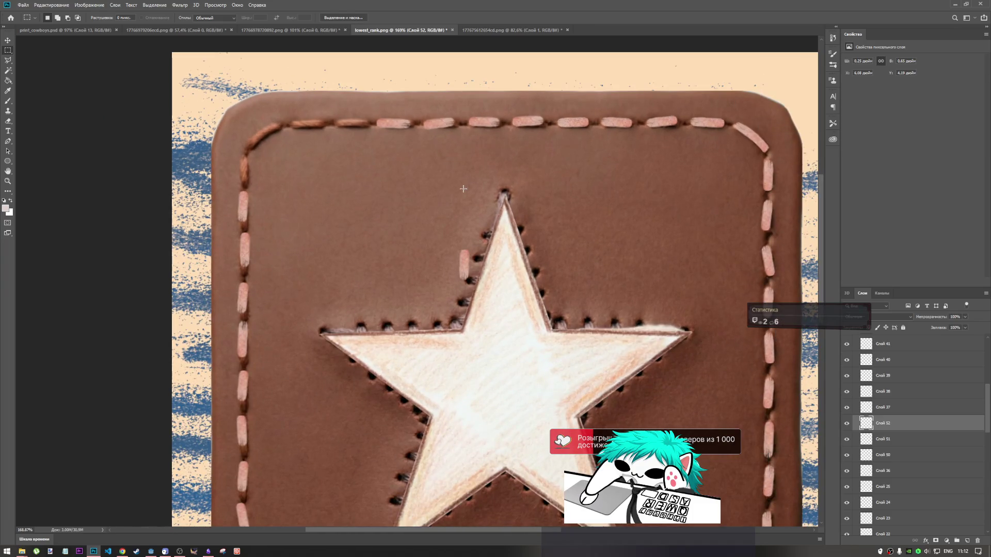
key(ctrl+t)
mouse_move(465, 264)
mouse_down()
mouse_move(262, 133)
mouse_move(258, 110)
mouse_move(238, 119)
mouse_move(262, 135)
mouse_up()
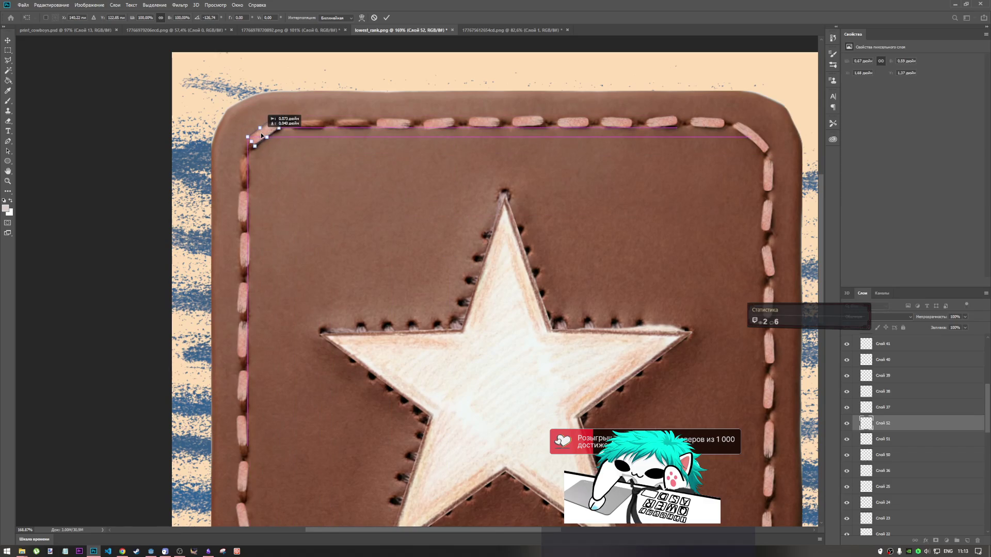
key(Return)
key(m)
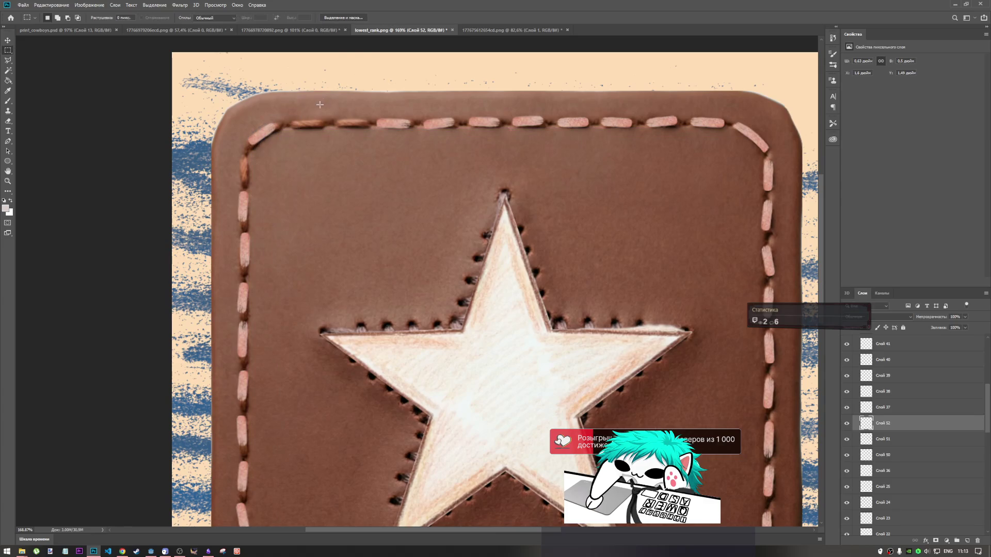
key(ctrl+t)
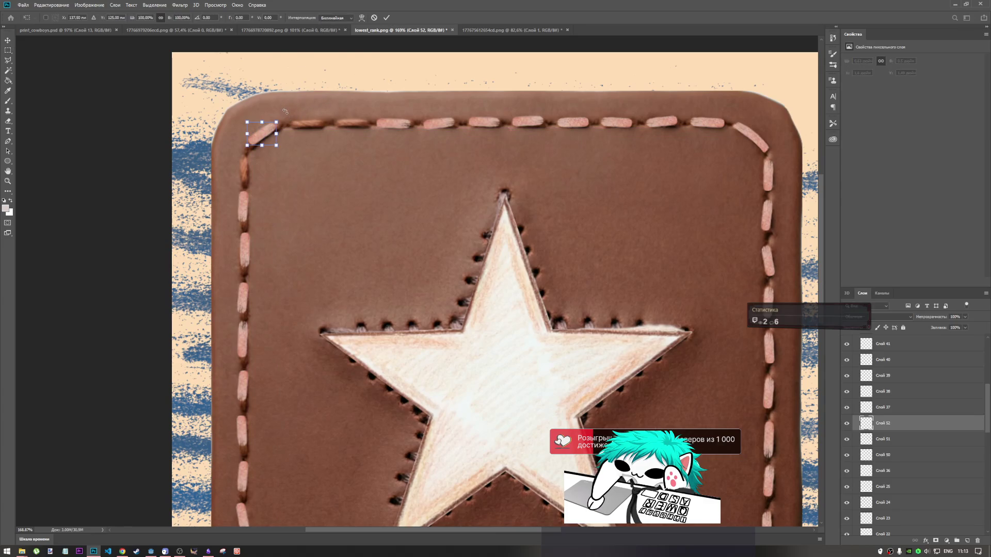
click(375, 19)
mouse_move(281, 124)
mouse_down()
mouse_move(291, 126)
mouse_move(283, 119)
mouse_up()
drag(248, 147, 246, 152)
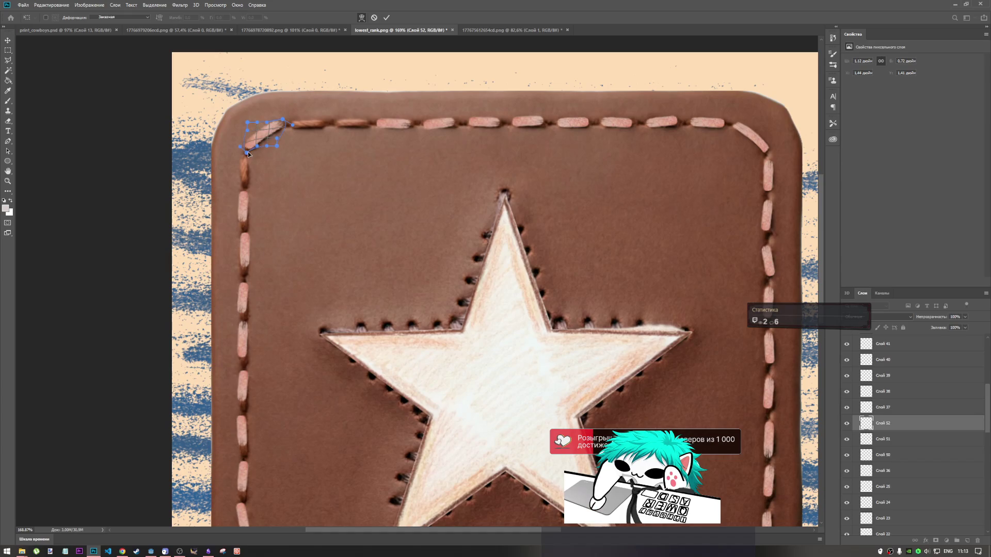
click(387, 18)
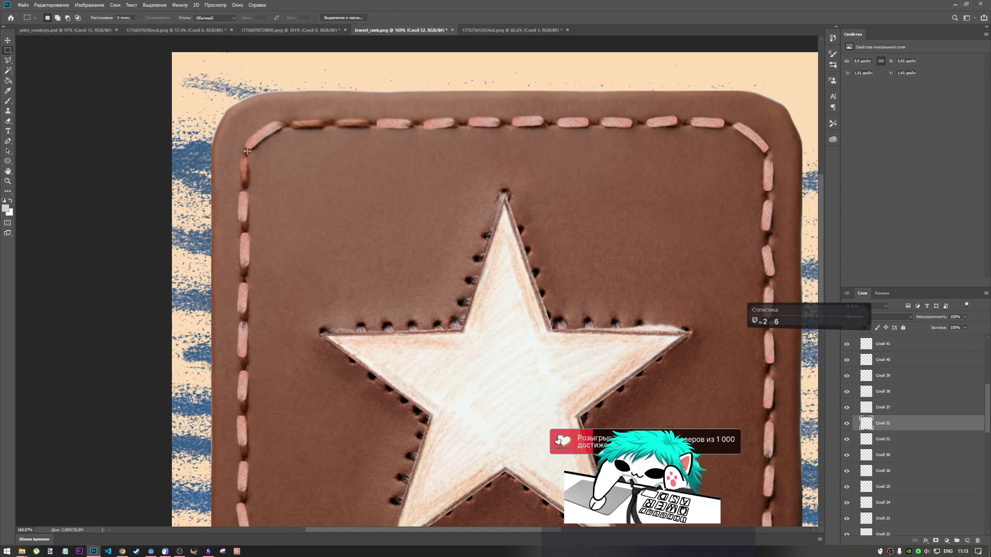
Step: Paste two more stitches and fit them into the gaps along the top seam
key(ctrl+v)
key(ctrl+t)
mouse_move(493, 289)
mouse_down()
mouse_move(503, 268)
mouse_move(319, 102)
mouse_move(330, 127)
mouse_move(361, 120)
mouse_up()
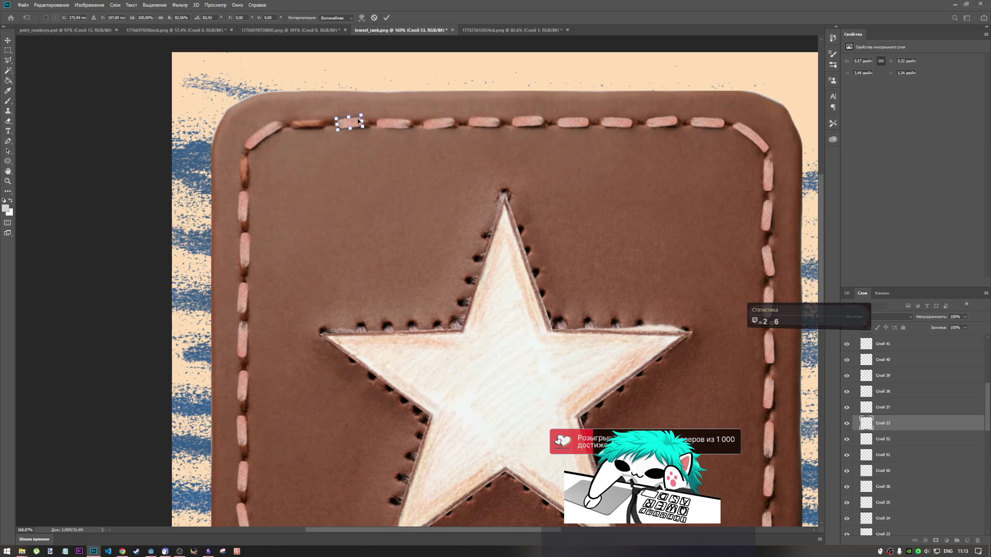
click(386, 18)
key(ctrl+v)
key(ctrl+t)
mouse_move(495, 290)
mouse_down()
mouse_move(301, 118)
mouse_move(342, 105)
mouse_move(326, 143)
mouse_move(308, 121)
mouse_move(331, 113)
mouse_up()
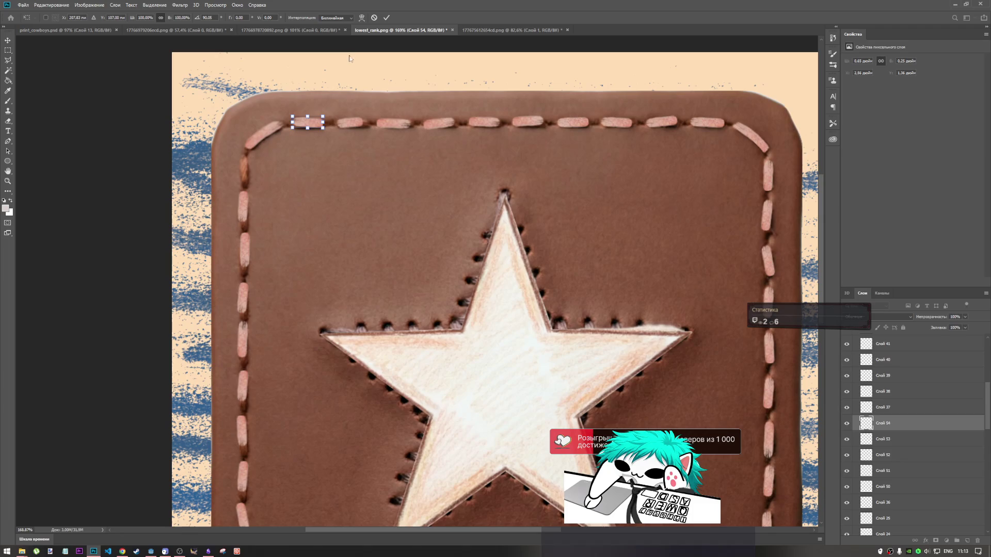
key(Right)
key(Right)
key(Right)
key(Left)
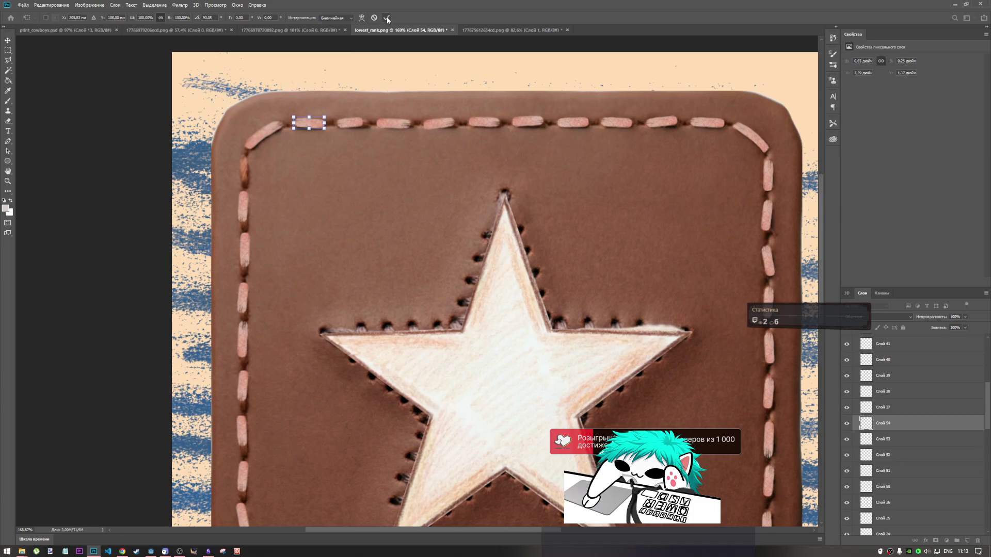
click(387, 18)
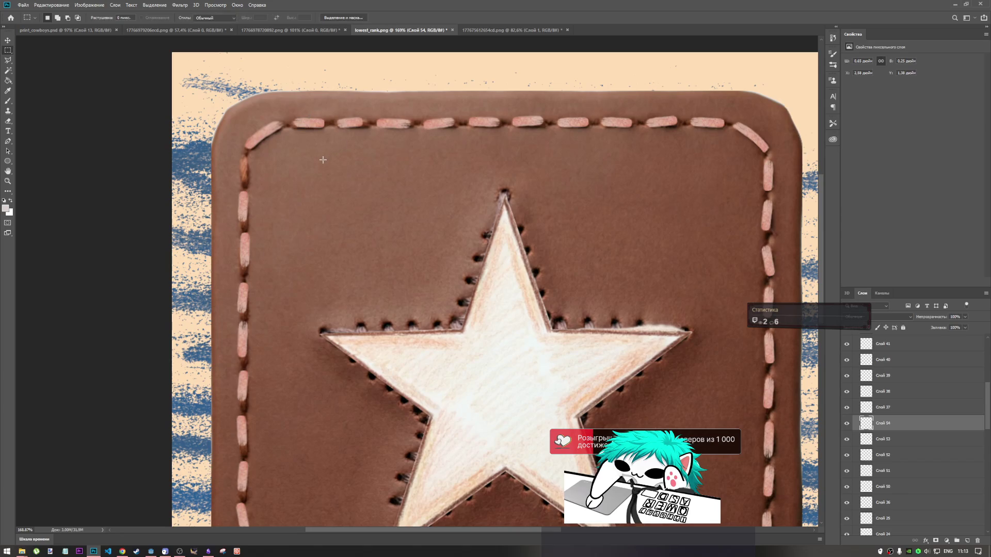
key(ctrl+v)
Step: Try moving the pasted stitch toward the left seam, then cancel the placement
key(ctrl+t)
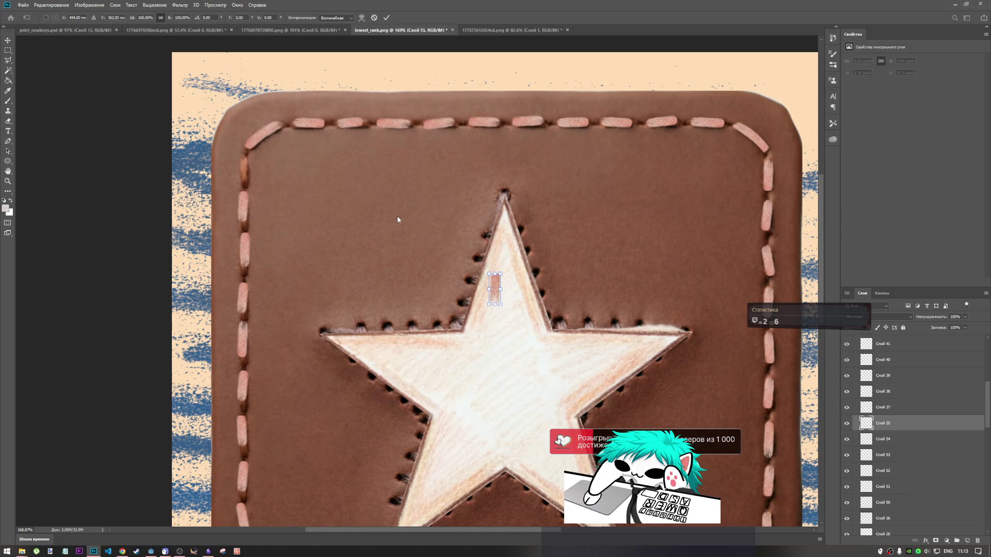
mouse_move(493, 289)
mouse_down()
mouse_move(285, 196)
mouse_move(217, 153)
mouse_move(251, 155)
mouse_up()
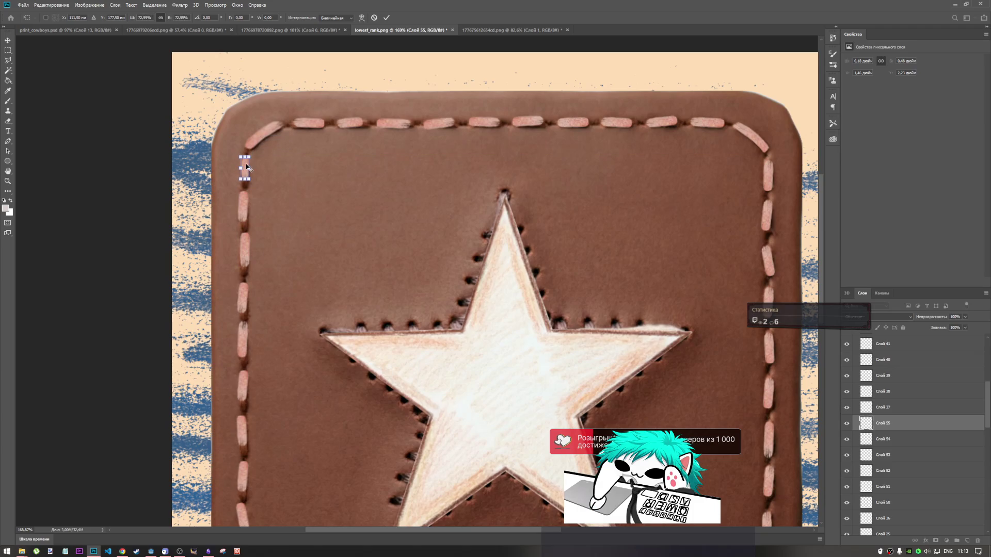
scroll(245, 163, up, 5)
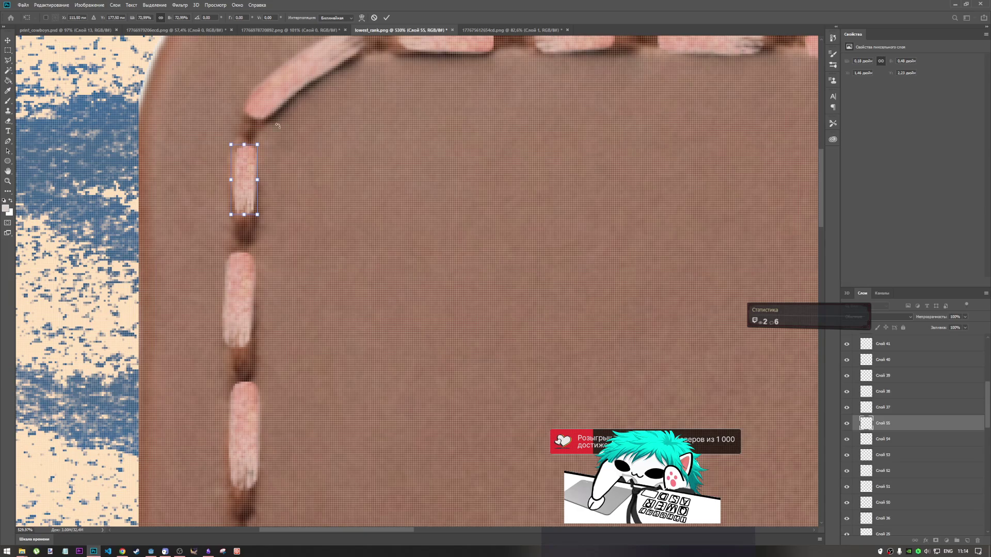
key(m)
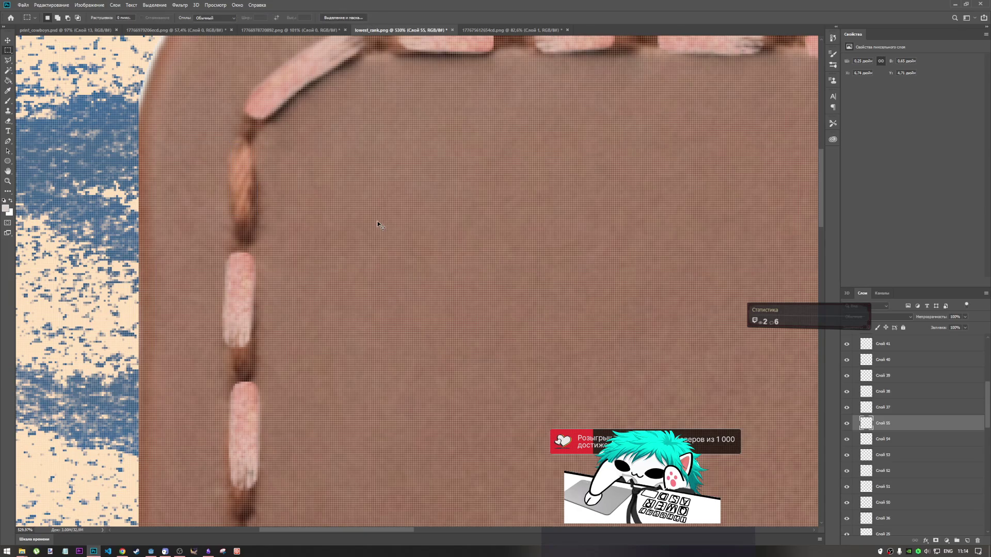
scroll(378, 221, down, 3)
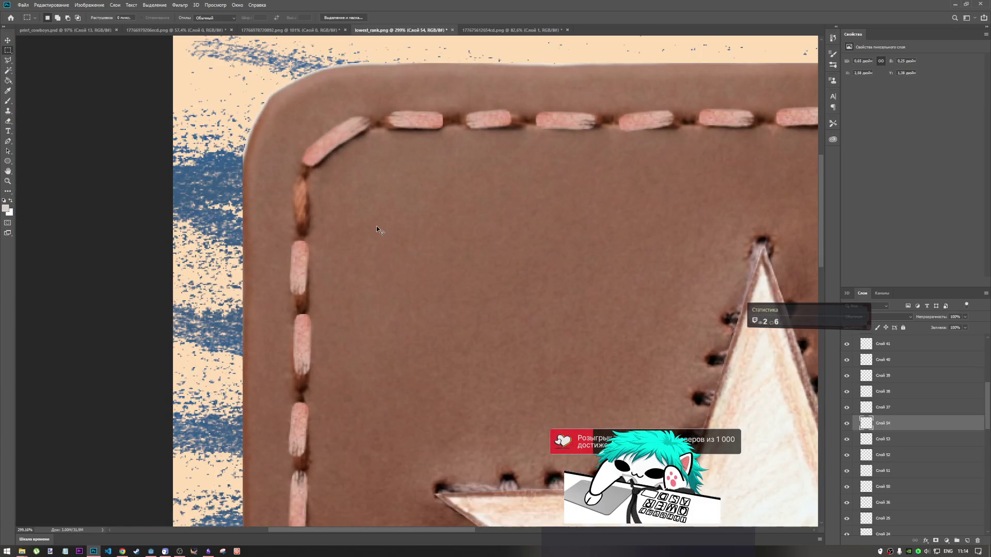
Step: Paste the stitch again, place it below the top-left corner and shorten it to fit
key(ctrl+v)
key(ctrl+t)
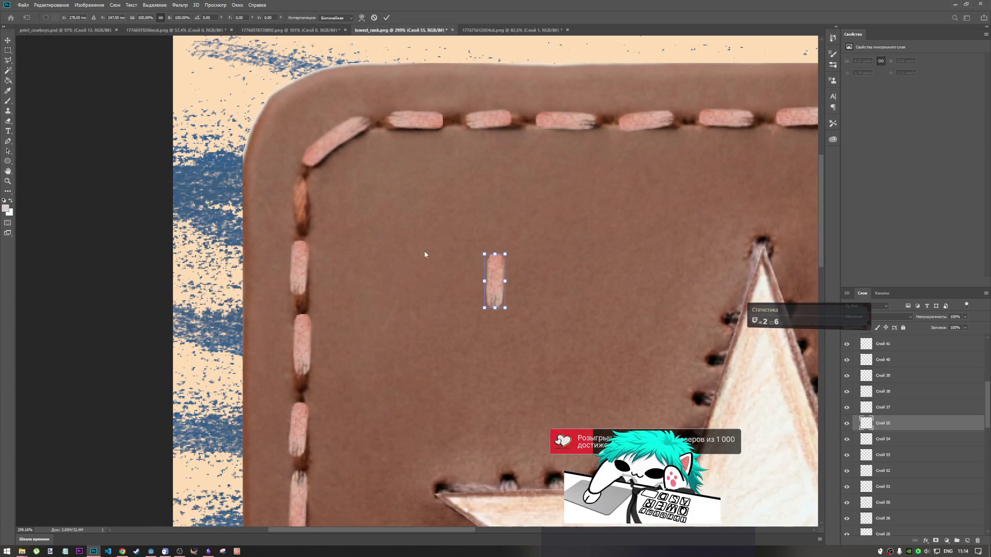
drag(490, 286, 301, 206)
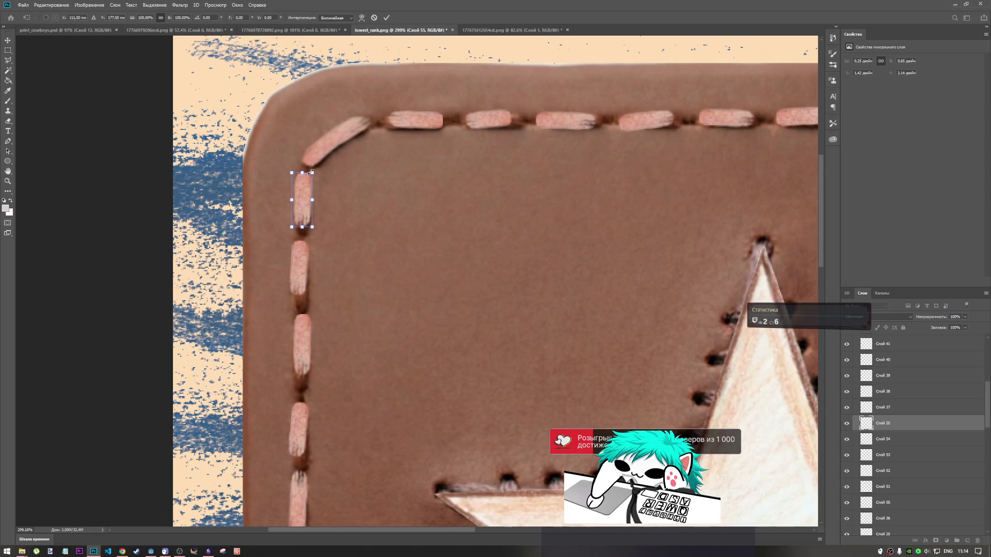
drag(302, 173, 302, 185)
key(ctrl+z)
mouse_move(302, 171)
mouse_down()
mouse_move(305, 204)
mouse_move(316, 185)
mouse_move(300, 202)
mouse_up()
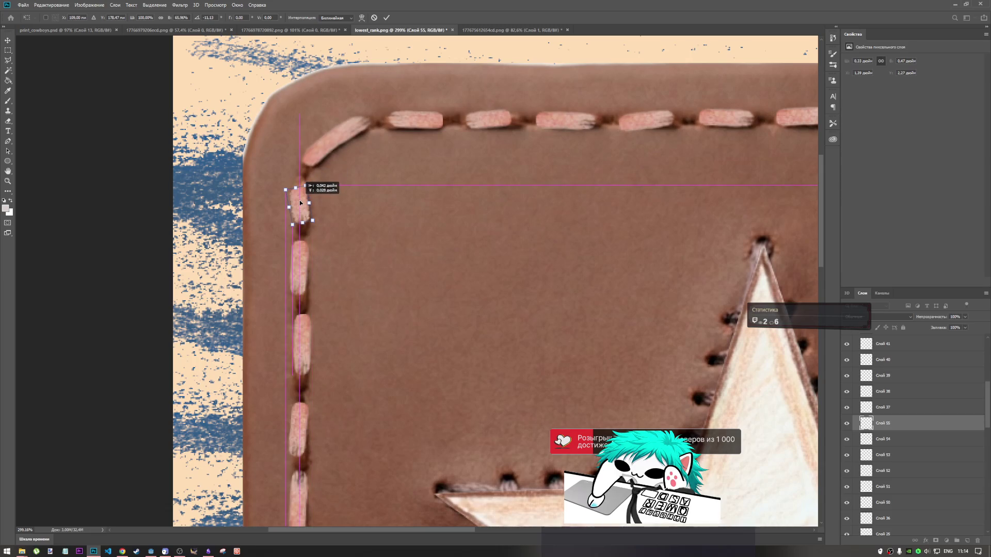
click(387, 18)
scroll(425, 232, down, 3)
scroll(425, 232, down, 3)
scroll(461, 400, up, 2)
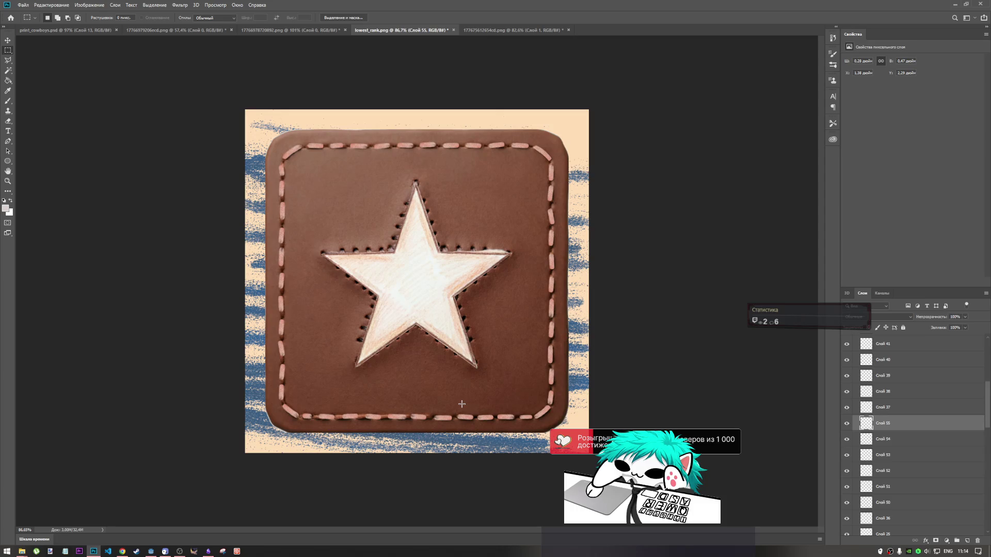
scroll(898, 442, down, 5)
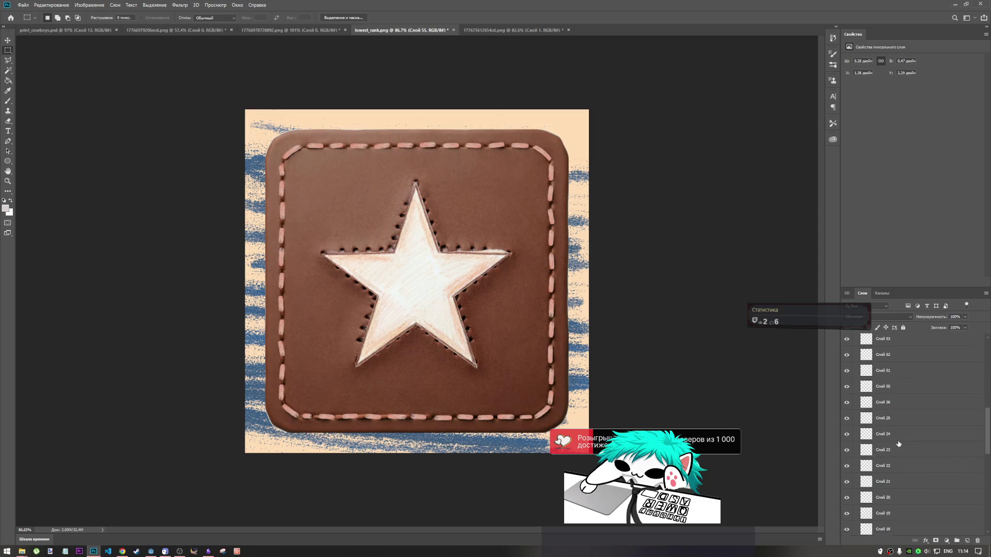
scroll(898, 443, down, 2)
scroll(907, 451, down, 2)
scroll(906, 451, down, 4)
scroll(891, 486, down, 5)
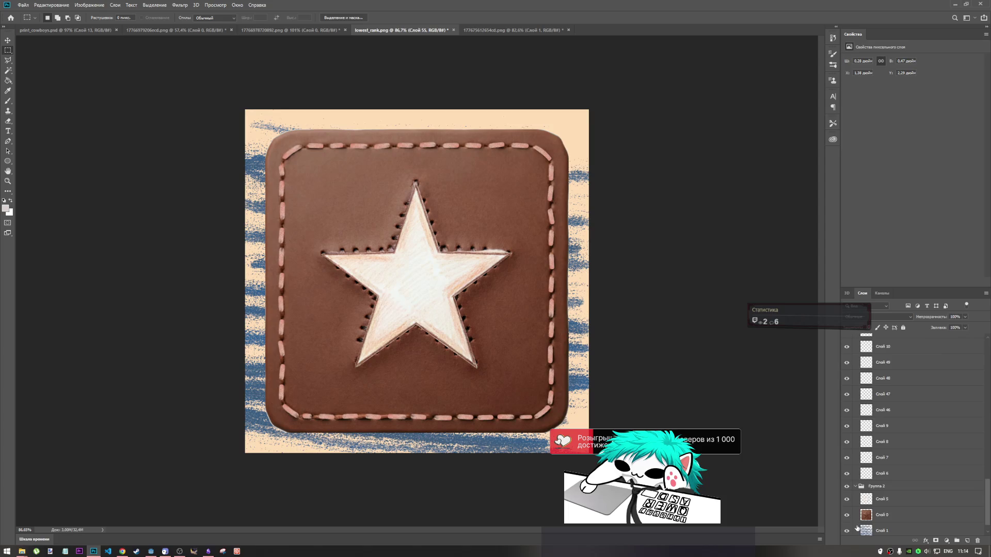
click(848, 516)
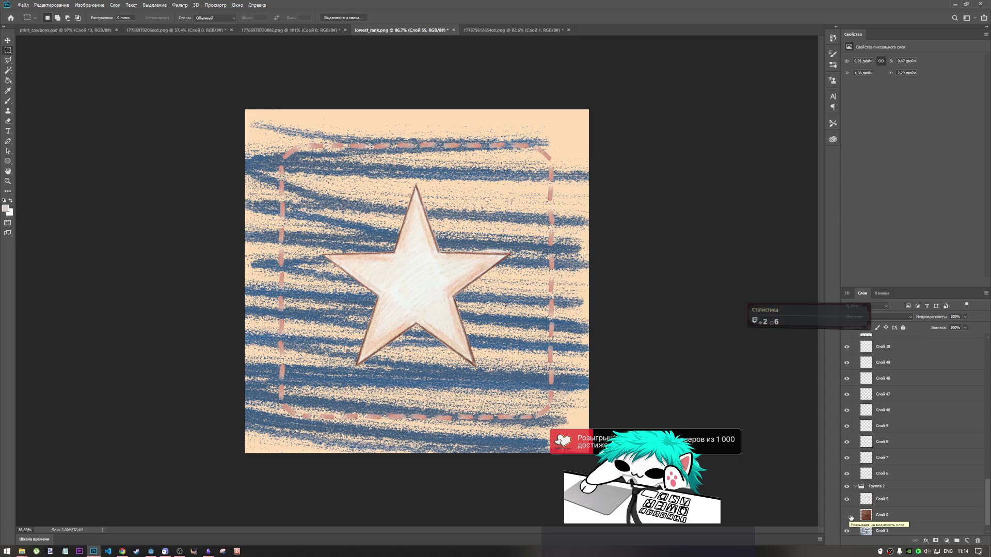
click(849, 515)
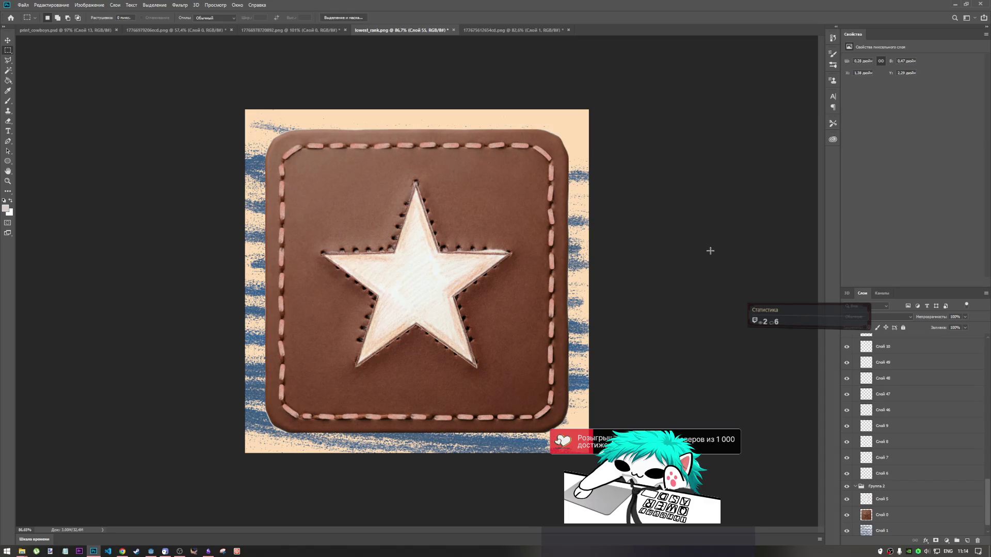
Step: Load the leather patch layer Слой 0's pixels as a selection
right_click(867, 517)
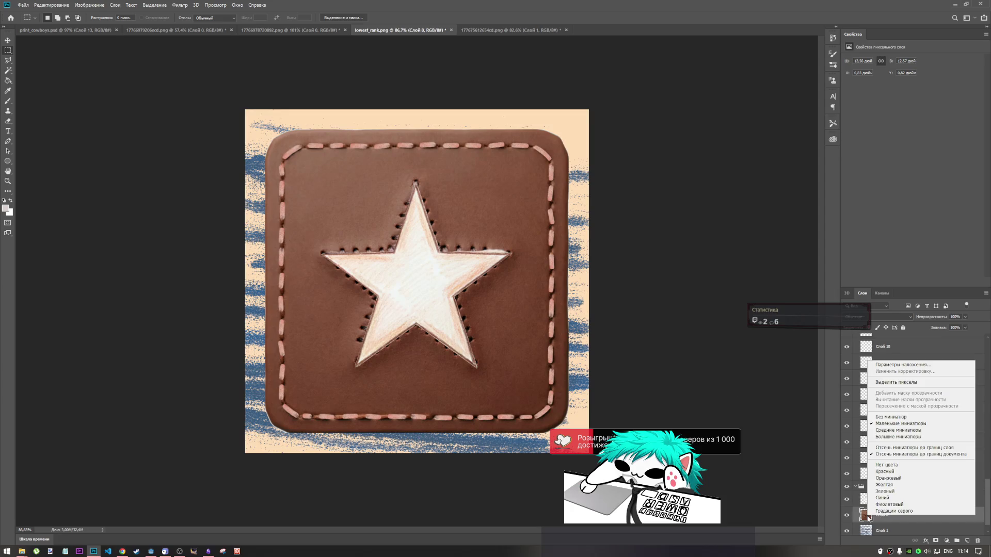
click(887, 365)
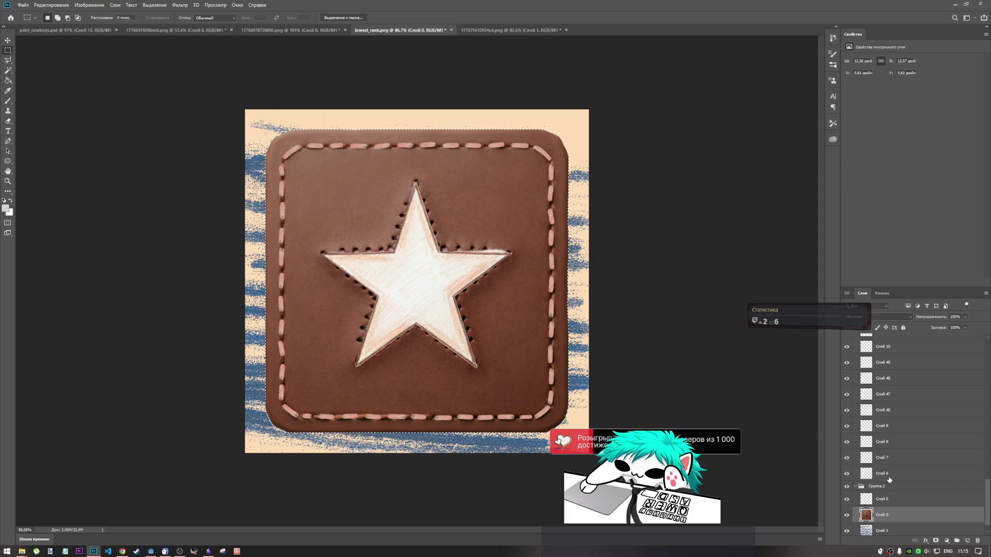
scroll(889, 480, down, 1)
Step: Add a new empty layer, delete it again, and select all sketch layers in the group
click(968, 542)
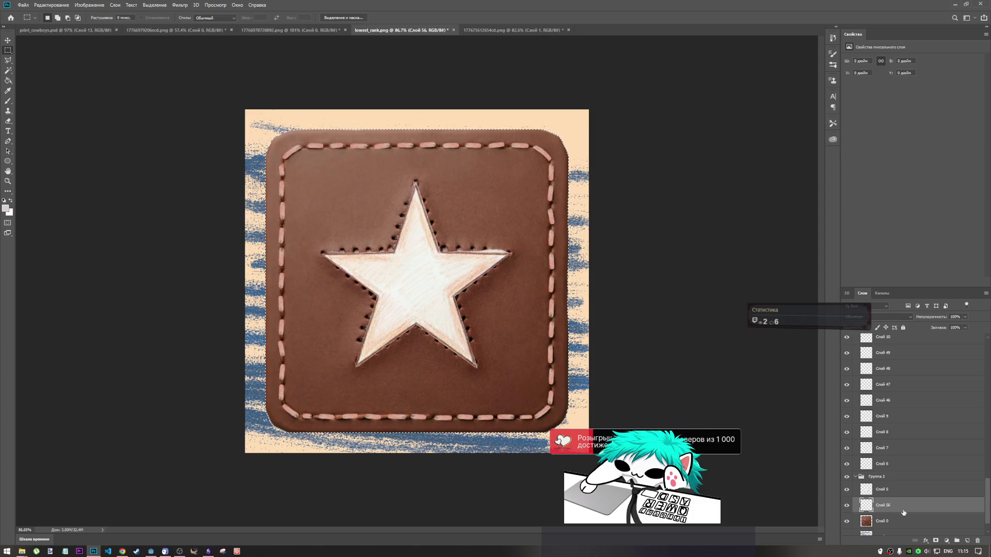
scroll(899, 510, down, 2)
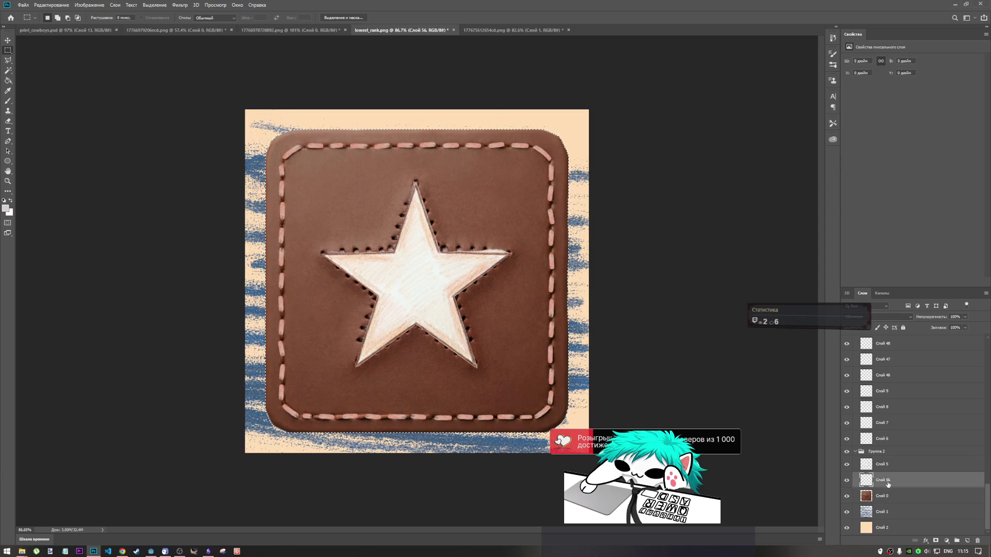
right_click(888, 485)
click(979, 541)
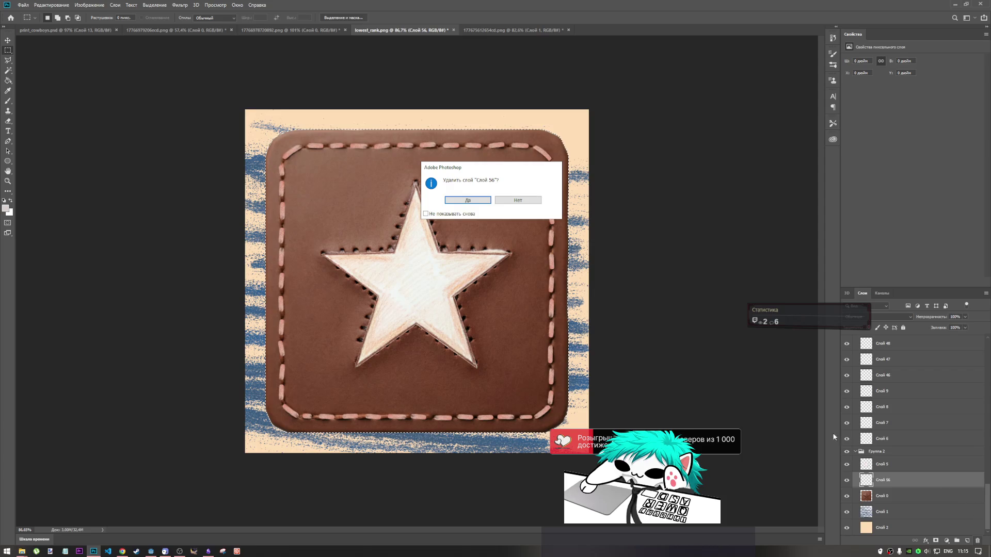
key(Return)
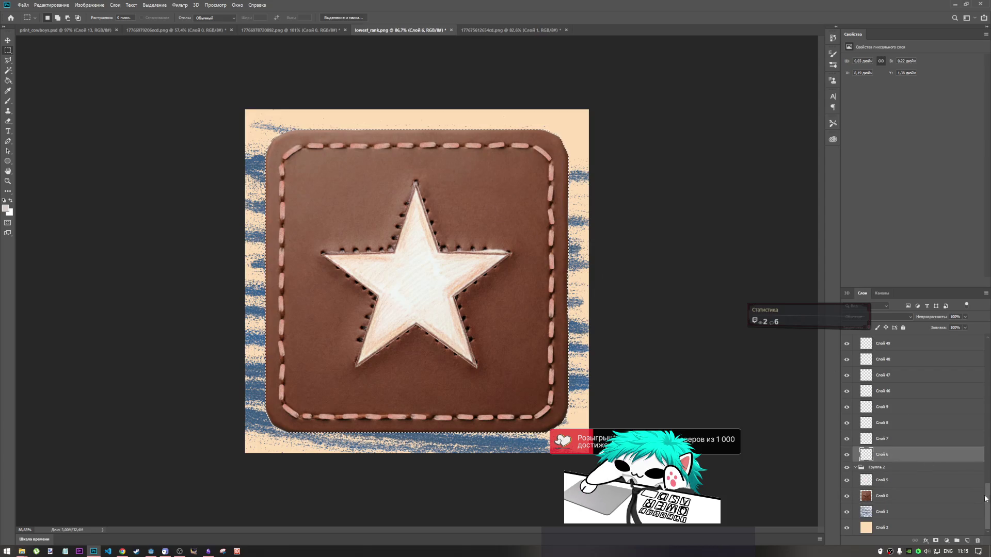
key(ctrl+alt+a)
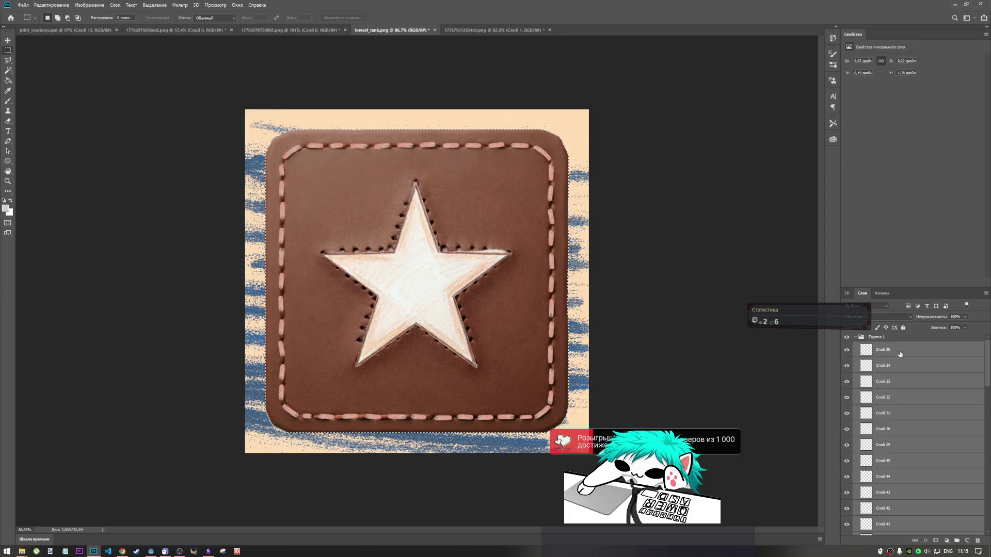
Step: Merge the selected sketch layers, move the result into Группа 2, and delete Группа 1
right_click(900, 355)
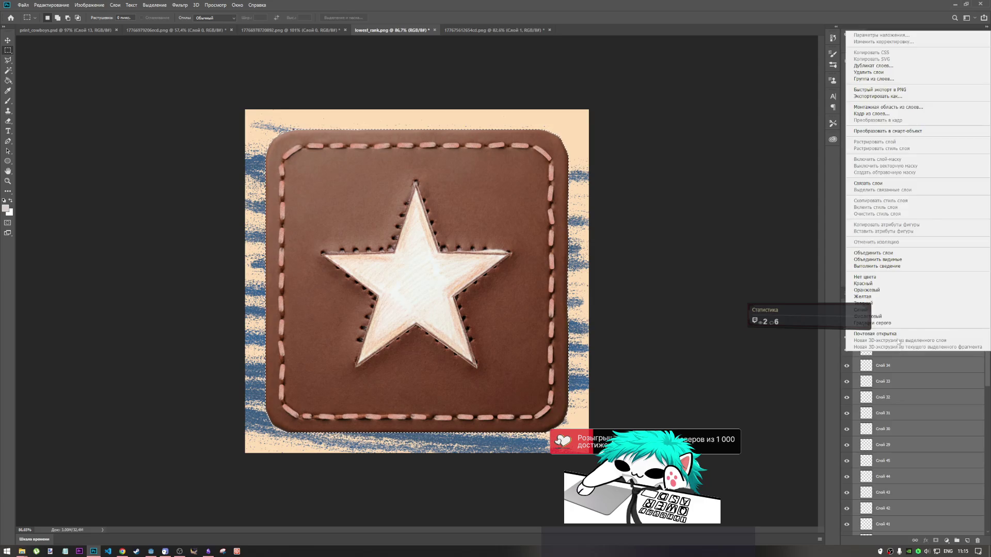
click(880, 257)
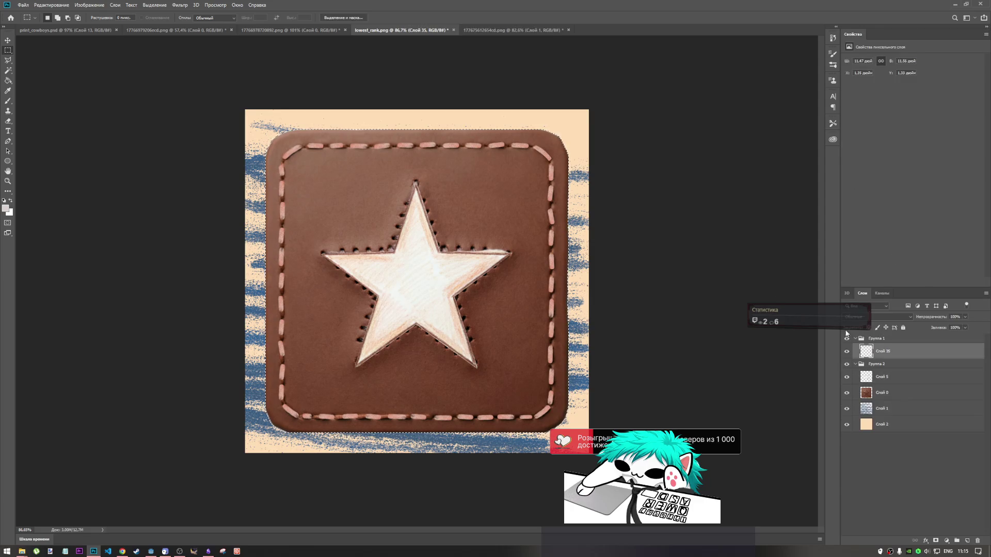
drag(896, 354, 903, 371)
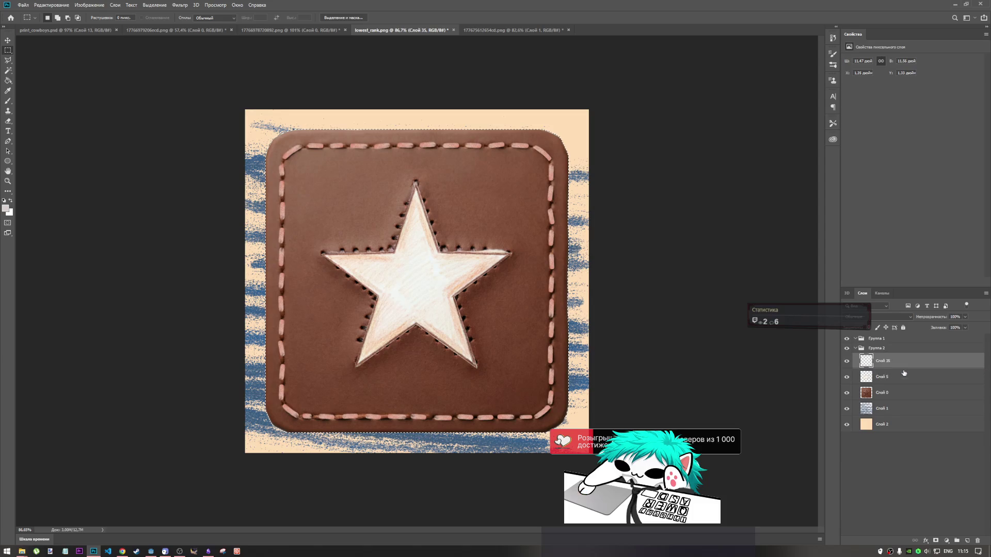
click(875, 344)
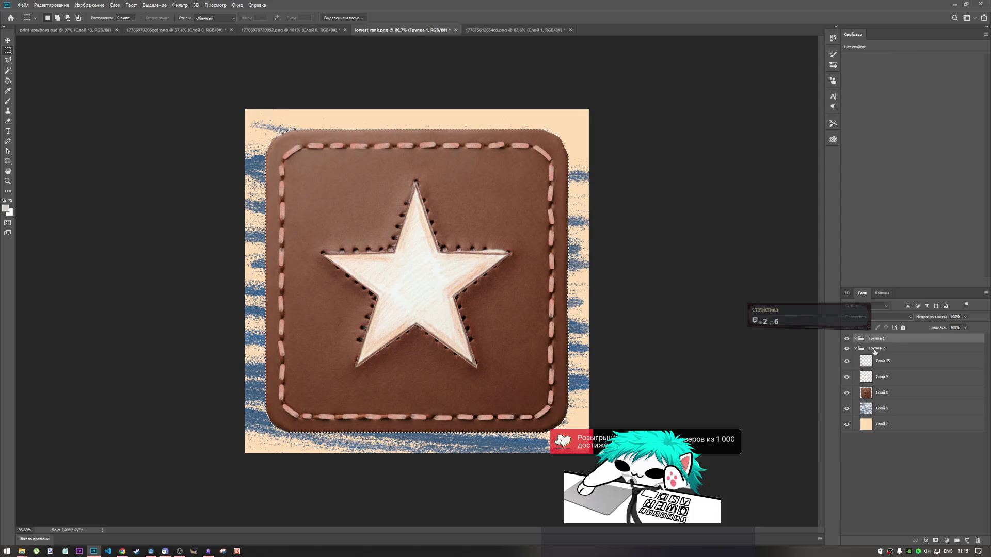
key(Return)
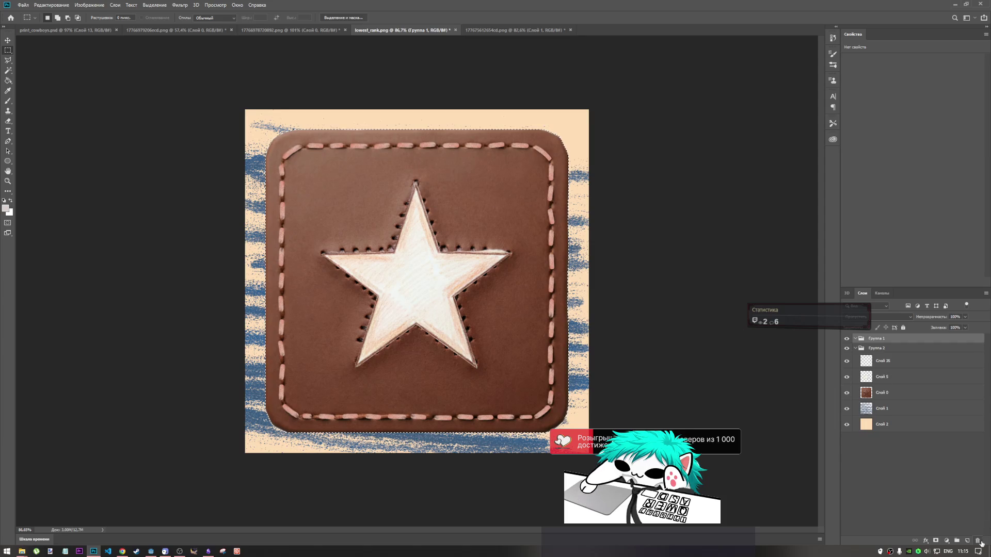
key(Delete)
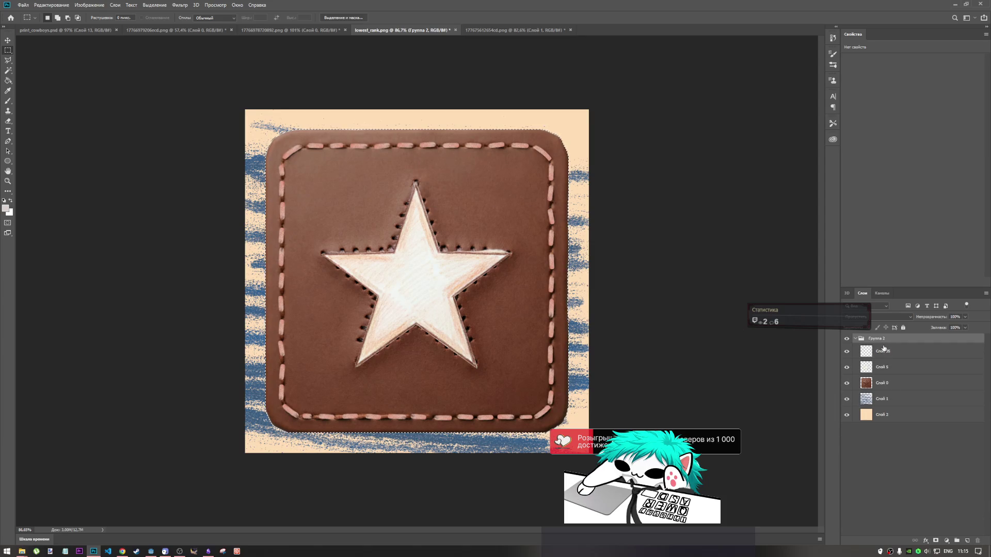
Step: Move layers Слой 35 to Слой 2 out of Группа 2, delete the empty group, and hide Слой 0
click(880, 355)
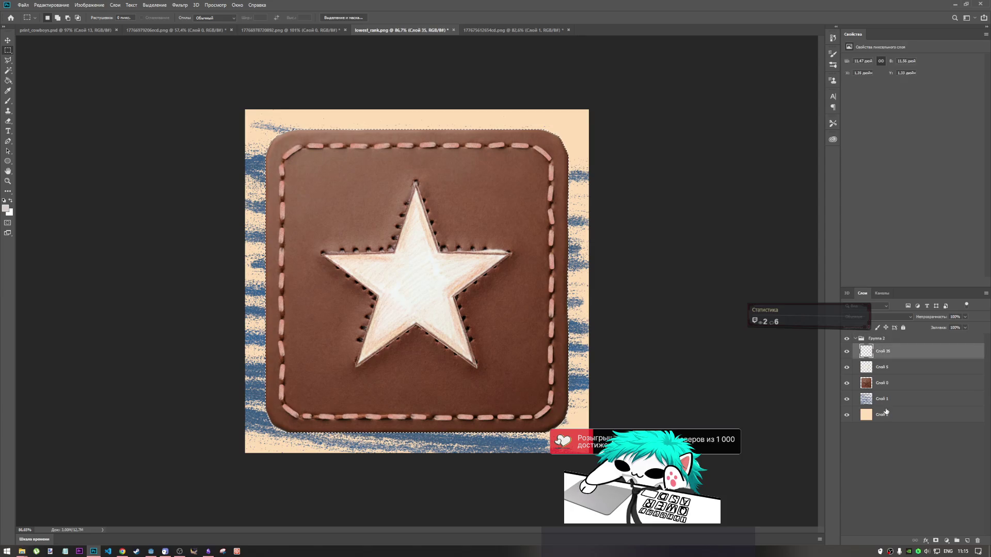
shift+click(886, 412)
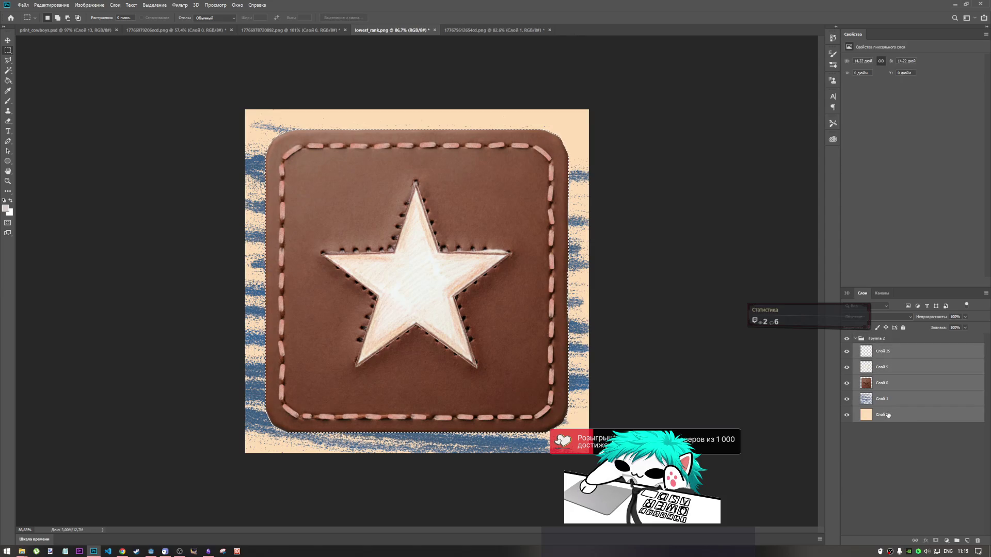
right_click(888, 404)
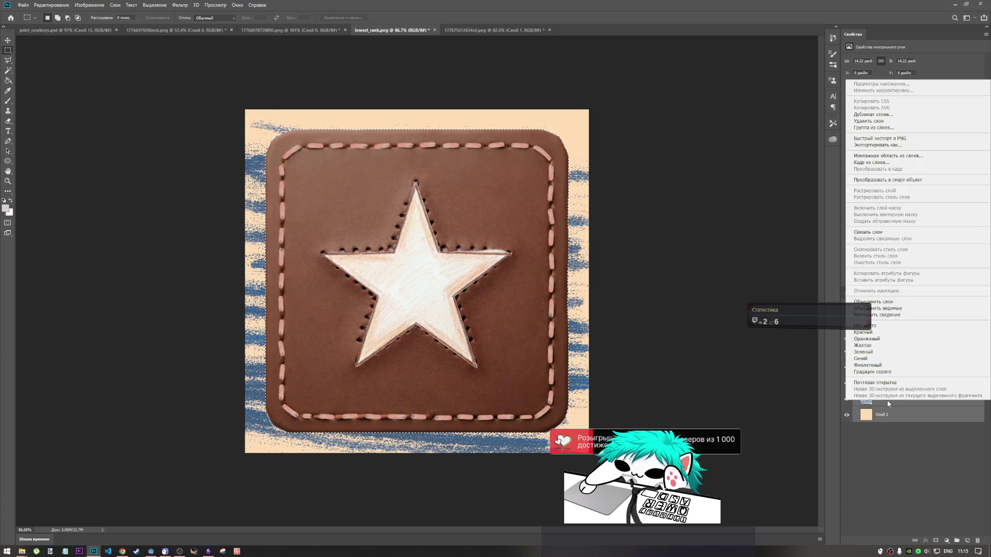
click(897, 429)
drag(887, 354, 885, 336)
click(978, 540)
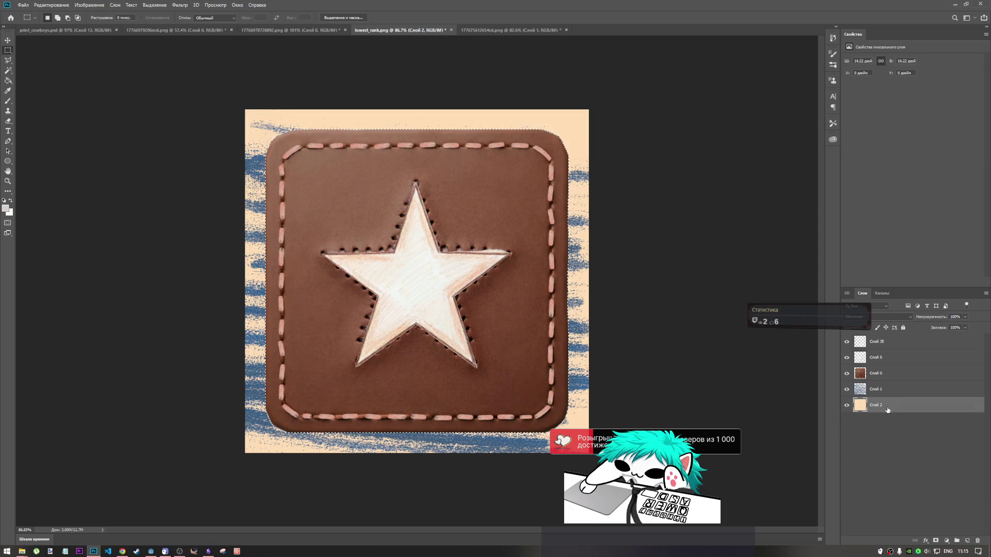
click(887, 380)
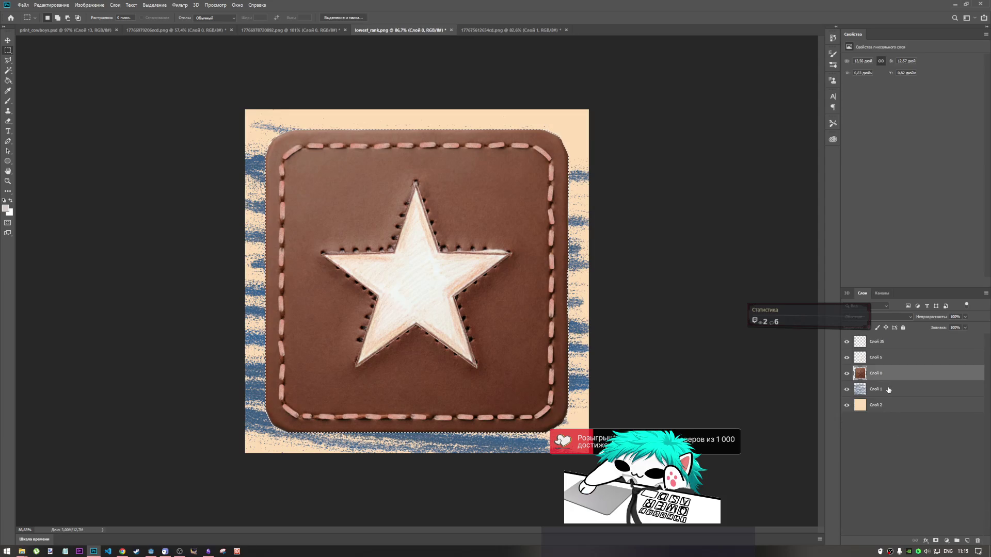
click(847, 374)
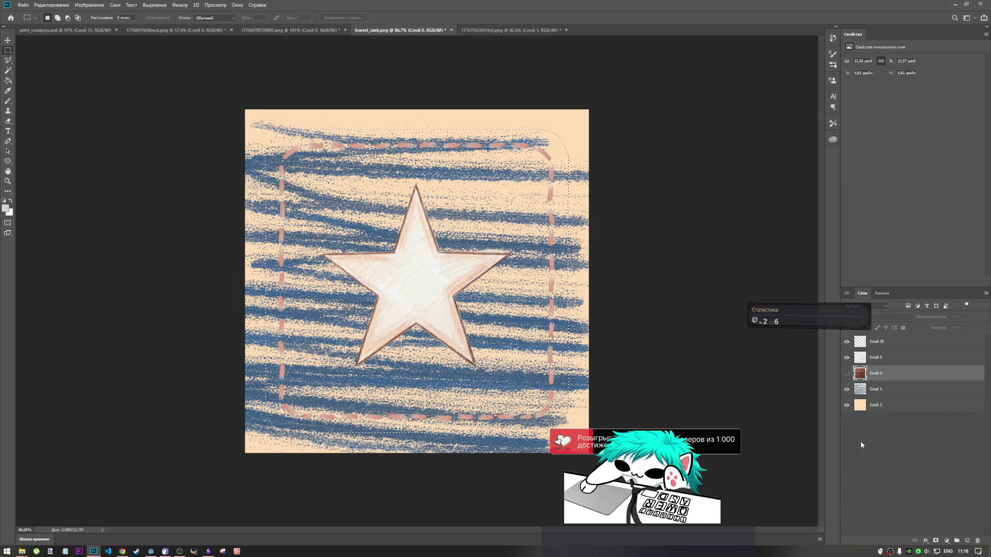
Step: Select Слой 2 and clear the leftover selection, leaving the foreground colour unchanged
click(872, 406)
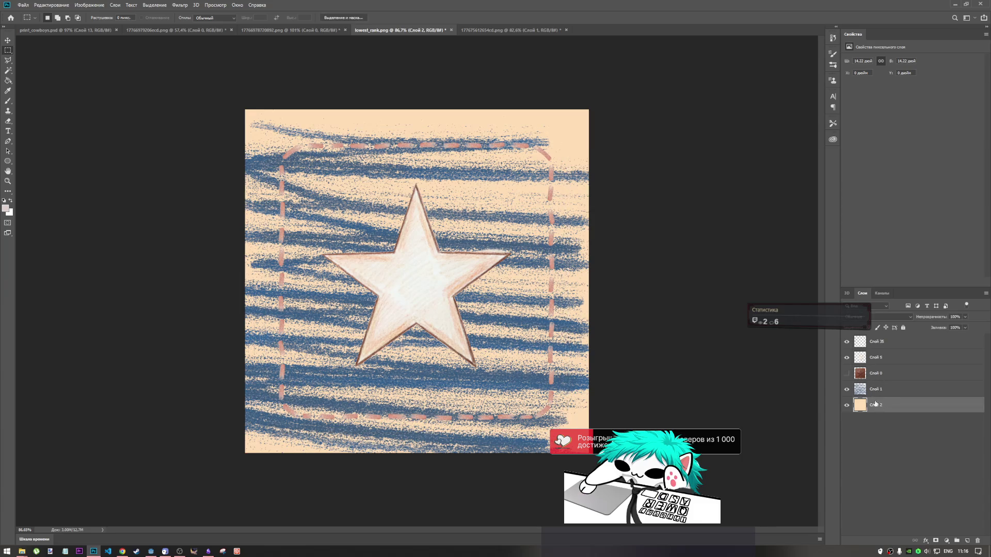
click(58, 226)
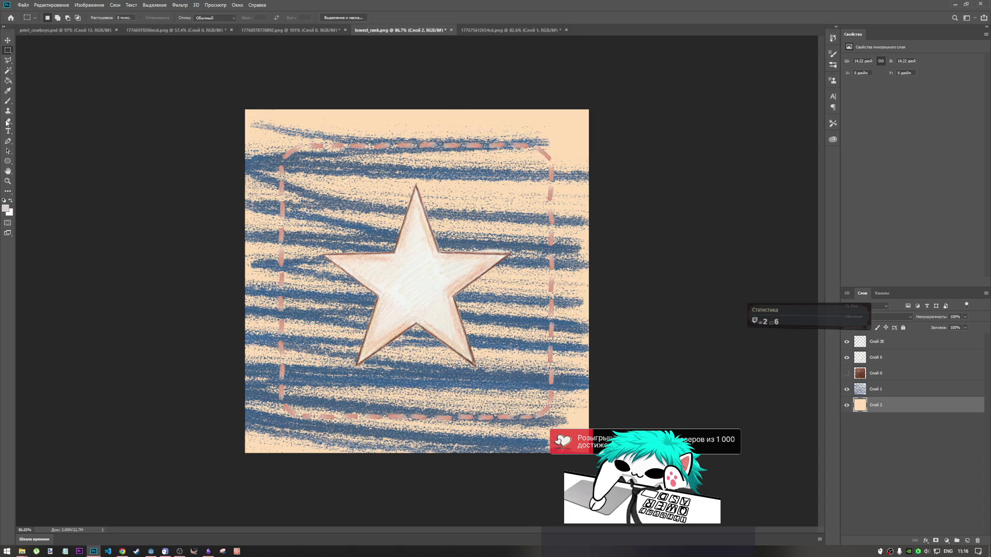
click(6, 208)
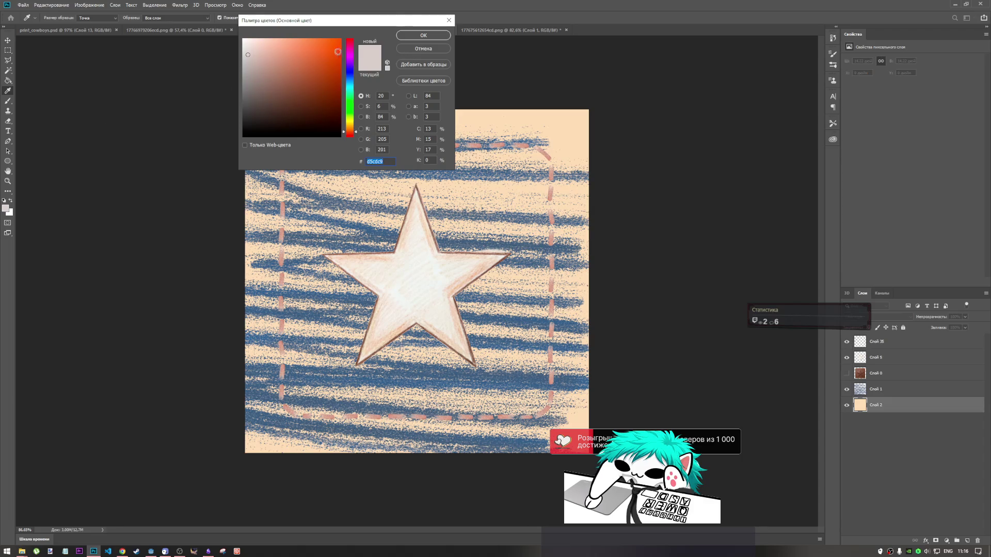
click(410, 49)
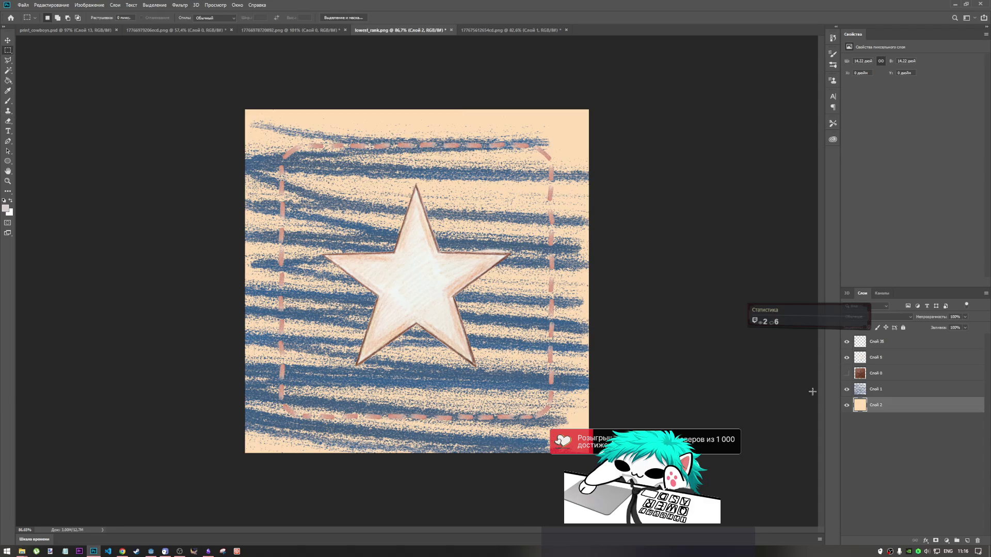
double_click(861, 408)
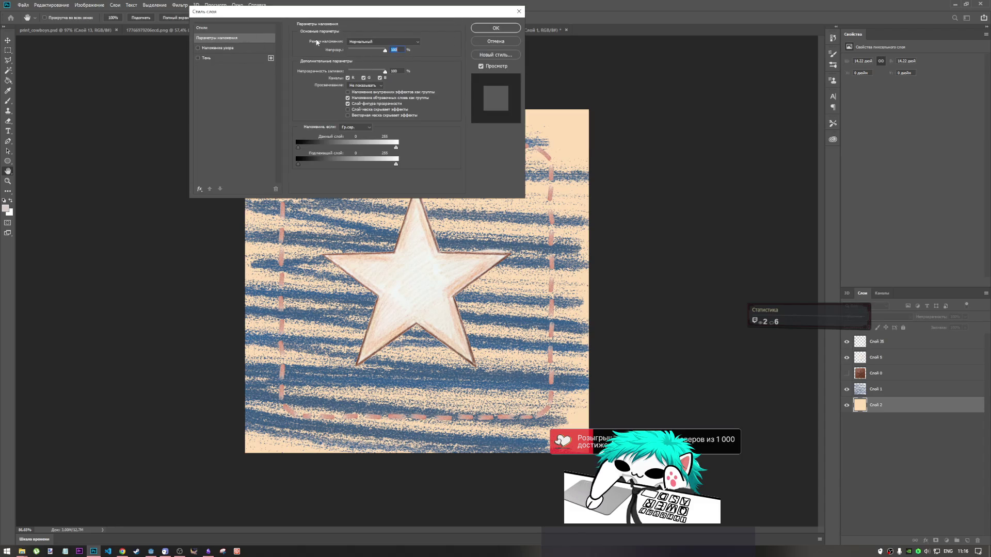
click(198, 28)
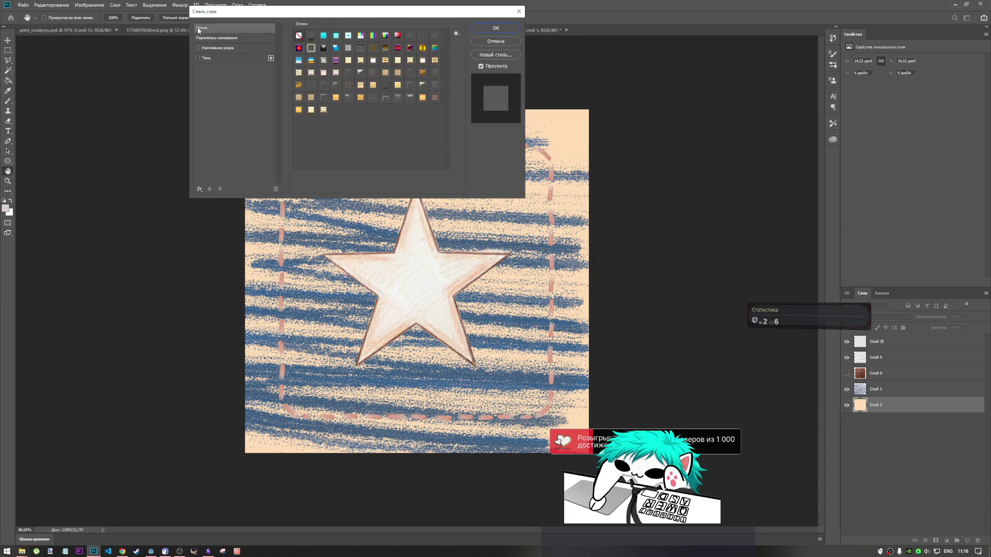
click(324, 36)
click(312, 36)
click(373, 85)
click(360, 85)
click(361, 72)
click(361, 84)
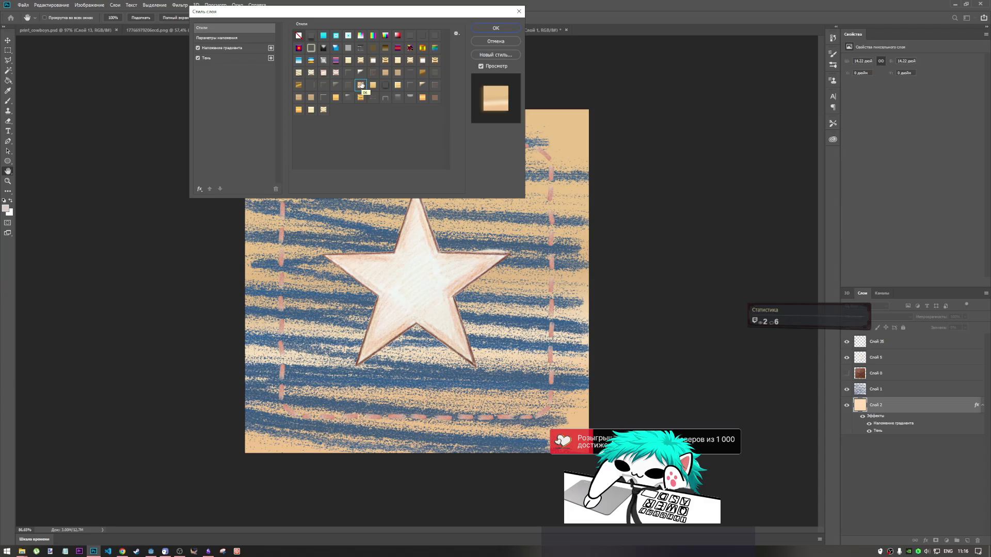
click(385, 85)
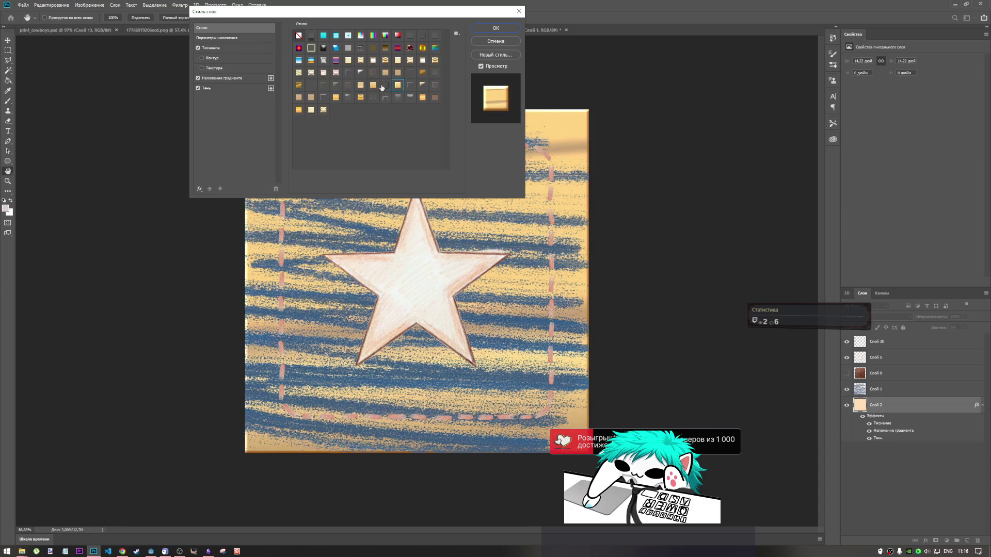
click(398, 85)
click(423, 85)
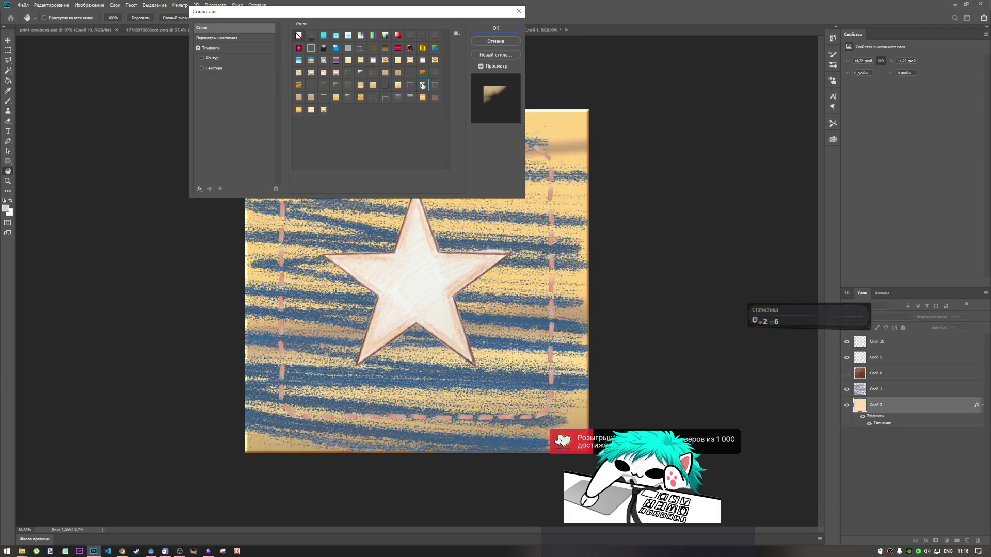
click(422, 97)
click(385, 98)
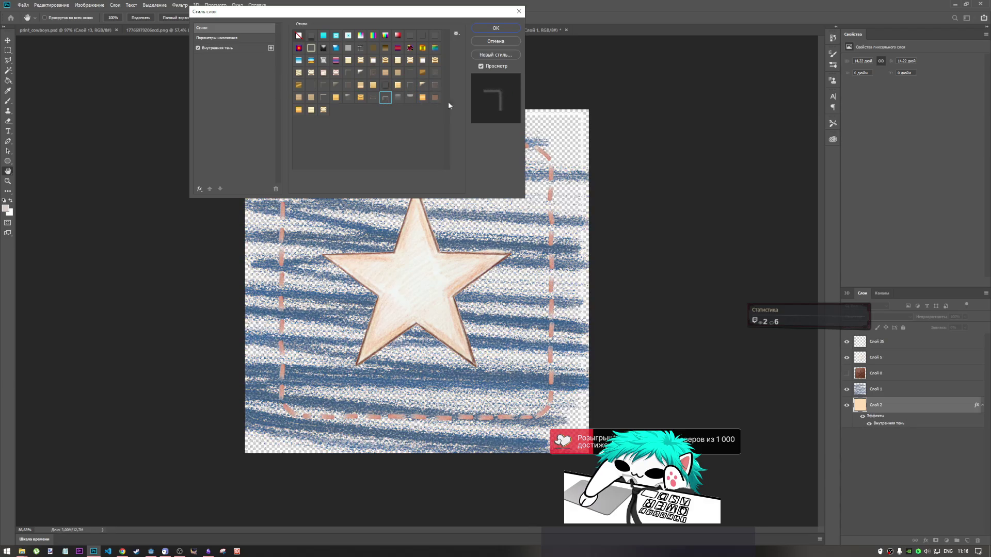
click(311, 110)
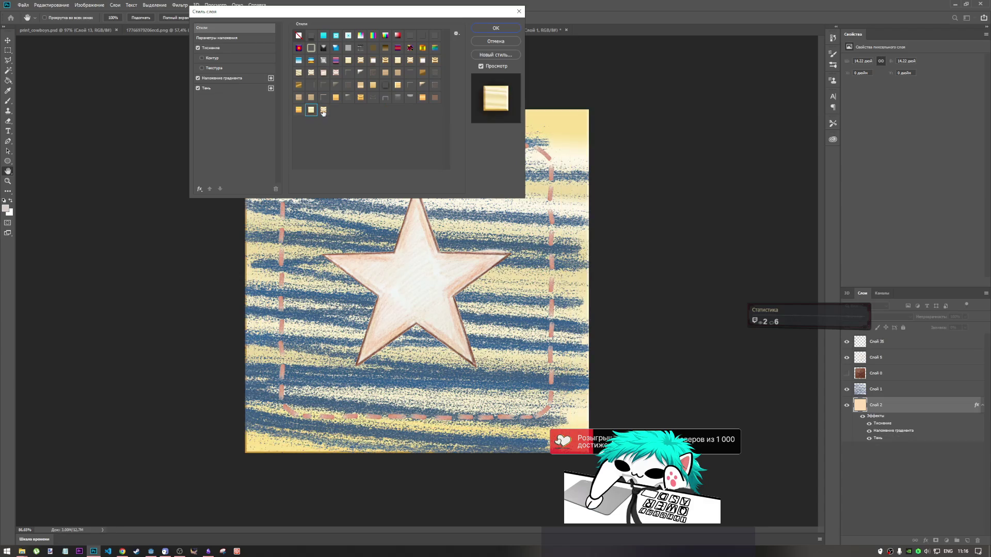
click(299, 85)
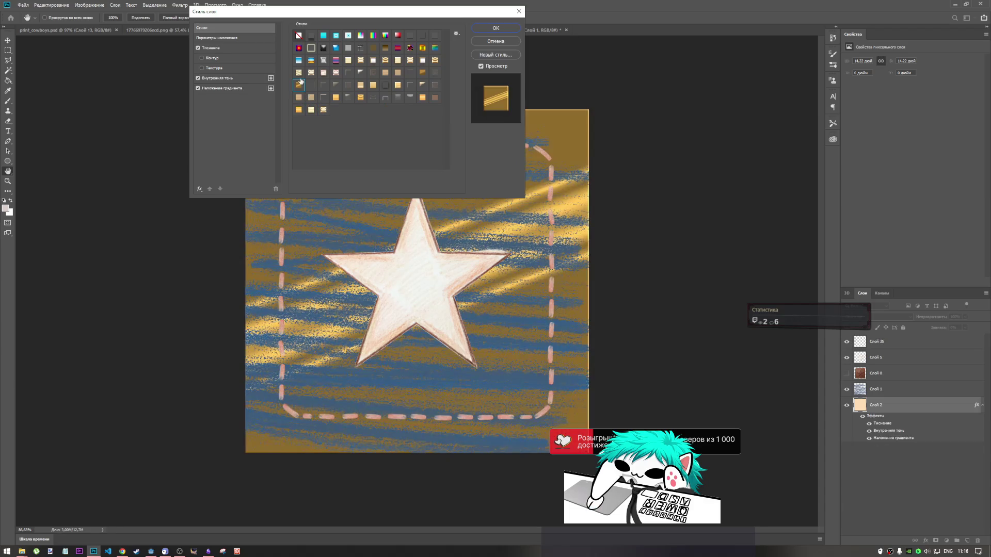
click(298, 72)
click(504, 41)
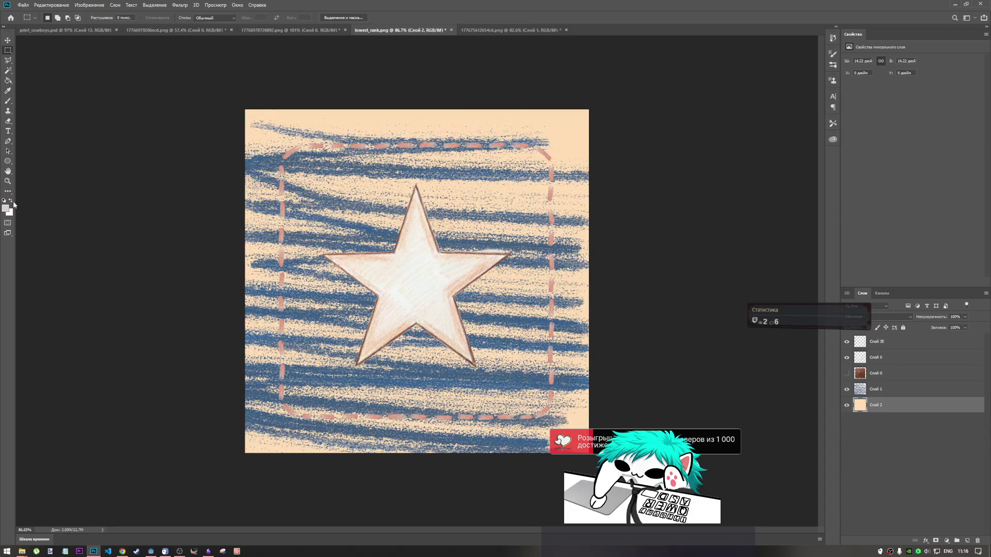
Step: Switch to the Paint Bucket and set the foreground colour to violet
click(8, 81)
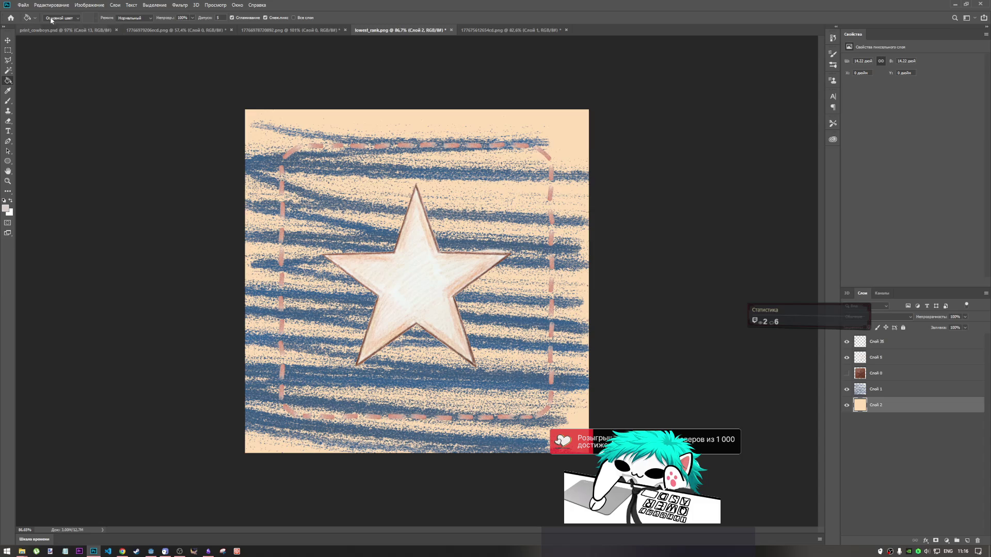
click(7, 209)
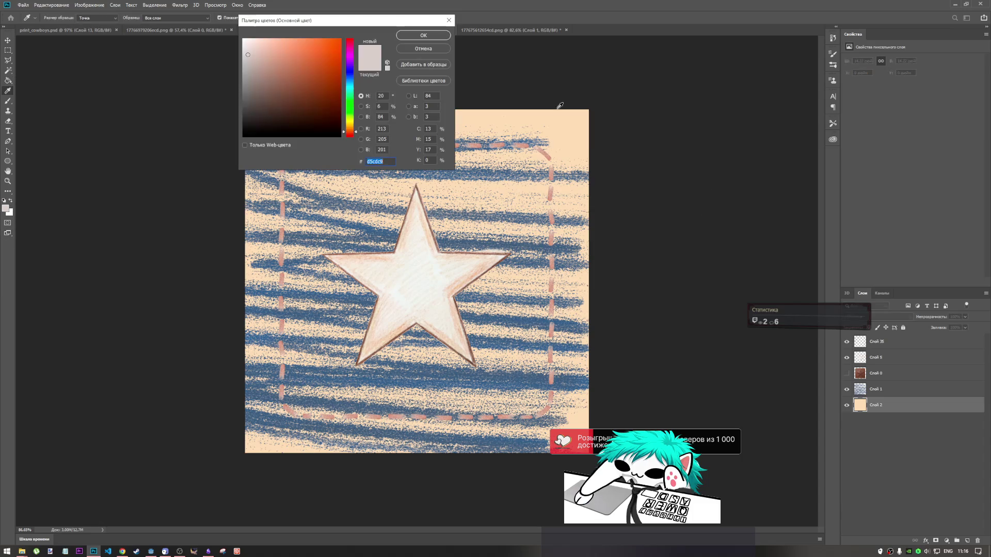
drag(327, 58, 290, 39)
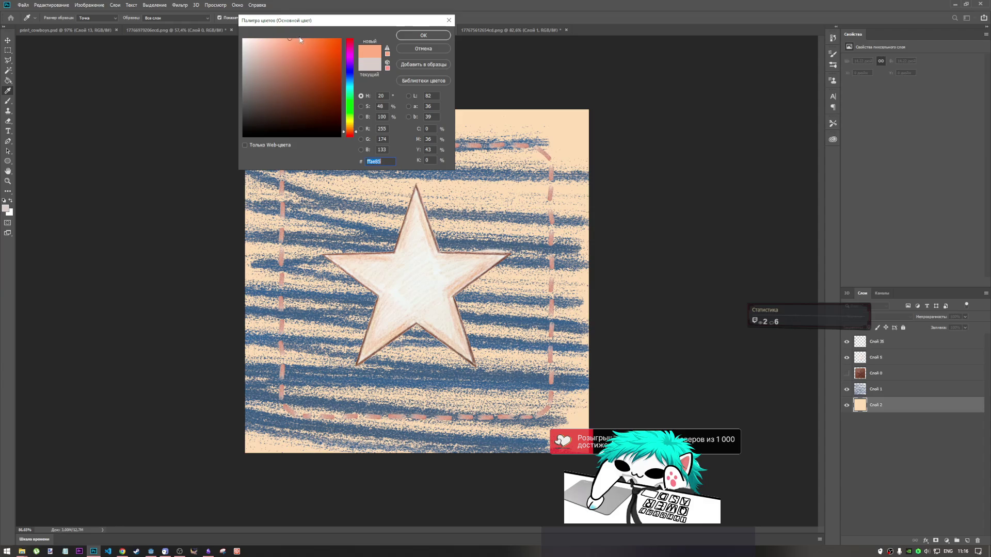
mouse_move(353, 69)
mouse_down()
mouse_move(353, 42)
mouse_move(352, 65)
mouse_move(265, 38)
mouse_move(274, 40)
mouse_up()
click(423, 36)
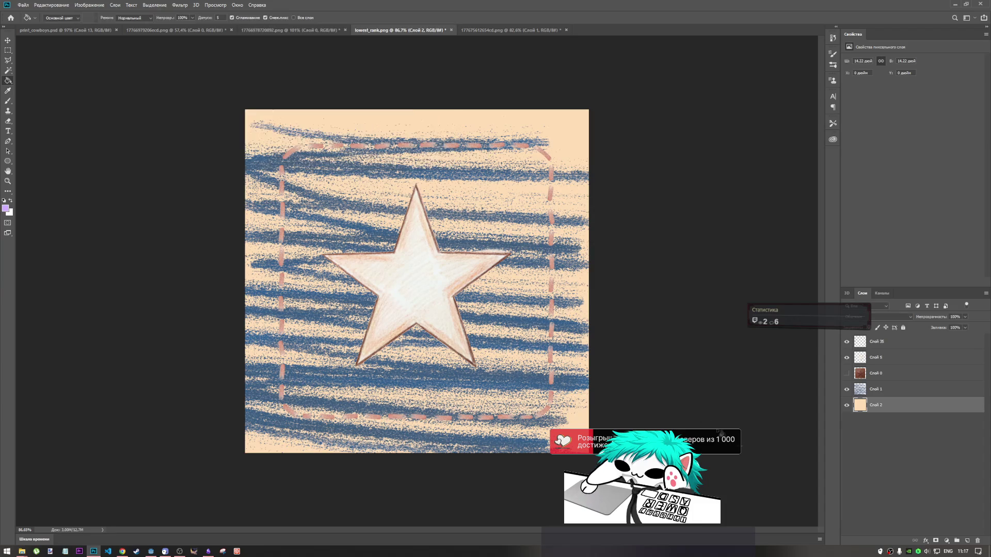
Step: Trial-fill Слой 2's background with violet, then undo it, keeping violet as the paint colour
click(561, 153)
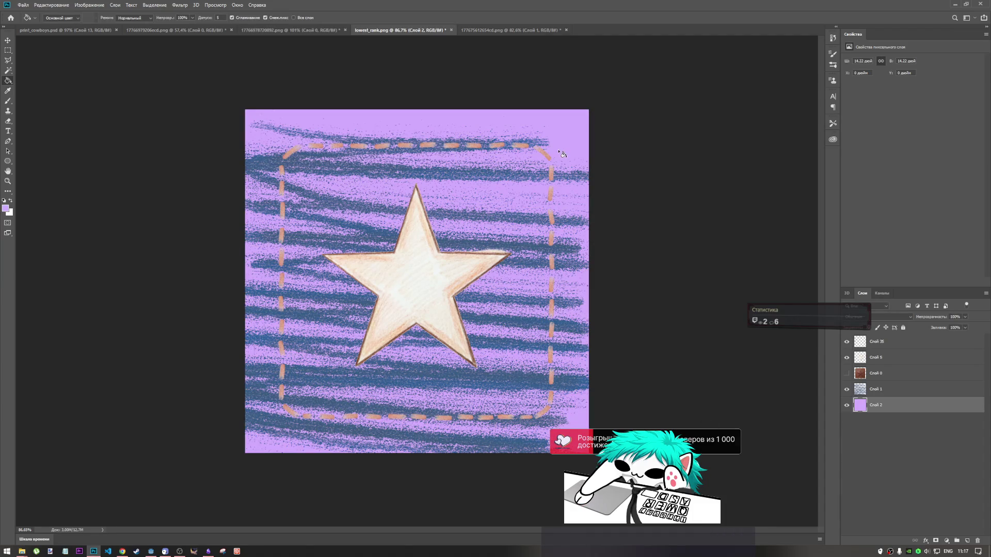
key(ctrl+z)
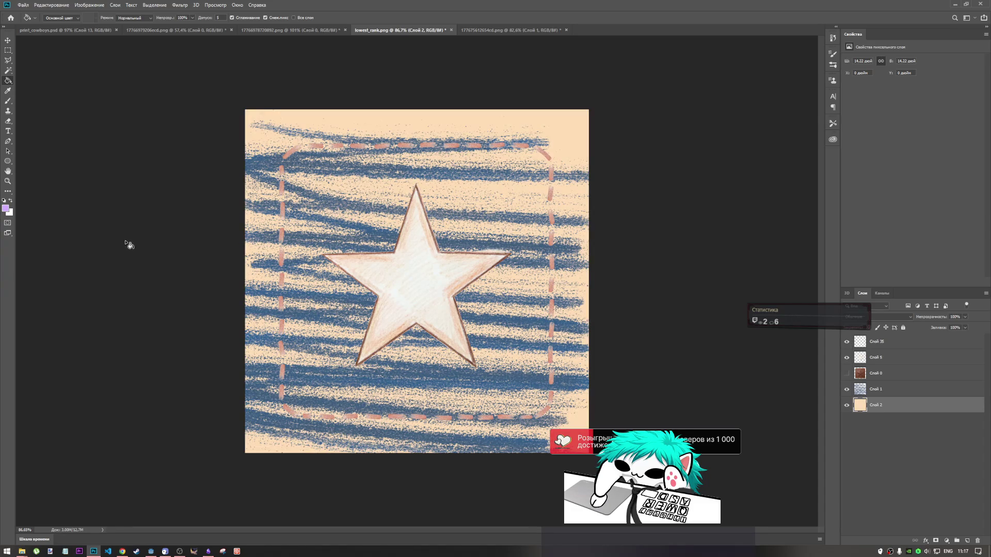
click(6, 208)
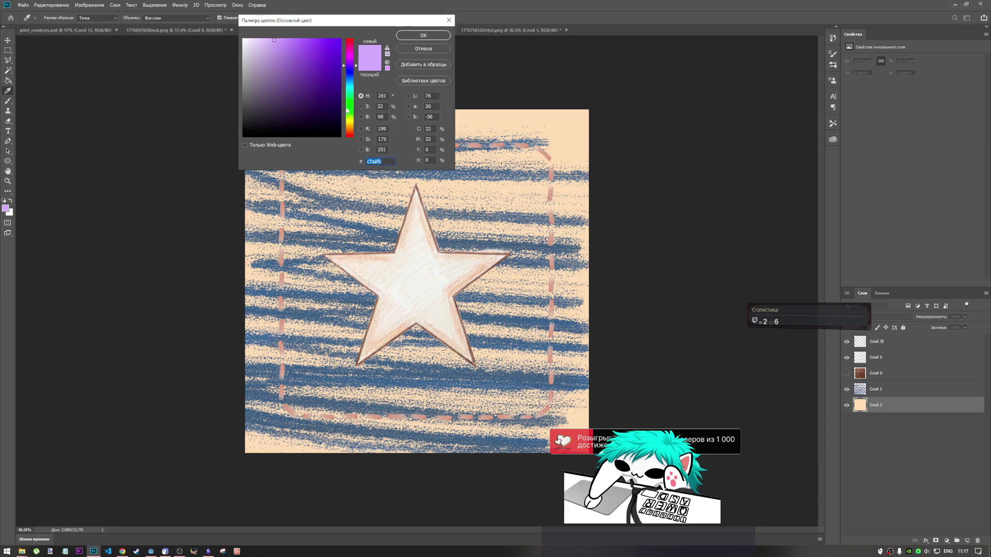
key(Return)
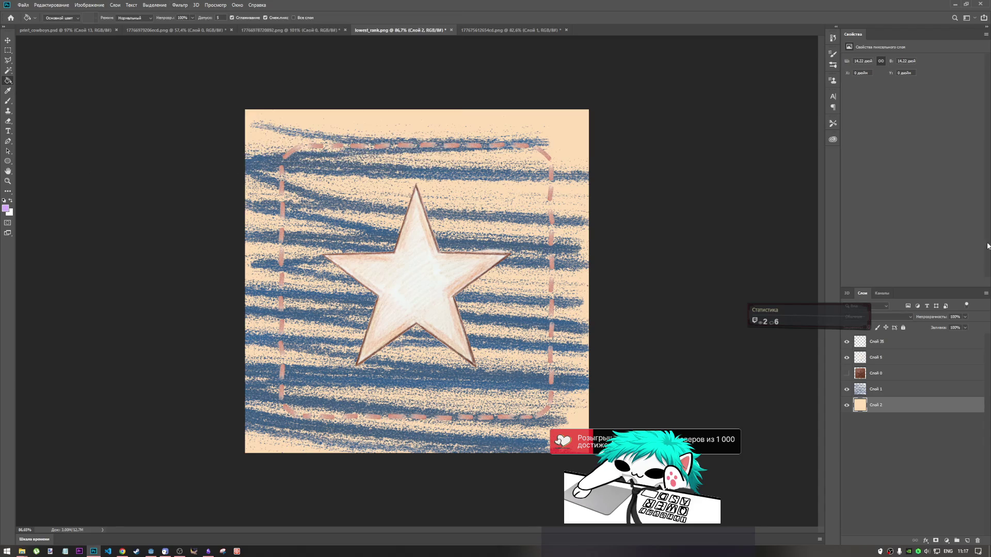
click(135, 6)
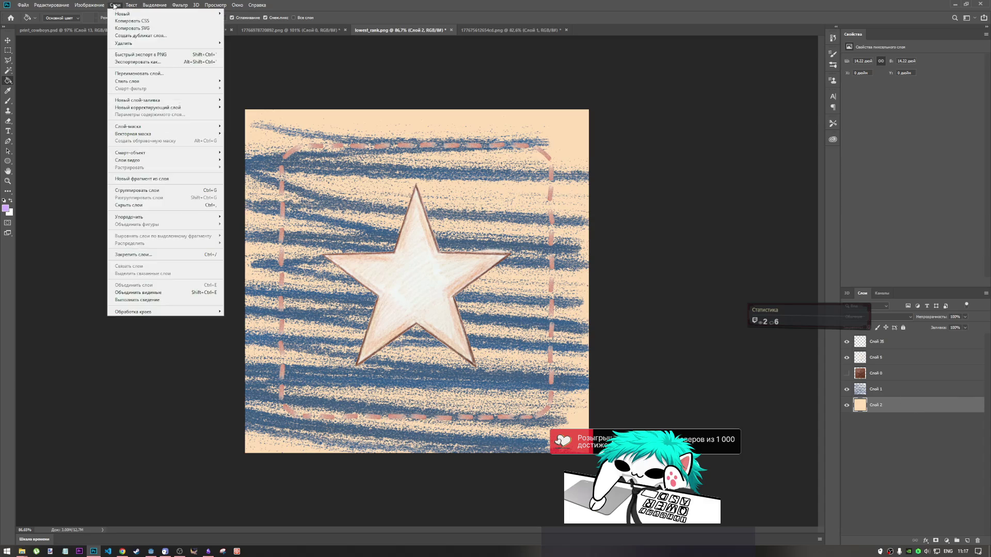
Step: Open Hue/Saturation on Слой 2 and sweep the Hue slider, settling at -17 for a salmon pink
mouse_move(125, 24)
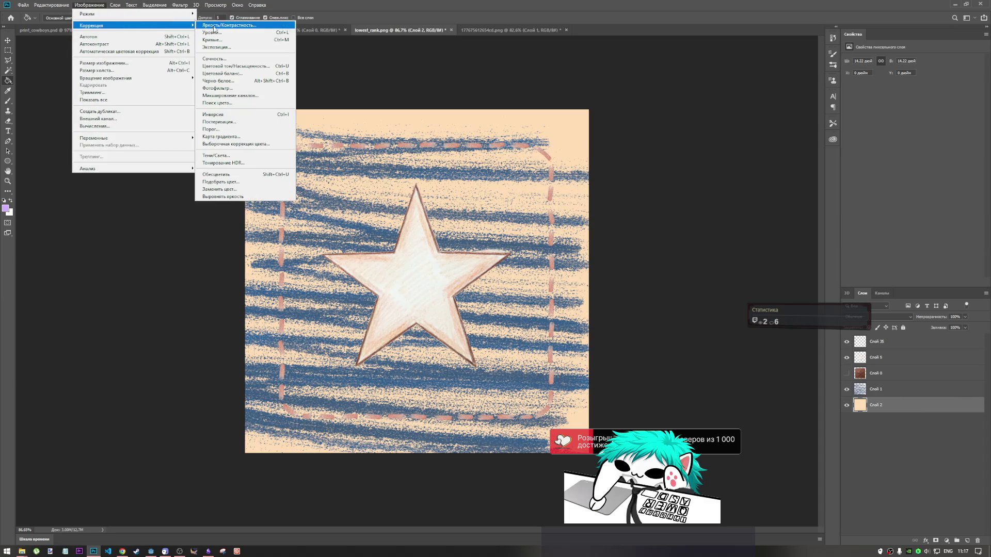
click(236, 67)
mouse_move(605, 164)
mouse_down()
mouse_move(627, 165)
mouse_move(568, 162)
mouse_up()
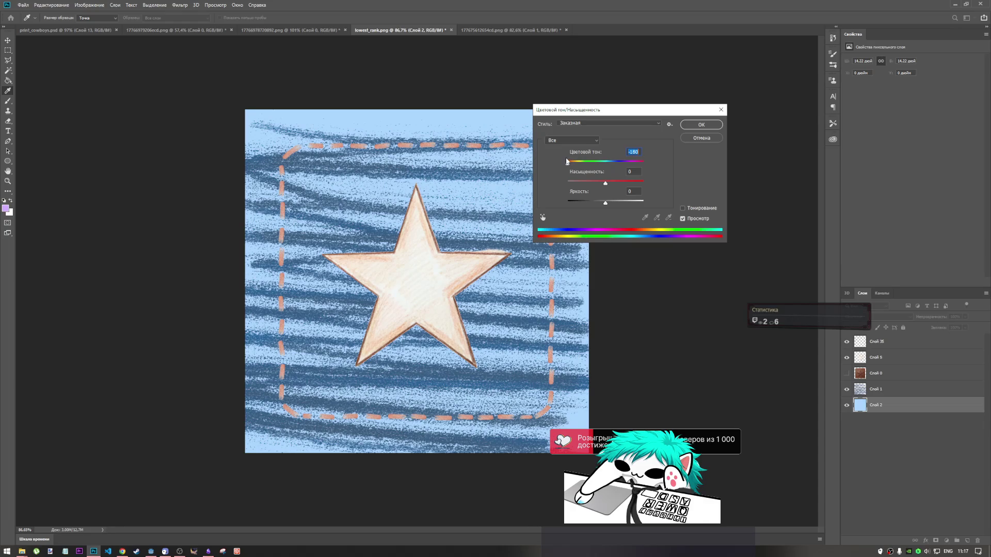
mouse_move(567, 162)
mouse_down()
mouse_move(616, 163)
mouse_move(562, 165)
mouse_move(603, 183)
mouse_move(574, 184)
mouse_move(657, 187)
mouse_up()
click(571, 163)
drag(571, 164, 591, 165)
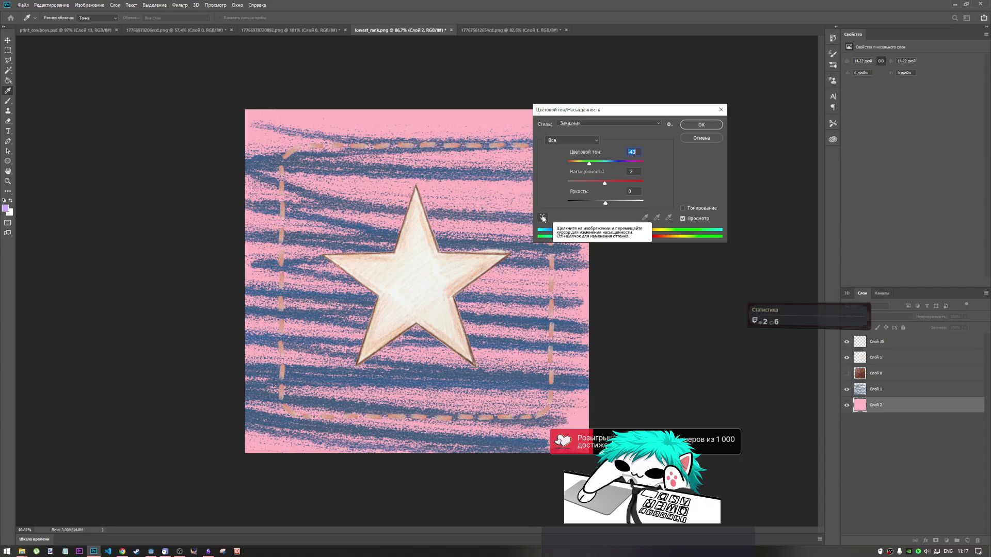
drag(589, 164, 599, 167)
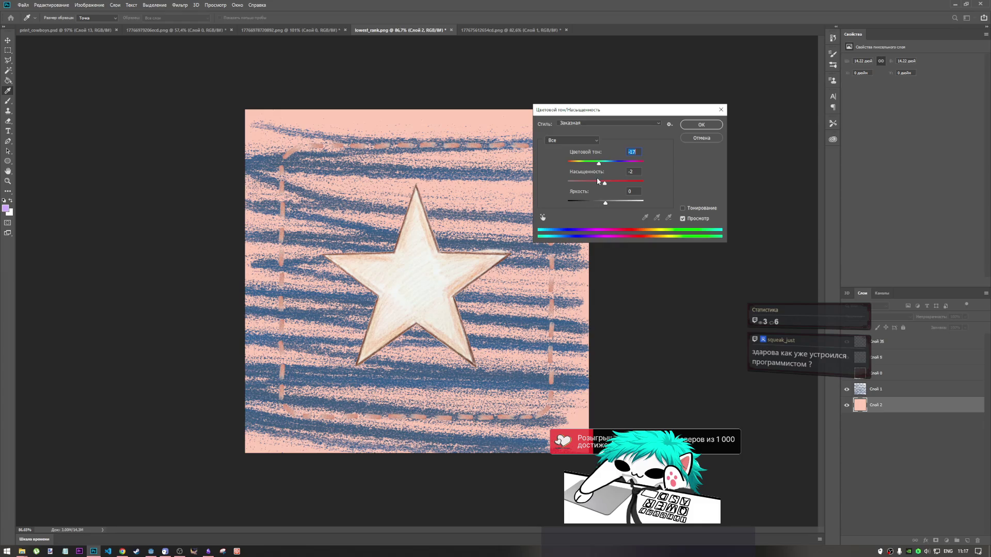
mouse_move(601, 164)
mouse_down()
mouse_move(644, 164)
mouse_move(584, 165)
mouse_move(654, 166)
mouse_move(569, 168)
mouse_move(618, 169)
mouse_move(580, 170)
mouse_move(593, 169)
mouse_move(594, 183)
mouse_move(576, 185)
mouse_move(628, 184)
mouse_move(587, 201)
mouse_move(607, 202)
mouse_up()
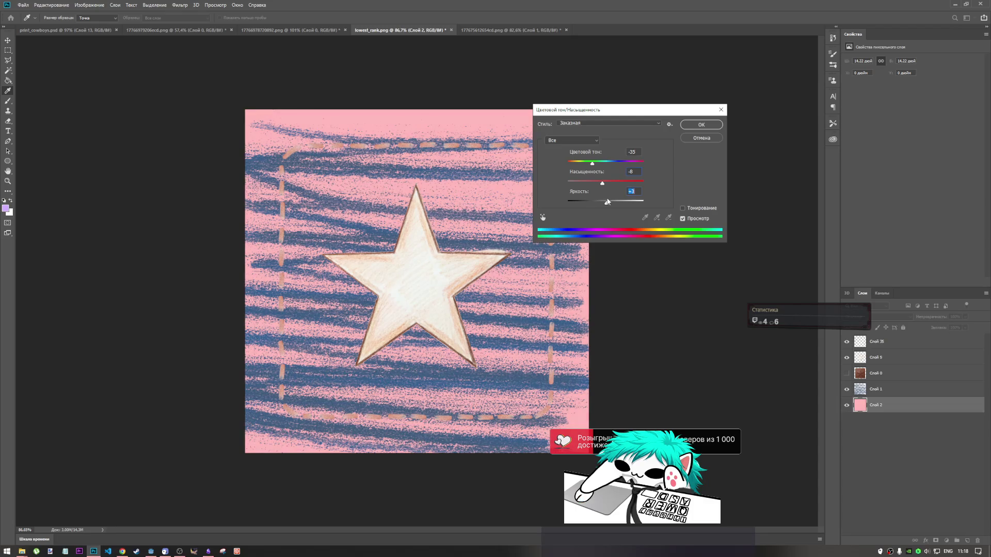
Step: Cancel the Hue/Saturation dialog so Слой 2's background stays peach
click(691, 139)
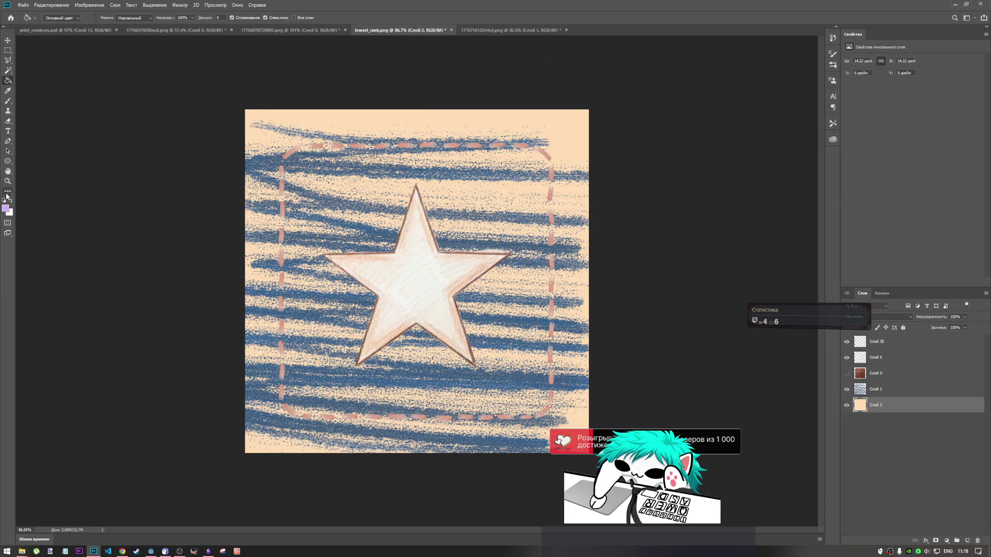
Step: Try a pink background colour and cancel it, then show and select leather layer Слой 0
click(10, 212)
mouse_move(321, 68)
mouse_down()
mouse_move(279, 35)
mouse_move(265, 95)
mouse_move(243, 95)
mouse_up()
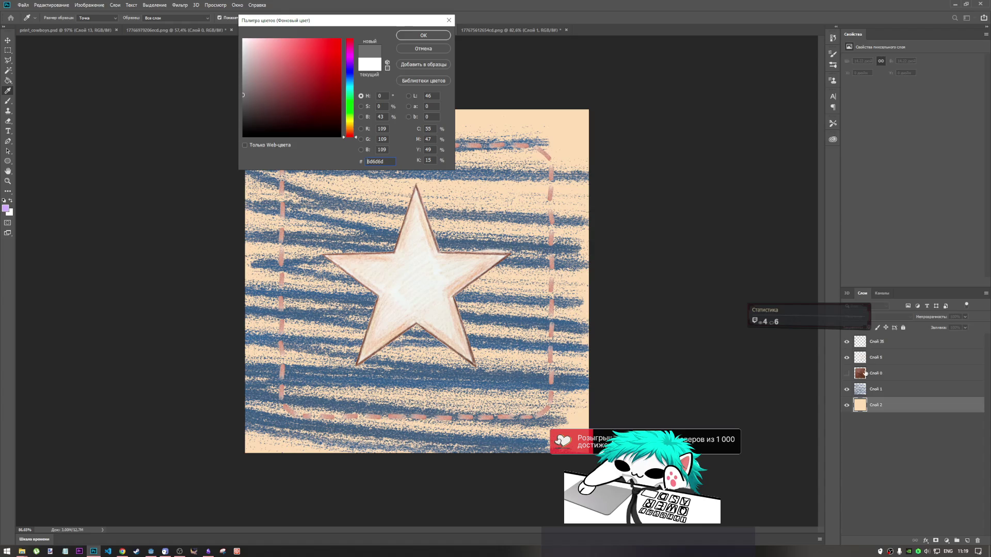
click(423, 49)
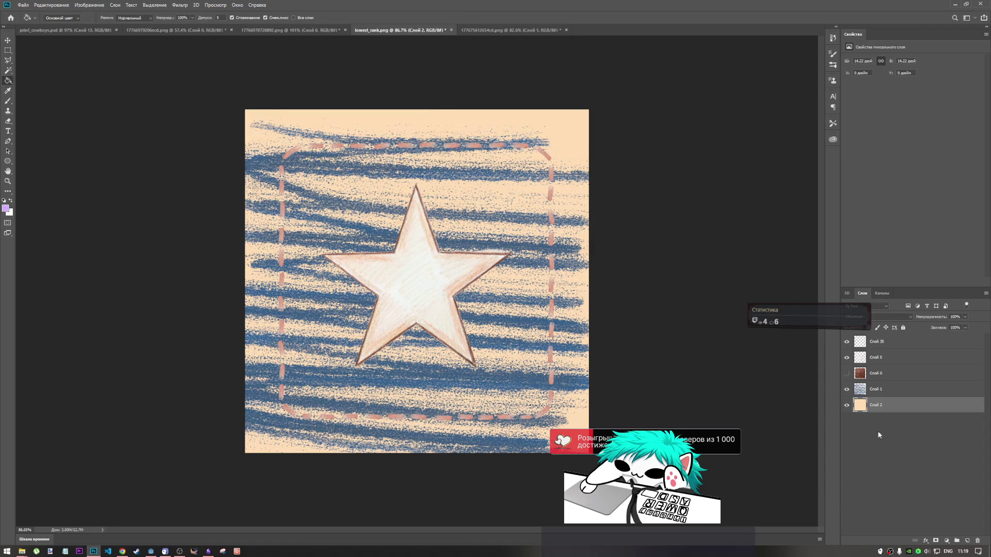
click(871, 373)
click(846, 374)
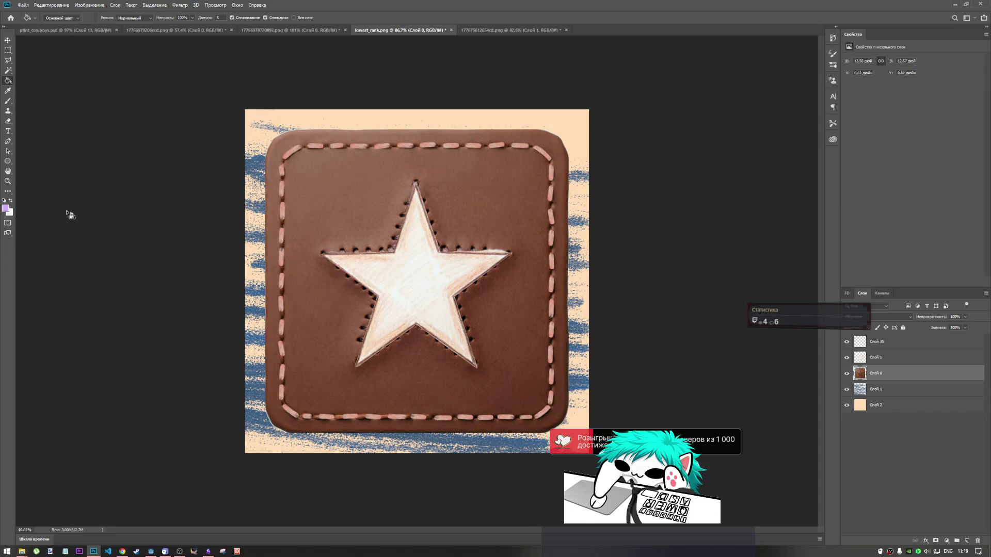
Step: Eyedrop the leather's brown as foreground colour, desaturate it to greyish taupe, then hide Слой 0
click(7, 208)
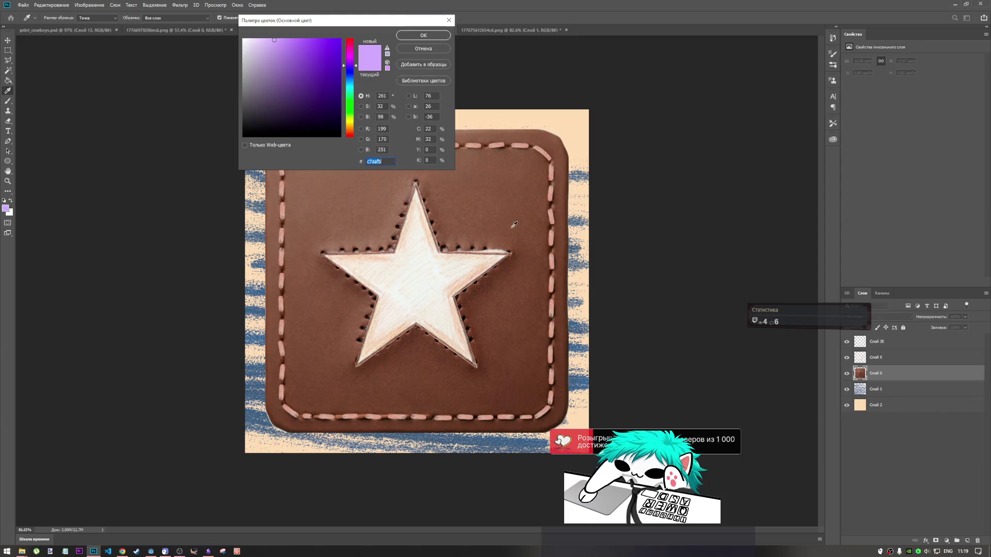
click(518, 193)
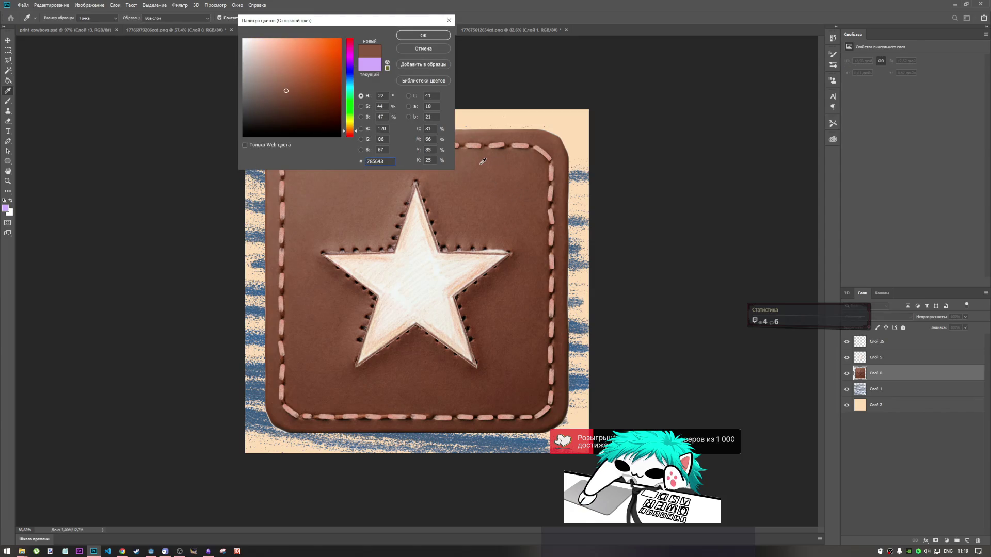
click(330, 204)
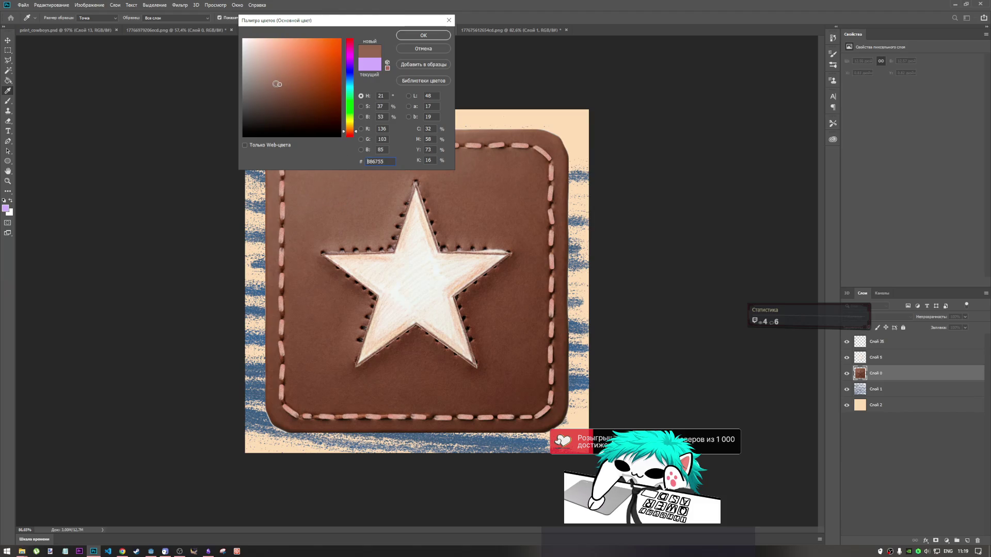
drag(278, 84, 259, 79)
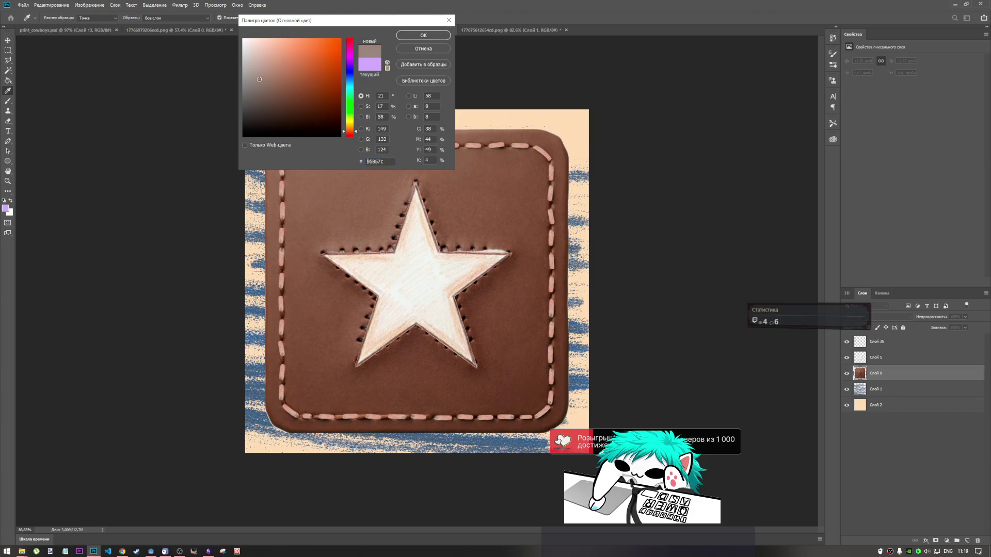
click(424, 35)
key(g)
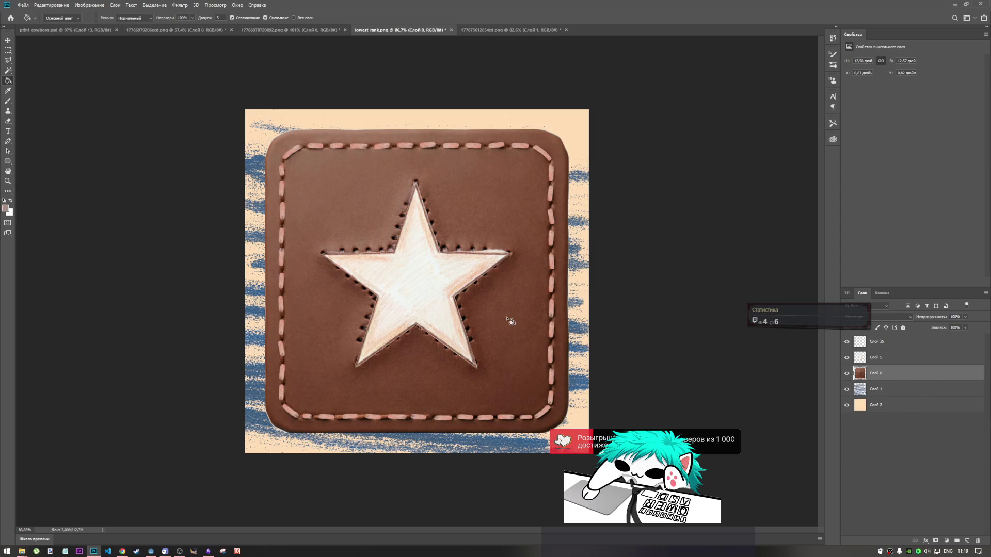
click(846, 374)
Step: Fill Слой 2 with the taupe, then swap colours and refill its background with white
click(874, 410)
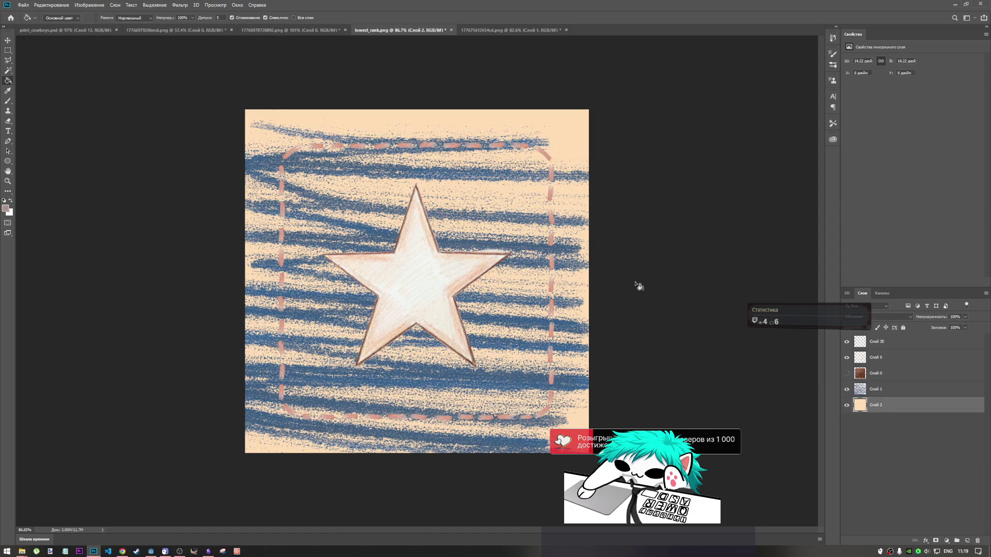
click(569, 307)
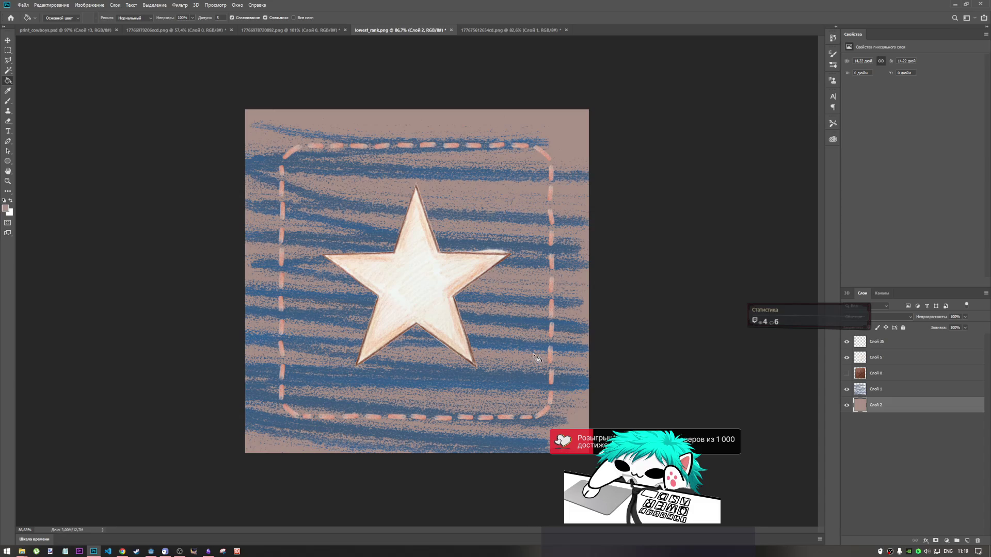
click(10, 209)
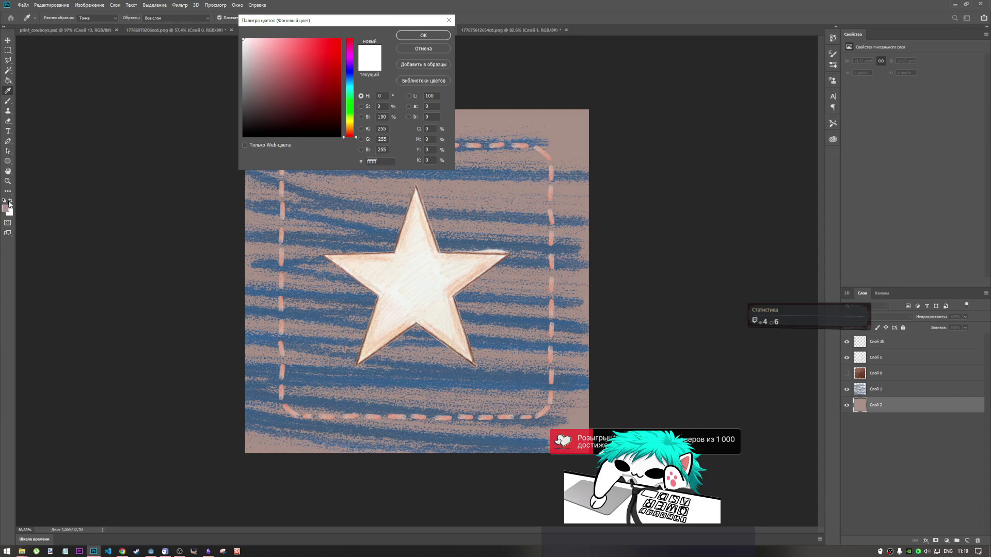
click(433, 50)
key(g)
click(11, 200)
click(309, 164)
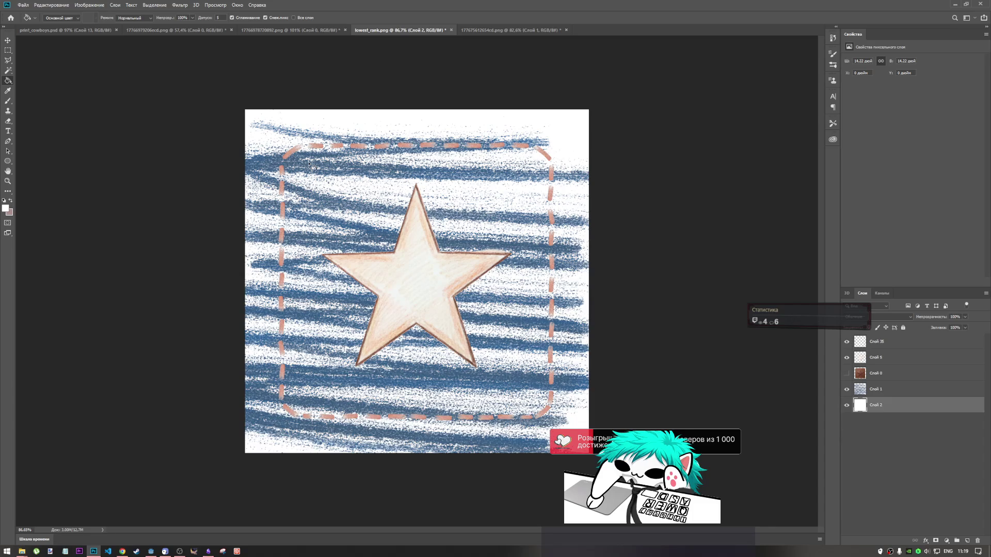
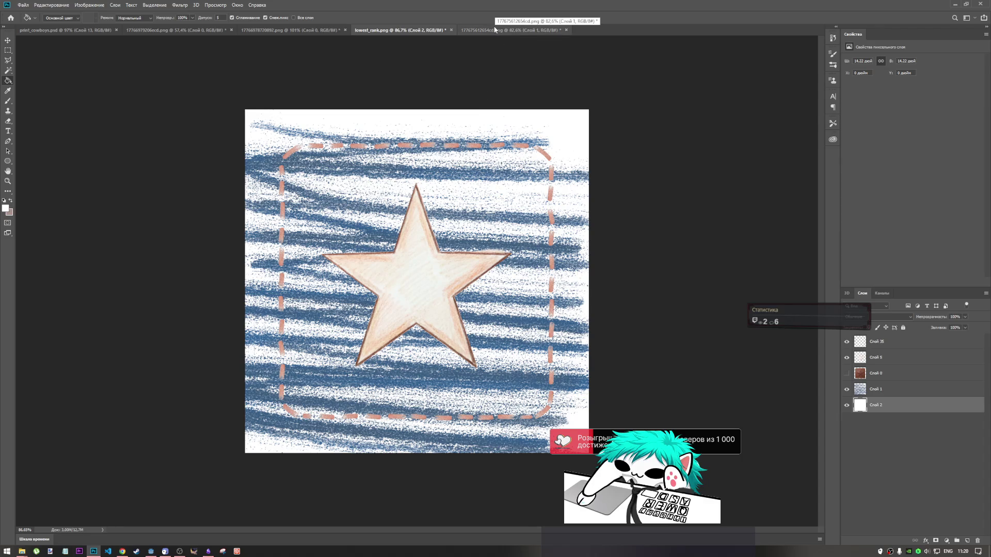
Step: In the star drawing document, hide the lone stroke layer and show the star drawing
click(495, 30)
click(846, 357)
click(846, 373)
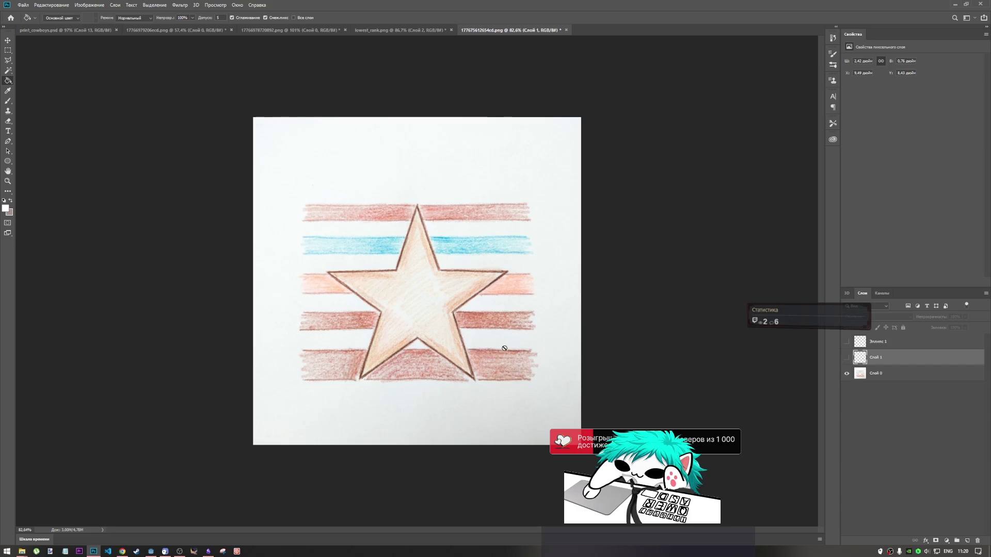
Step: Fill the patch icon's white background with pinkish-brown using the Paint Bucket
click(403, 31)
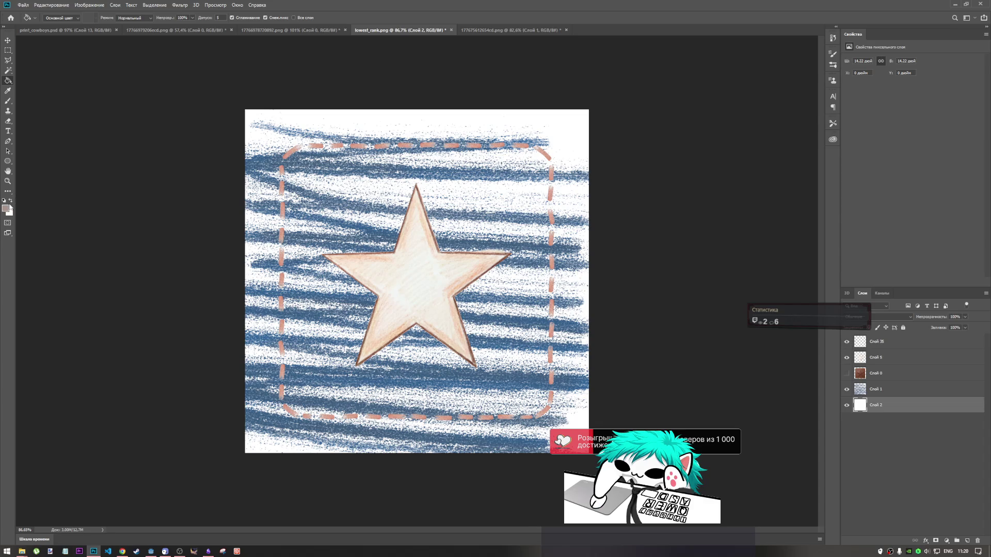
click(573, 196)
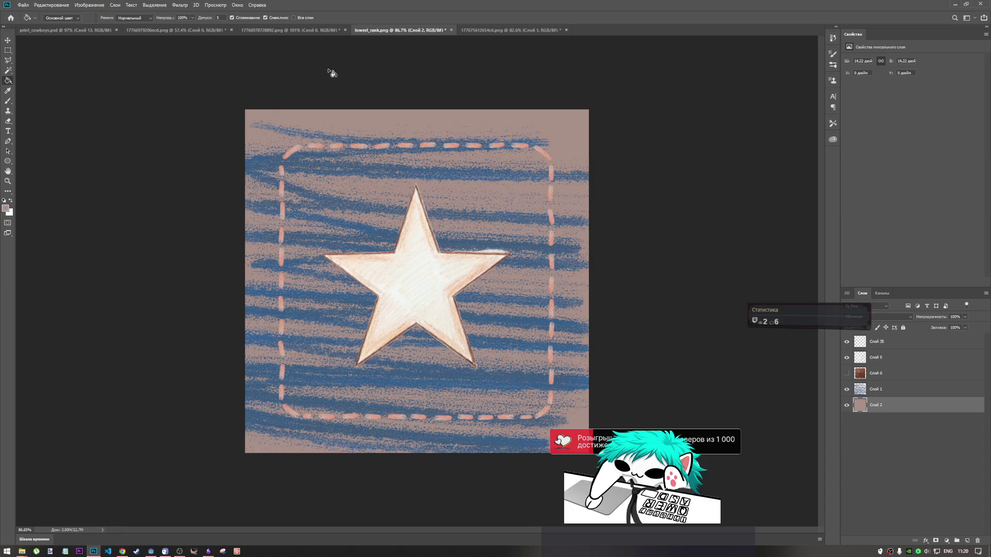
click(490, 31)
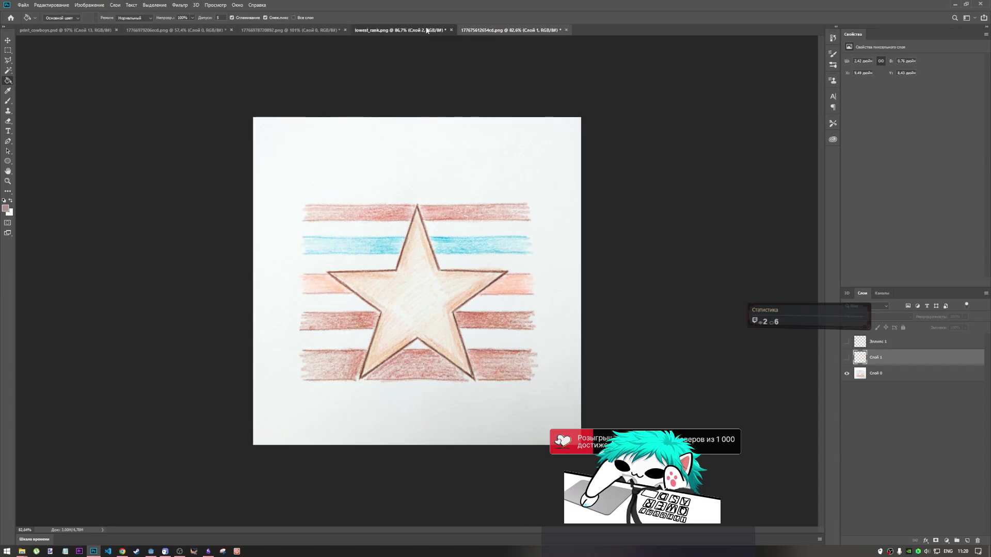
key(ctrl+shift+Tab)
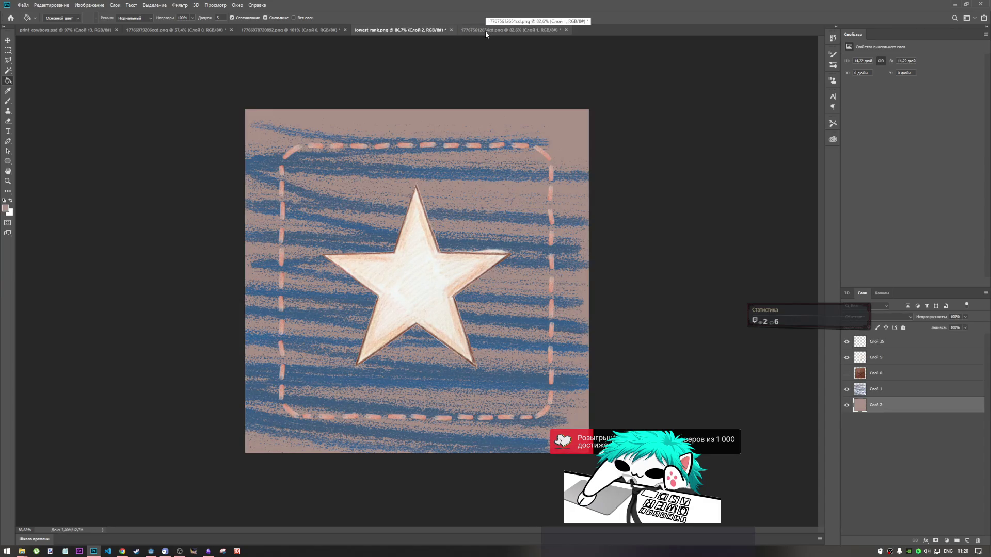
Step: In the star drawing, make base layer Слой 0 active and pick the Rectangular Marquee
click(507, 30)
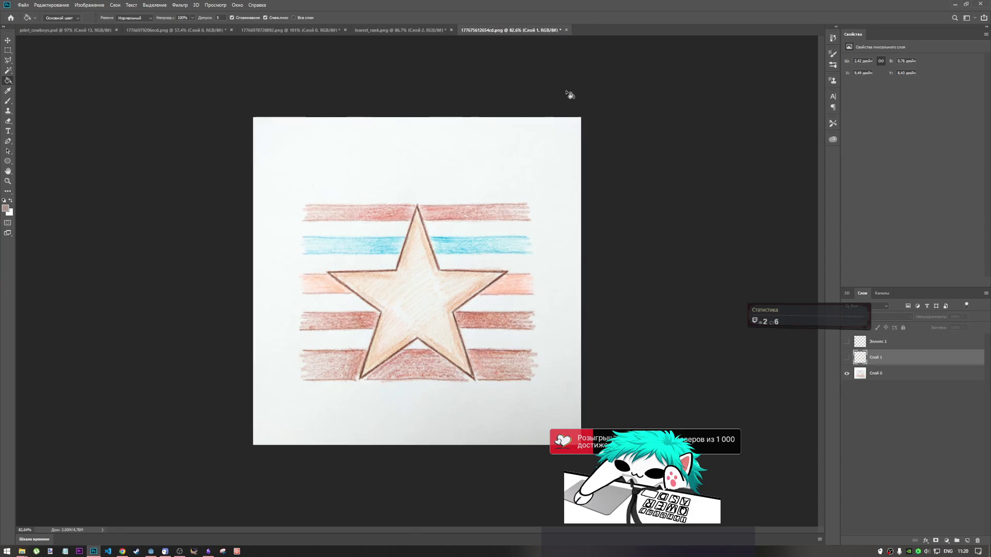
click(876, 375)
click(7, 50)
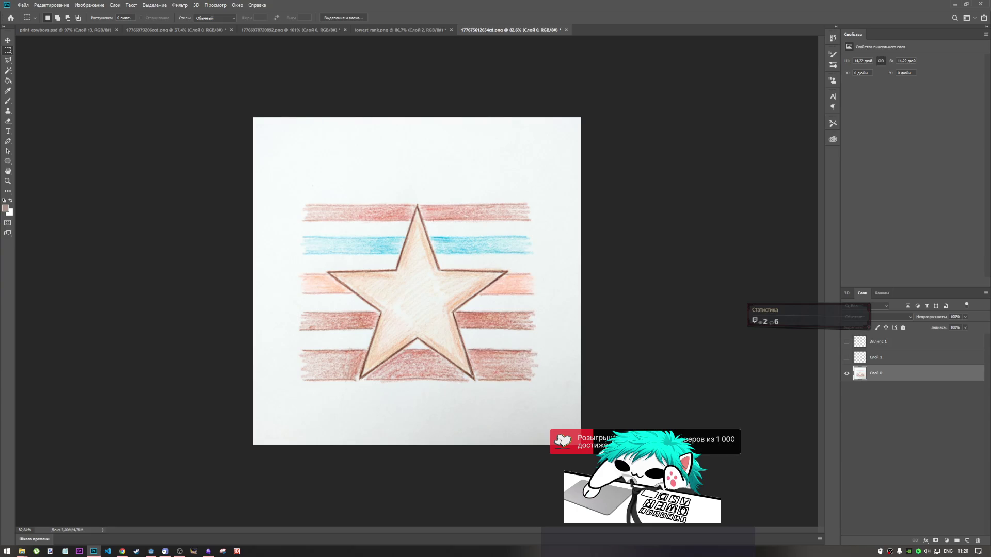
Step: Marquee a thin strip of the star drawing's bottom brown pencil stripe
scroll(480, 335, up, 5)
scroll(645, 397, down, 1)
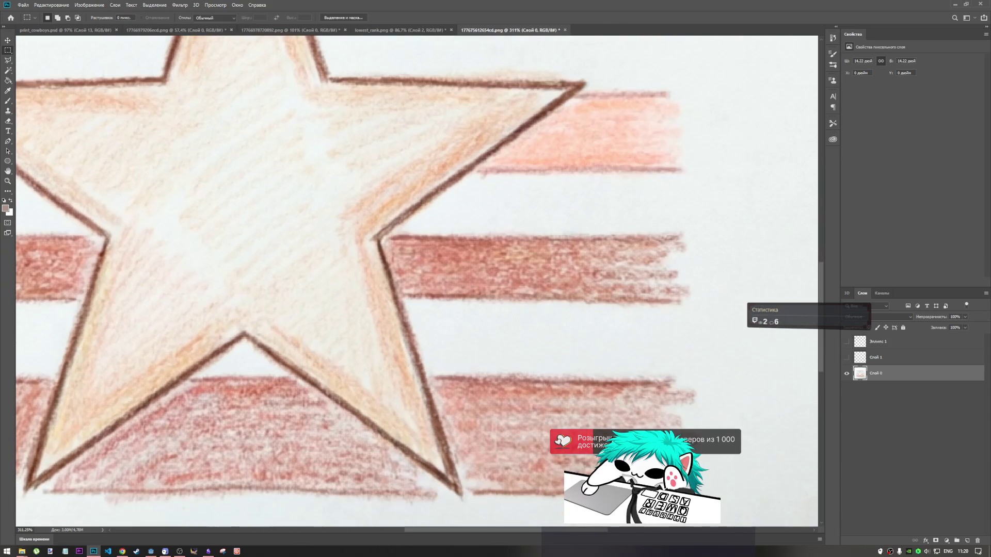
drag(674, 391, 433, 372)
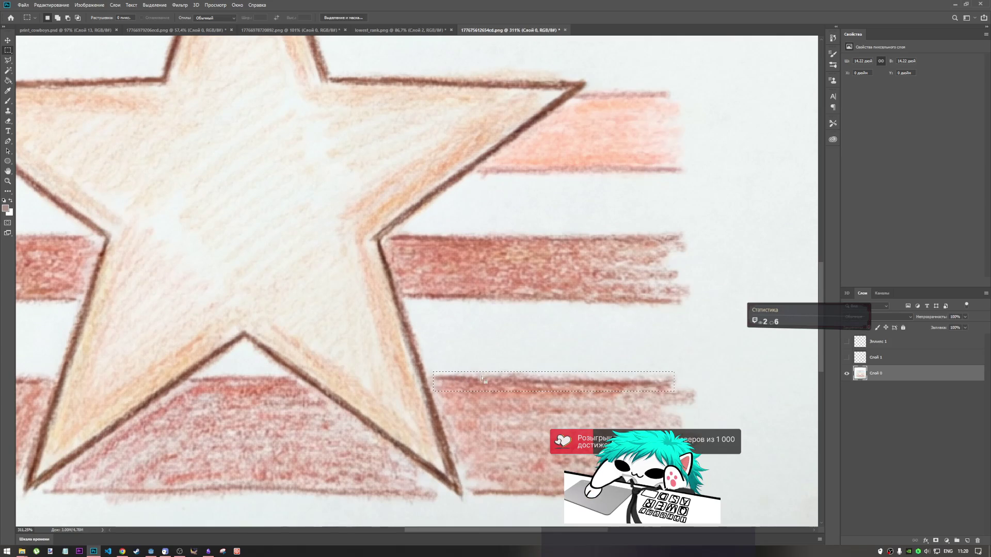
Step: Paste the strip into lowest_rank.png and move it toward the top edge with Free Transform
click(428, 30)
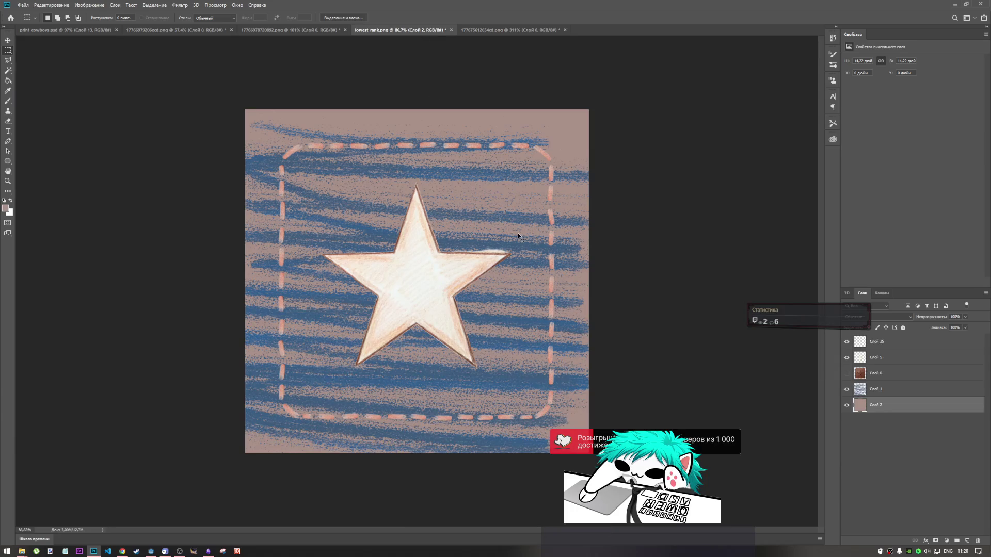
key(ctrl+v)
key(ctrl+t)
mouse_move(424, 283)
mouse_down()
mouse_move(552, 144)
mouse_move(546, 129)
mouse_move(333, 131)
mouse_move(551, 139)
mouse_up()
key(ctrl+z)
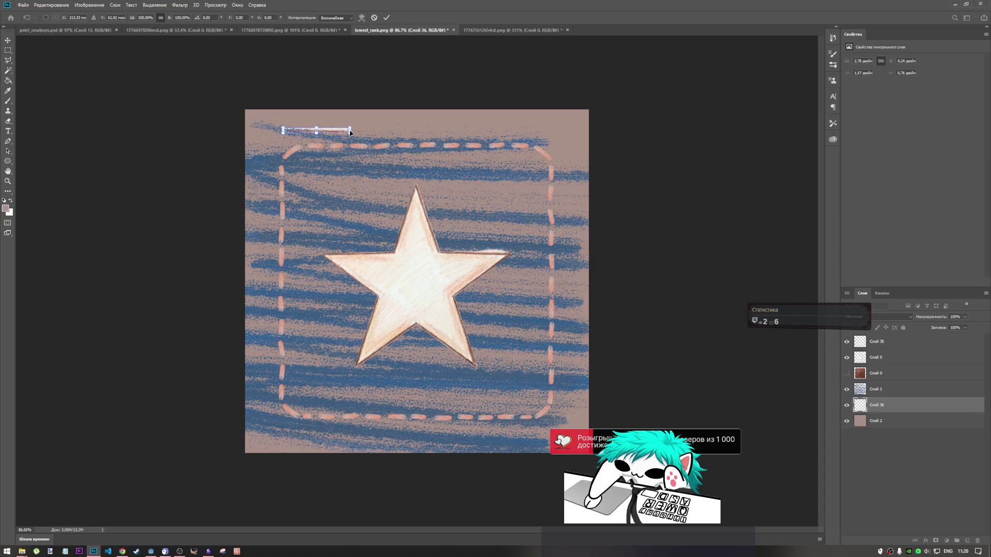
Step: Stretch the strip across the top edge and move its layer up, then undo both
drag(353, 131, 565, 130)
click(387, 18)
drag(879, 405, 885, 342)
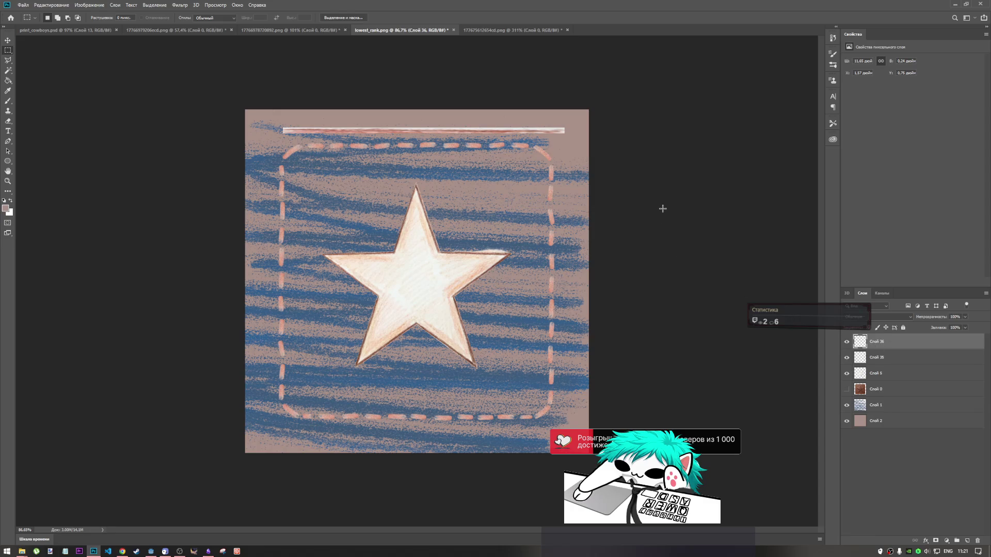
key(ctrl+z)
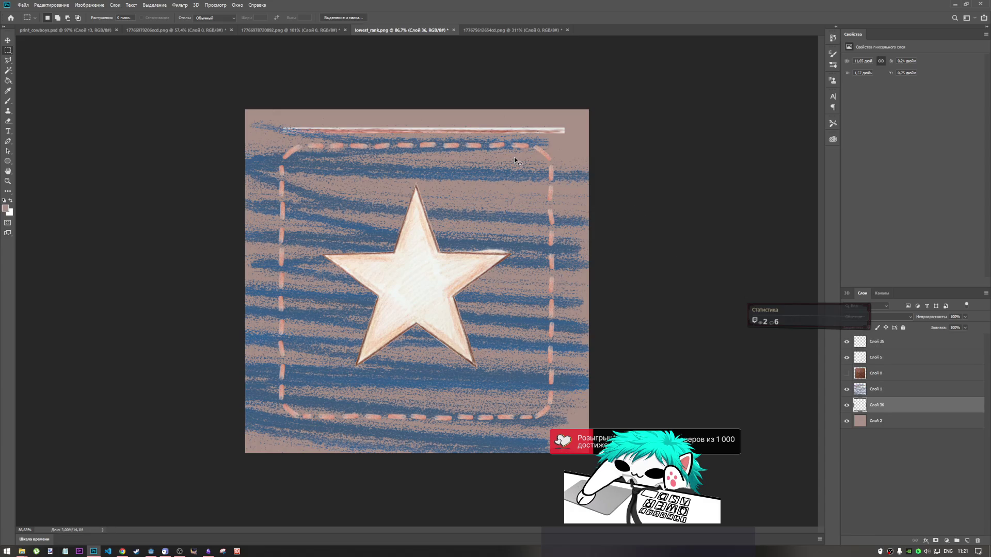
key(ctrl+z)
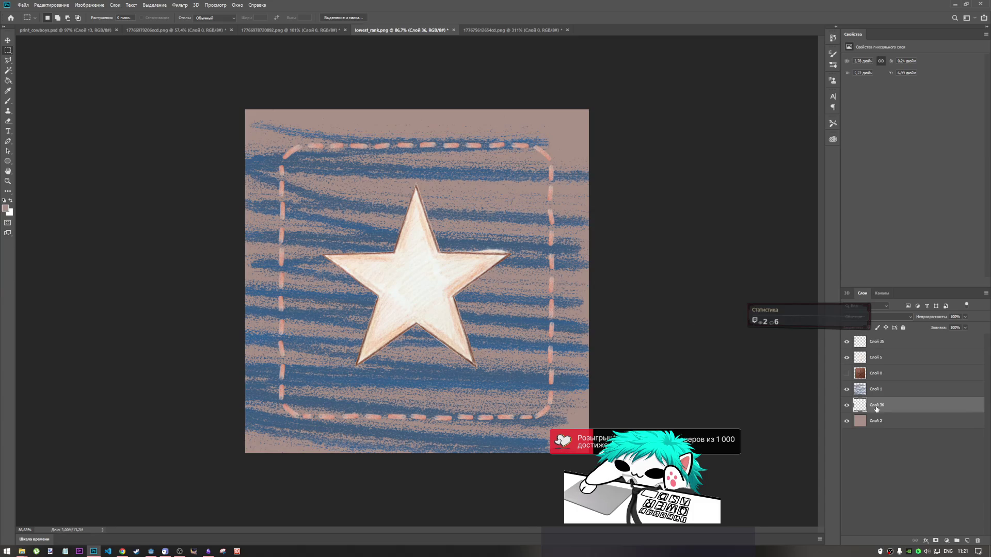
Step: Retry moving the strip top-left, undo it, commit, and remove the strip layer Слой 36
key(ctrl+t)
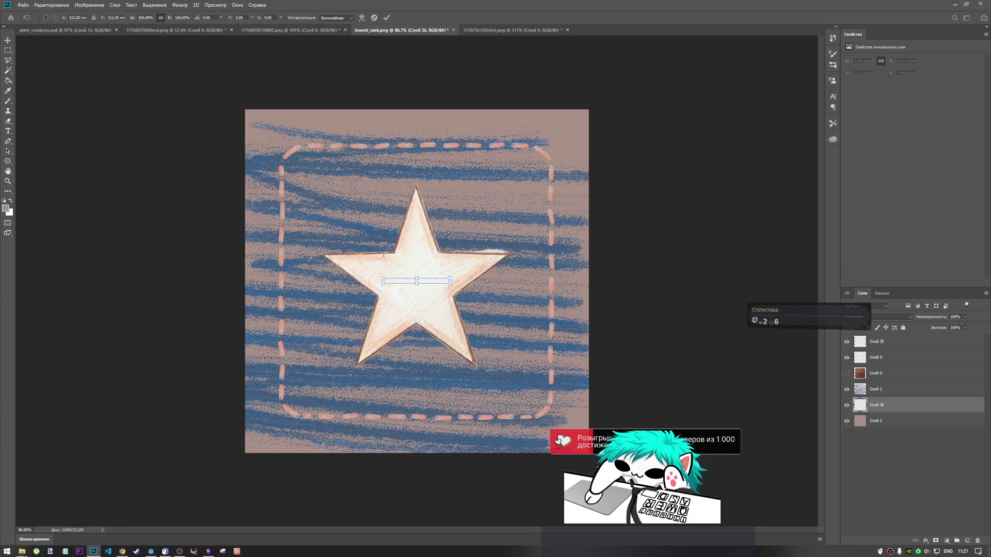
mouse_move(431, 284)
mouse_down()
mouse_move(386, 173)
mouse_move(343, 123)
mouse_move(330, 126)
mouse_up()
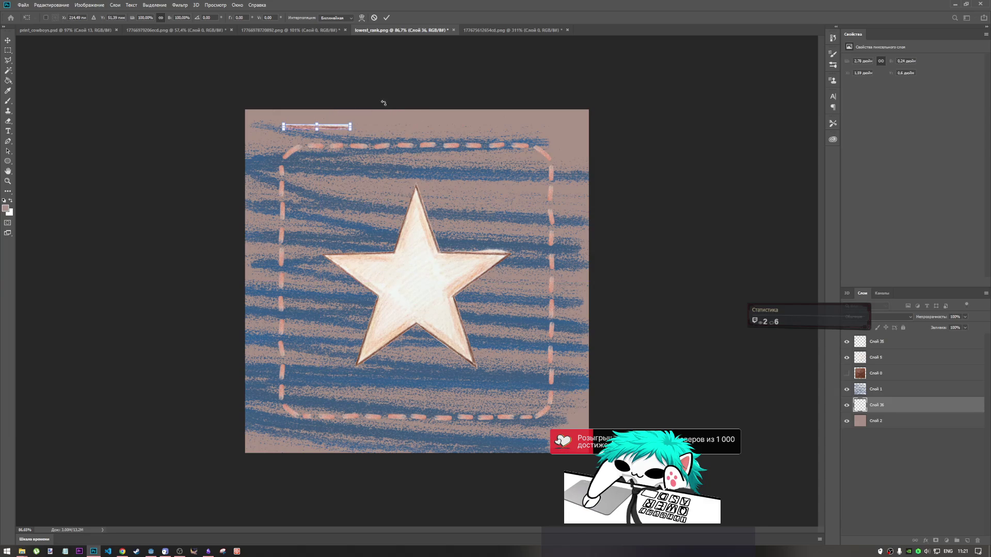
key(ctrl+z)
click(374, 18)
key(ctrl+e)
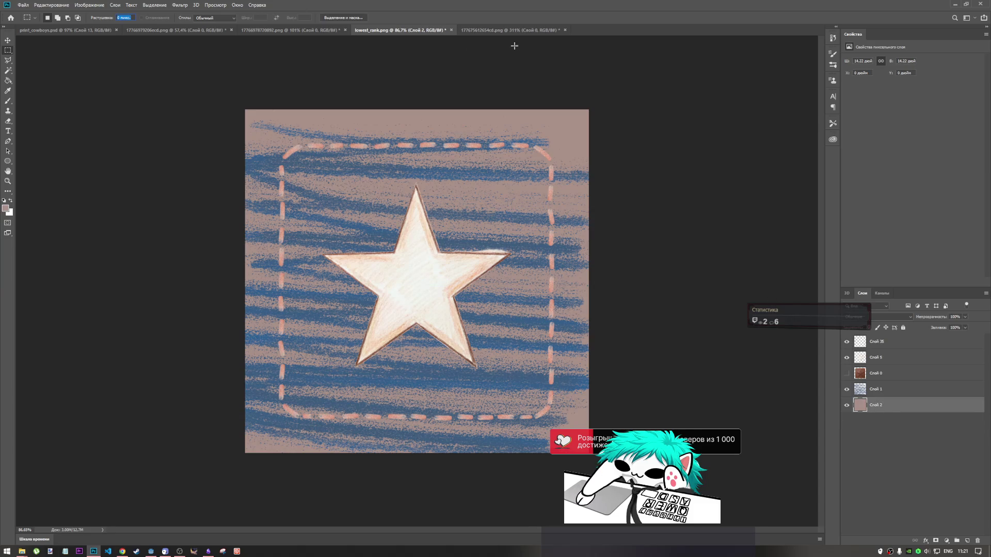
Step: Copy the stripe strip to its own layer, hide Слой 0, and isolate the stroke with Color Range
click(503, 30)
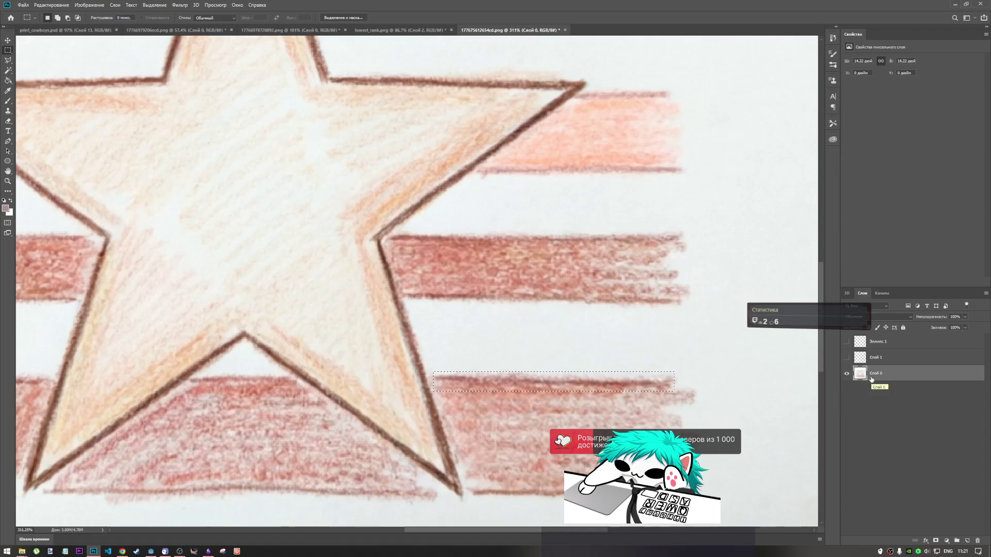
key(ctrl+j)
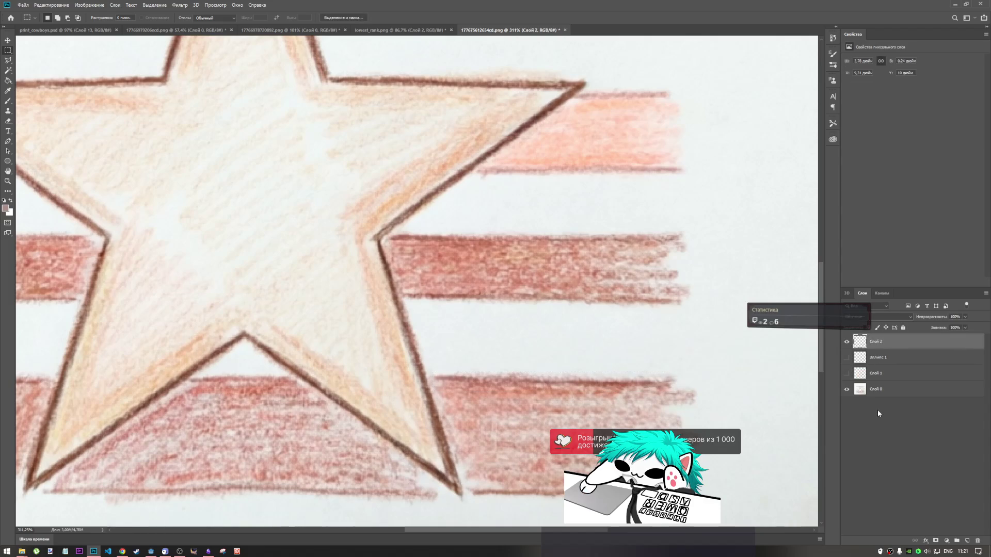
click(846, 390)
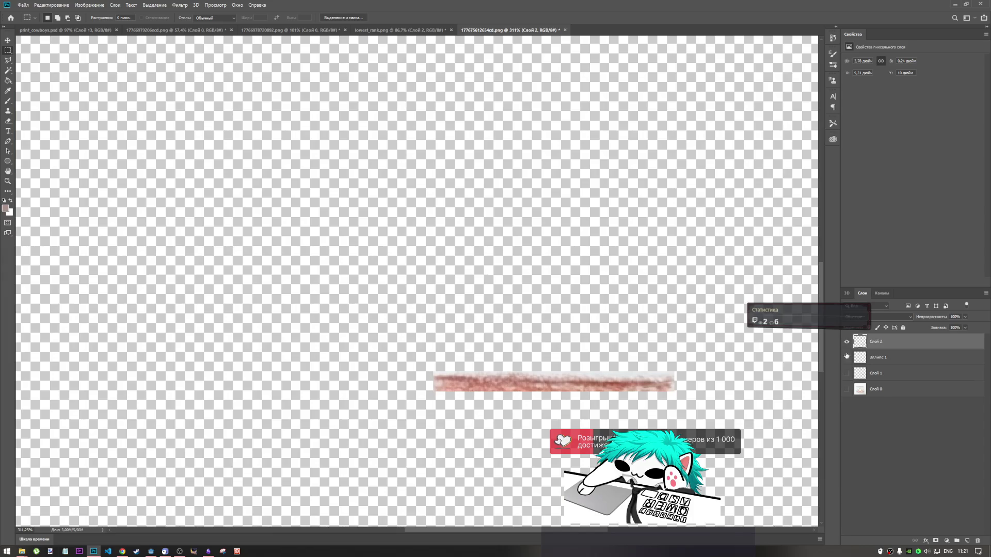
click(157, 7)
click(155, 5)
click(154, 5)
click(170, 81)
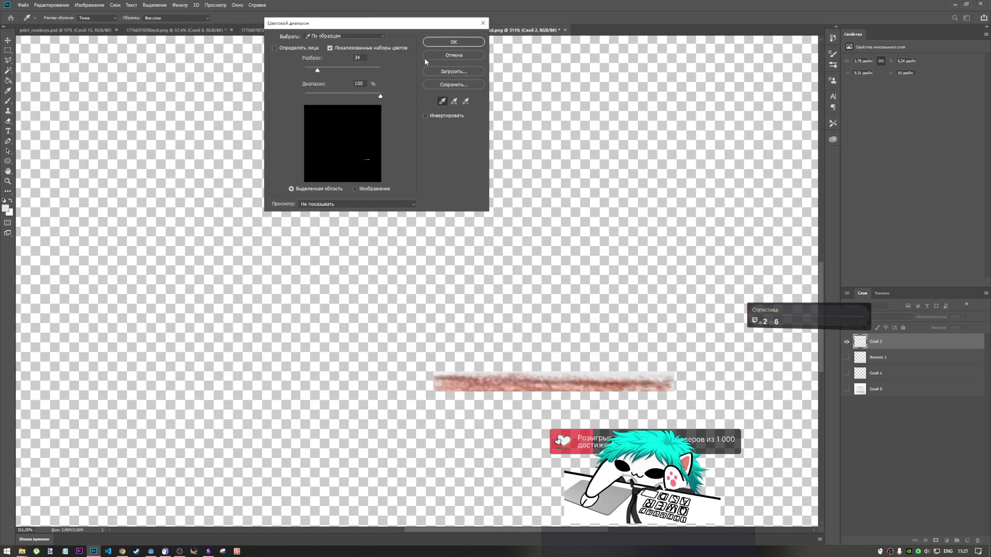
click(447, 43)
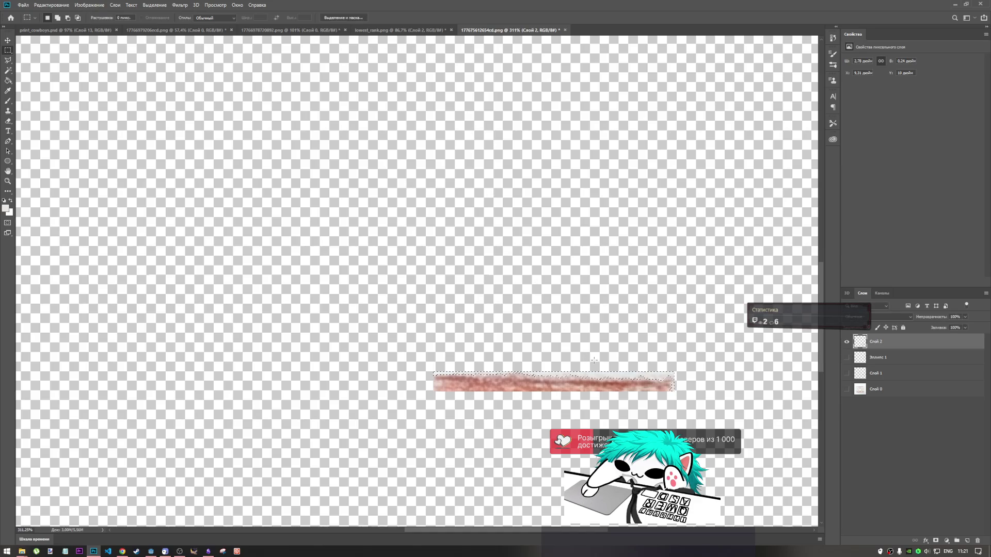
ctrl+click(711, 392)
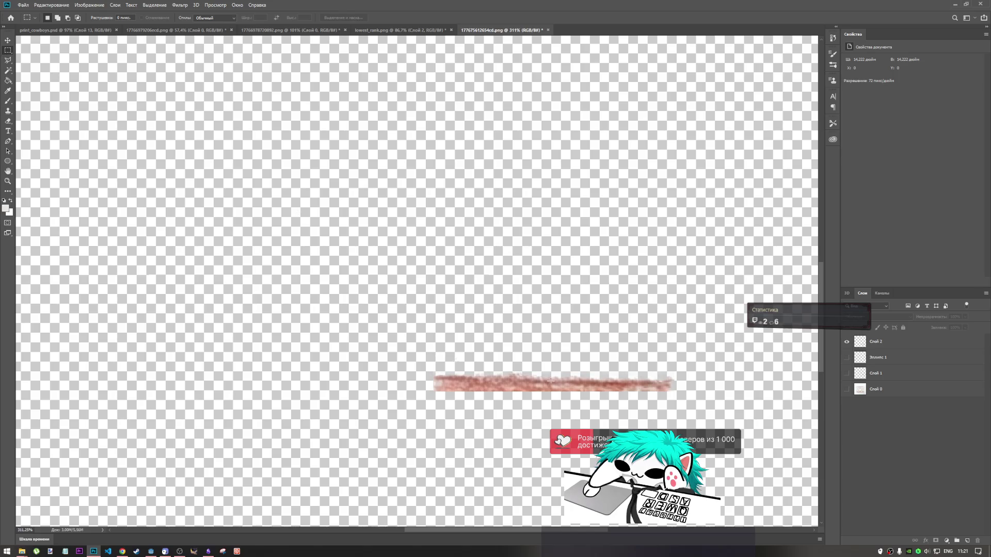
Step: Paste the isolated stroke into the patch icon as a new layer at the top-left edge
click(882, 348)
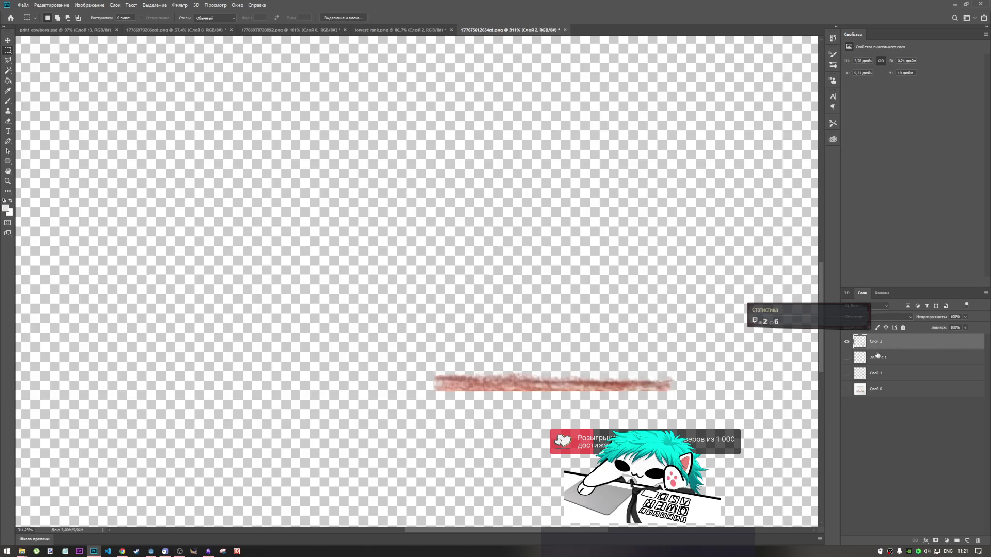
key(ctrl+Tab)
key(ctrl+Tab)
key(ctrl+Tab)
key(ctrl+Tab)
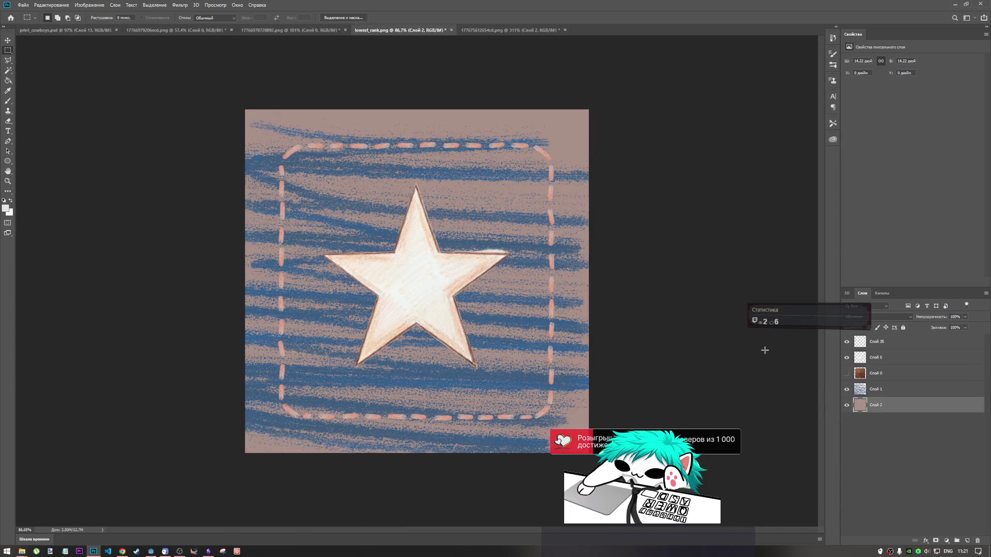
key(ctrl+shift+alt+n)
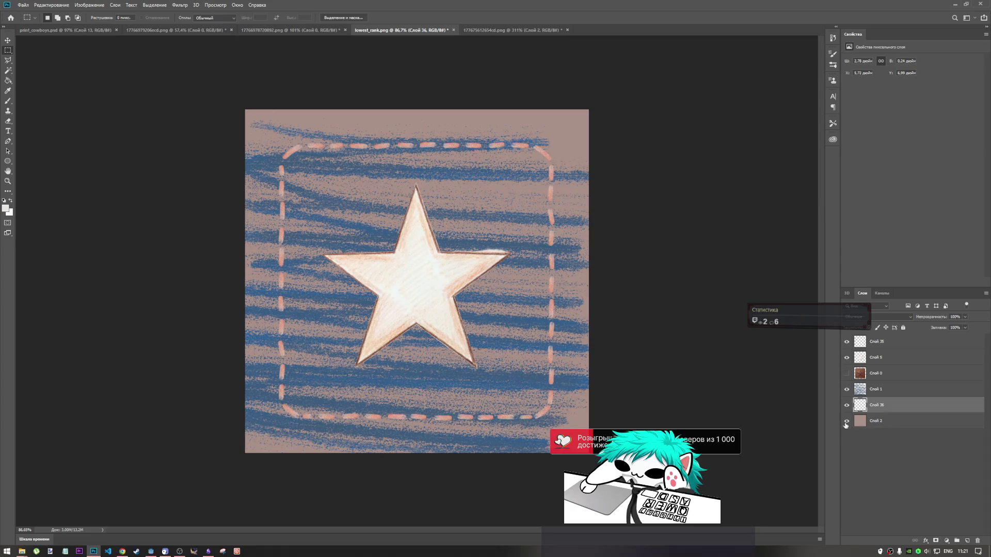
key(ctrl+t)
mouse_move(433, 283)
mouse_down()
mouse_move(397, 157)
mouse_move(337, 127)
mouse_up()
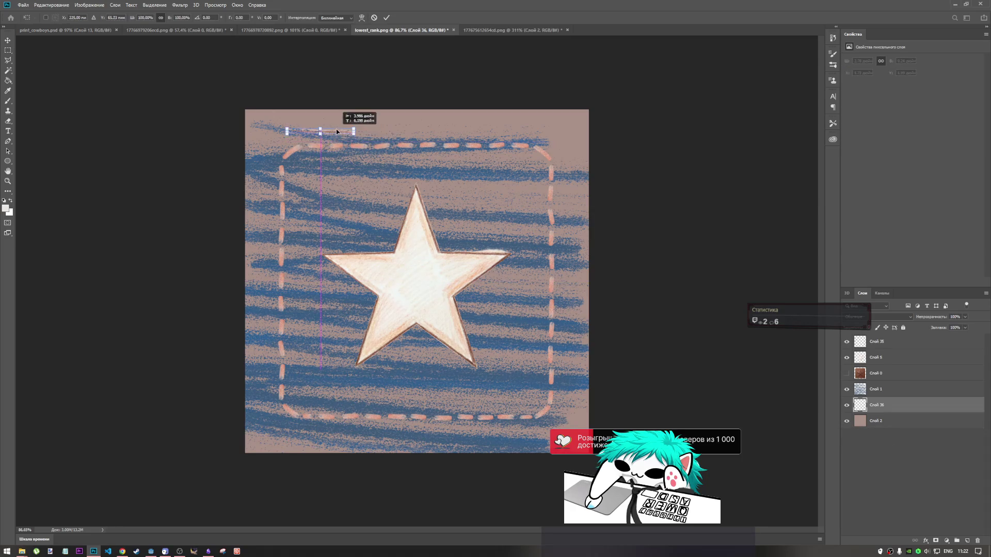
key(Return)
key(m)
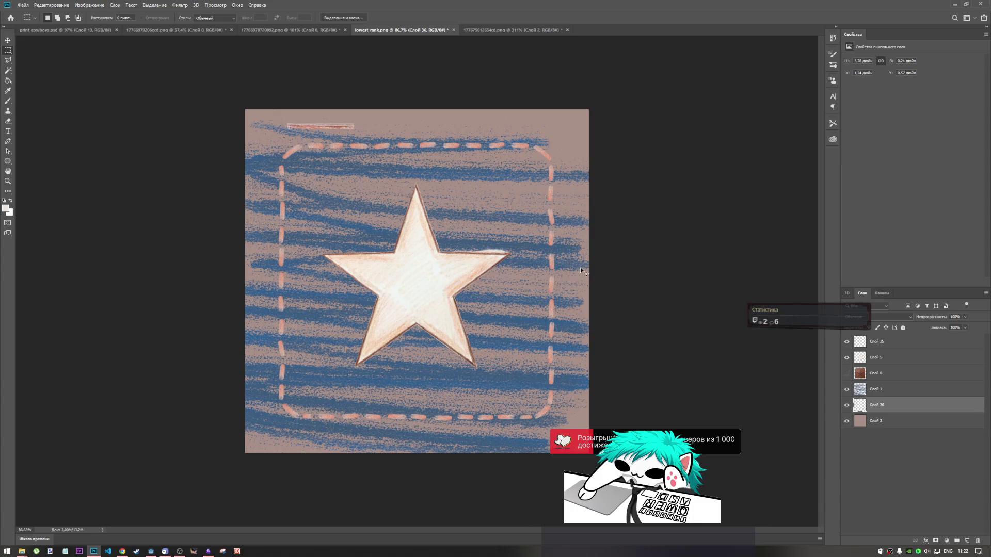
click(488, 30)
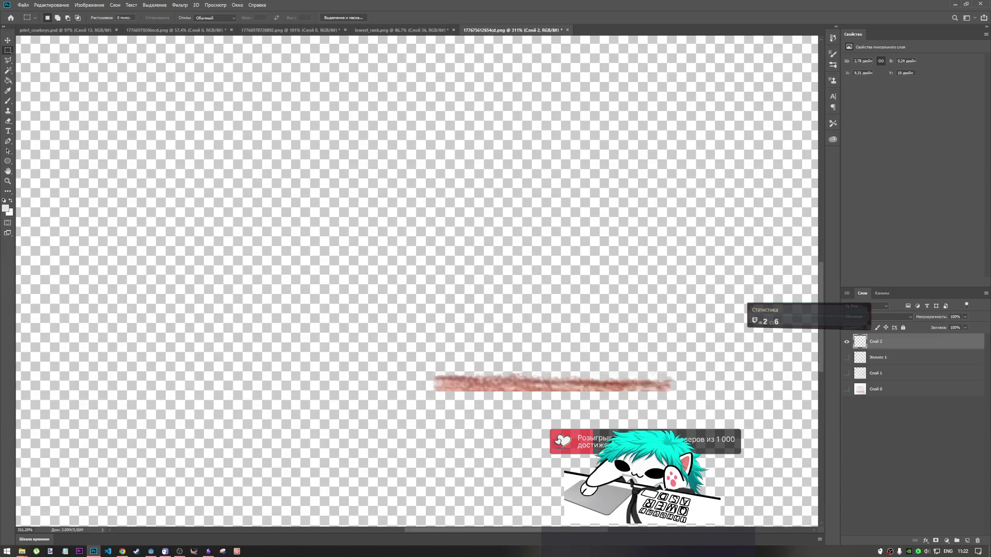
Step: Apply a Highlights colour-range selection to the brown stroke
scroll(650, 371, up, 5)
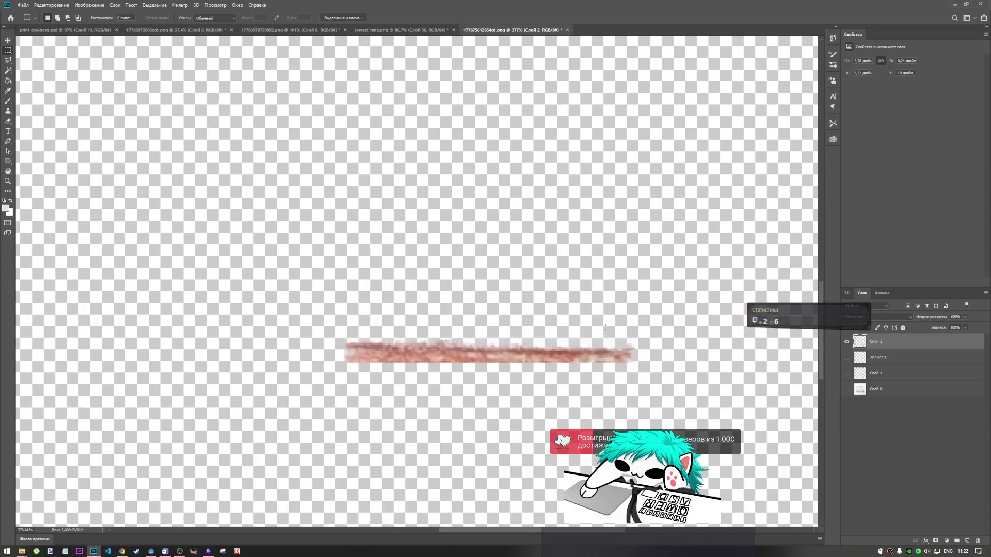
mouse_move(656, 342)
mouse_down()
mouse_move(361, 281)
mouse_move(310, 282)
mouse_up()
click(660, 373)
click(154, 4)
click(170, 82)
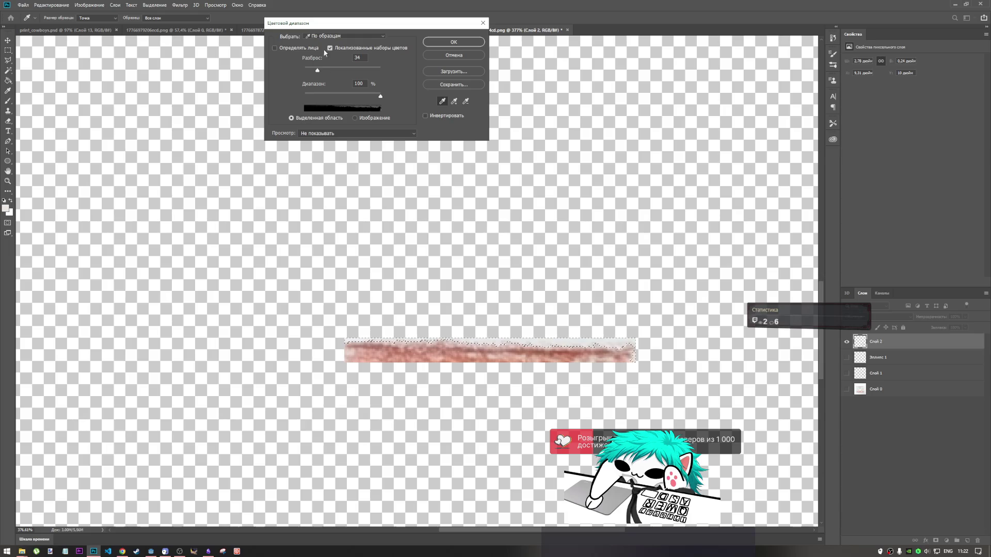
click(343, 35)
click(339, 111)
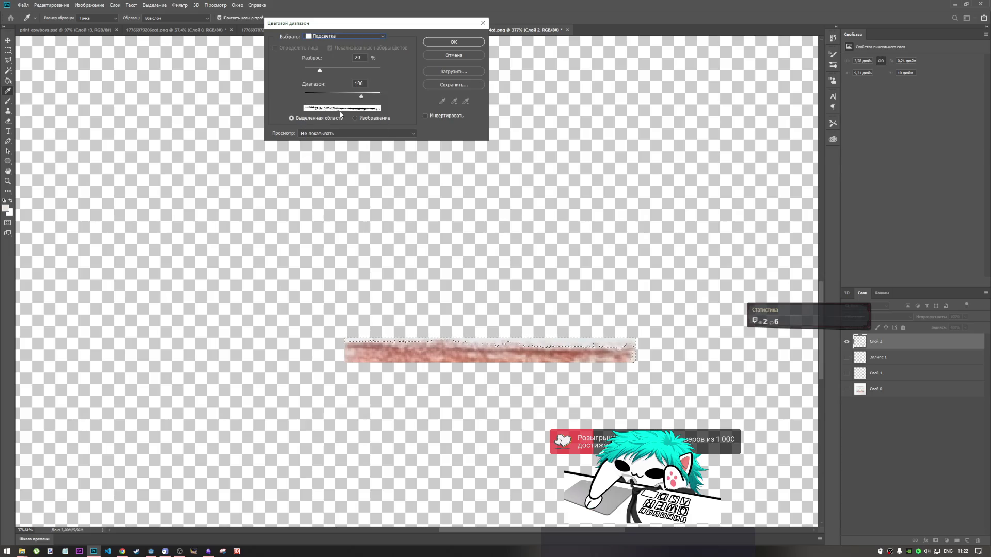
click(442, 43)
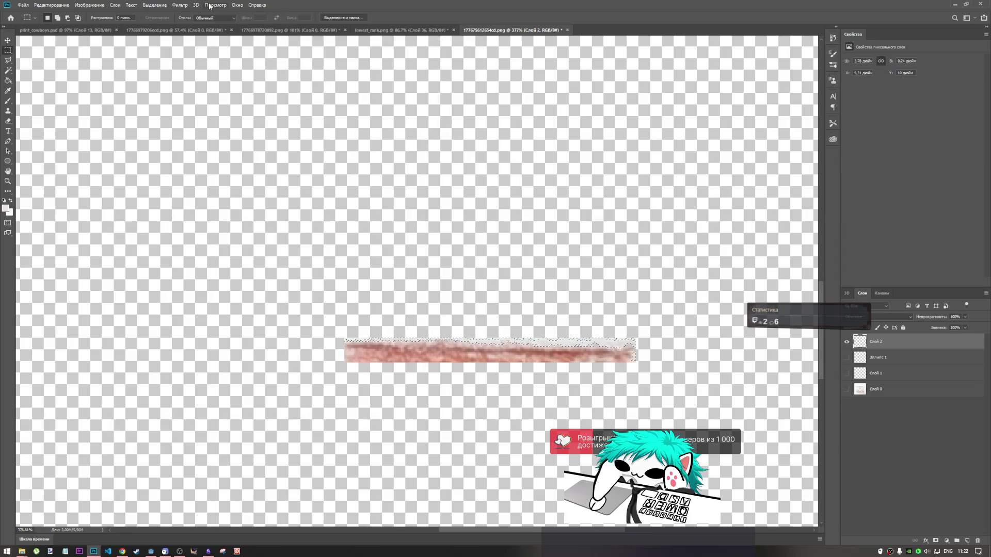
Step: Rerun Color Range with an adjusted range threshold and lower fuzziness
click(154, 5)
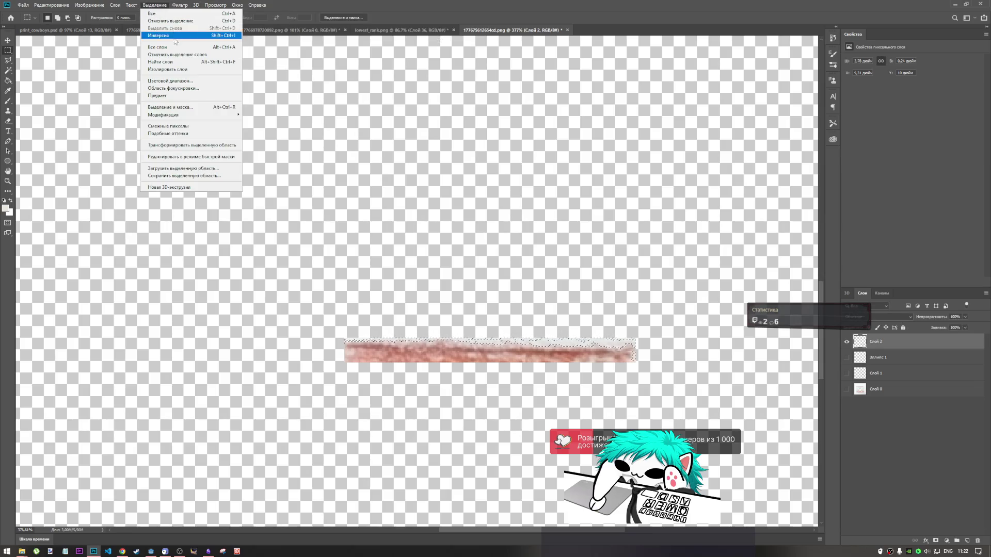
click(178, 81)
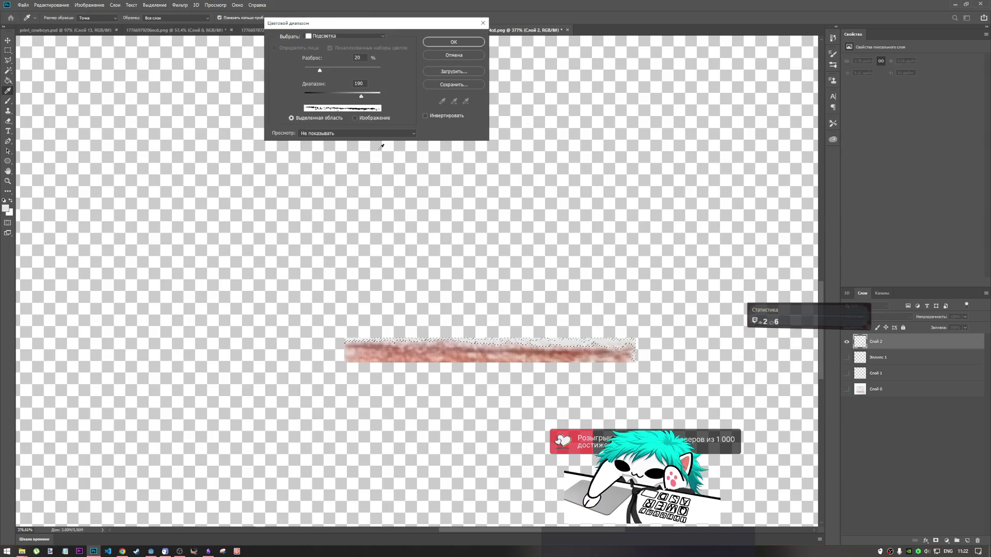
mouse_move(360, 96)
mouse_down()
mouse_move(331, 96)
mouse_move(376, 97)
mouse_up()
drag(319, 70, 316, 71)
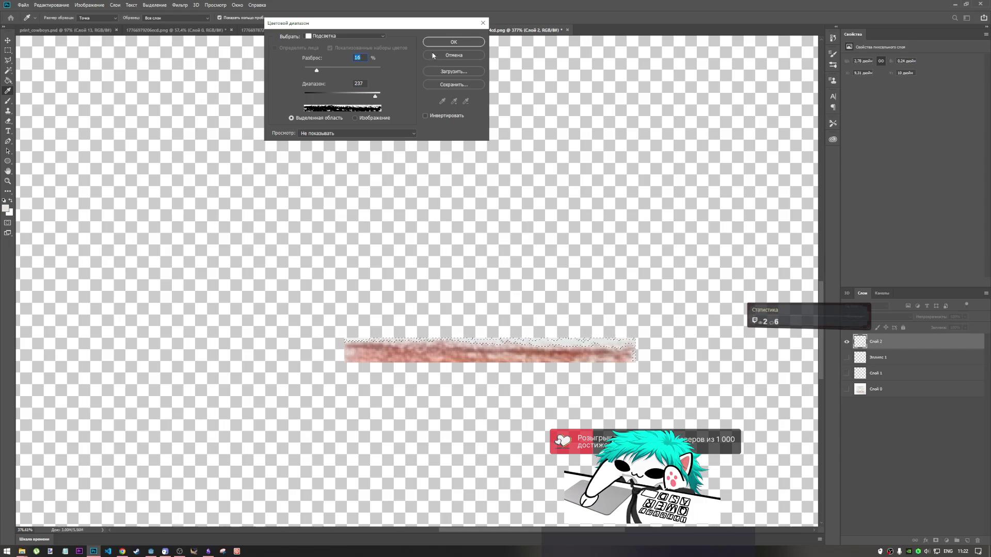
click(443, 43)
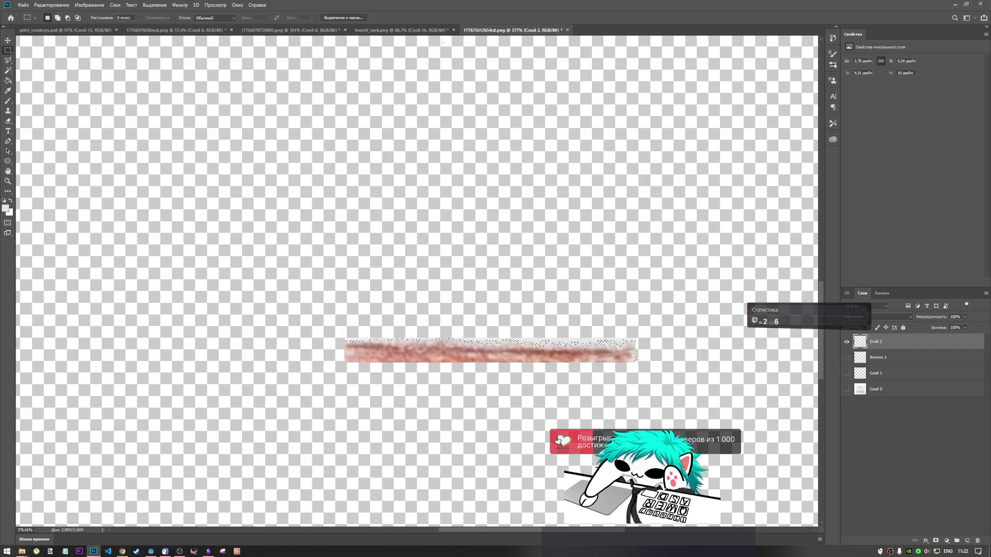
Step: Try Shadows and then Midtones in Color Range, dismissing the no-pixels-selected warning
click(154, 5)
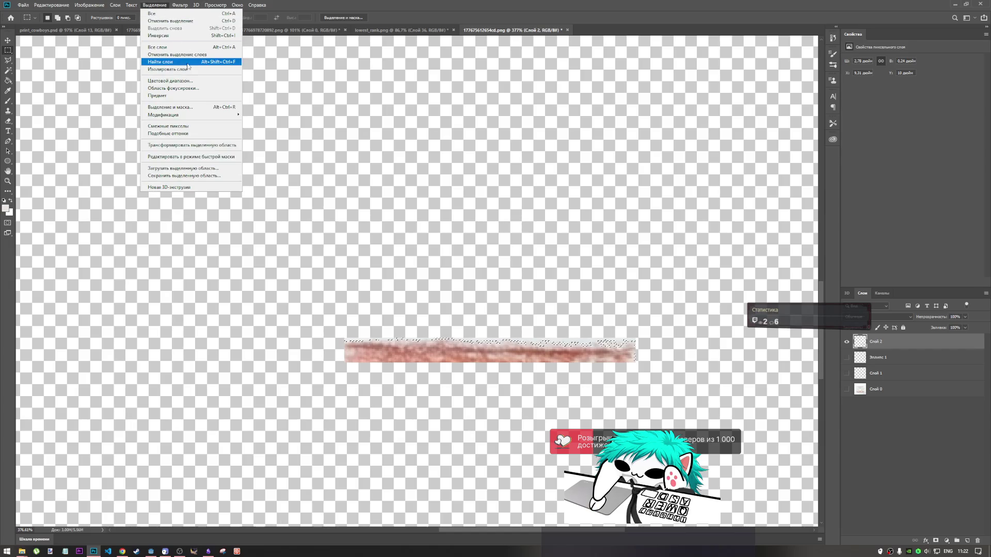
click(165, 81)
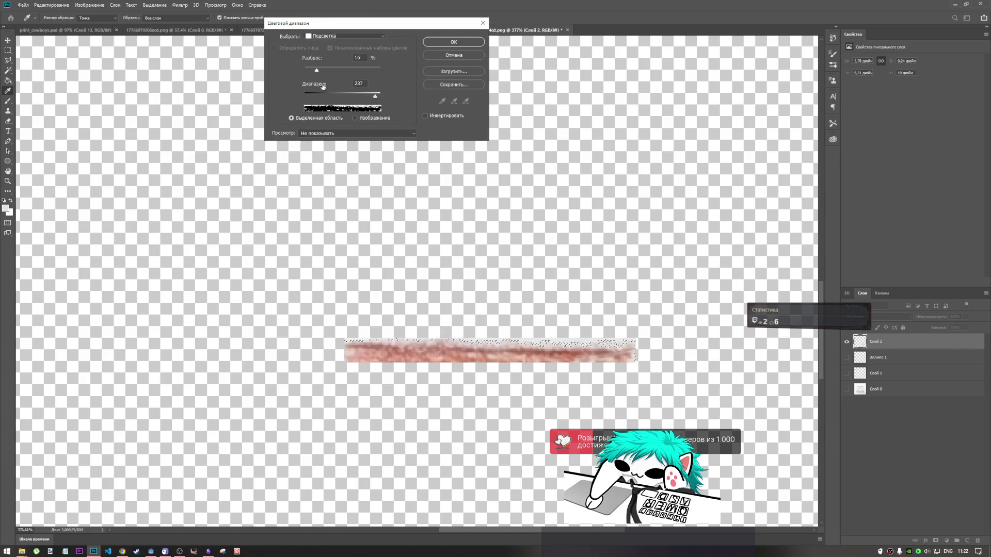
click(330, 38)
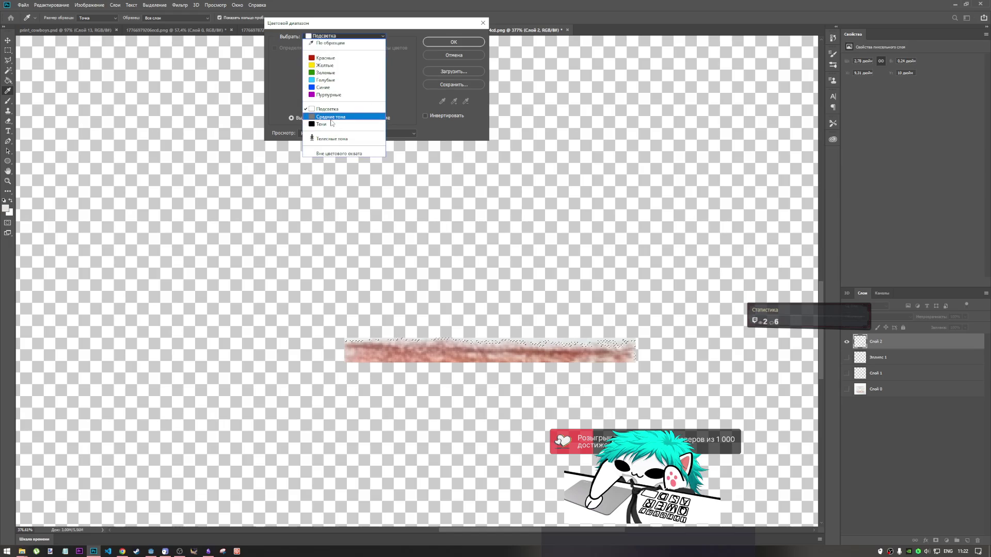
click(333, 125)
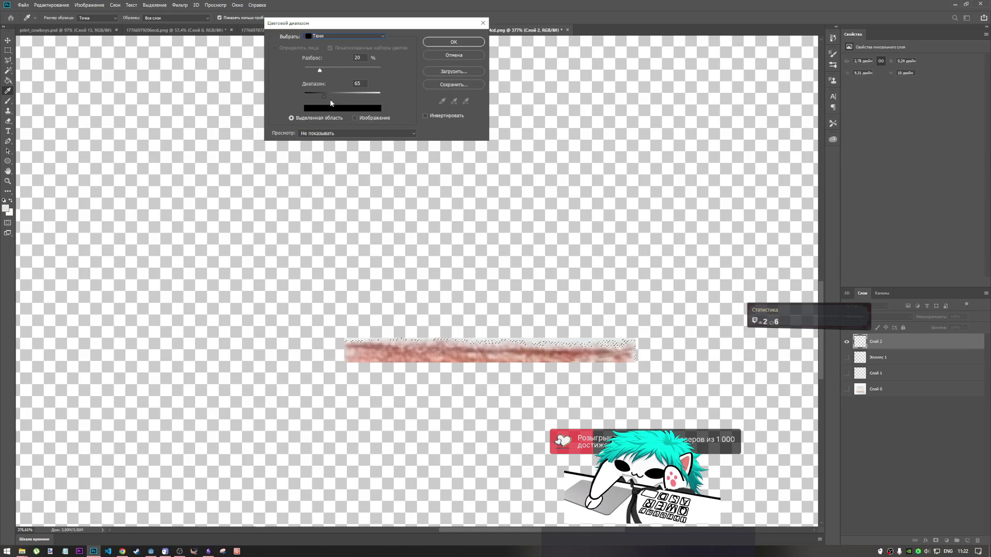
click(330, 36)
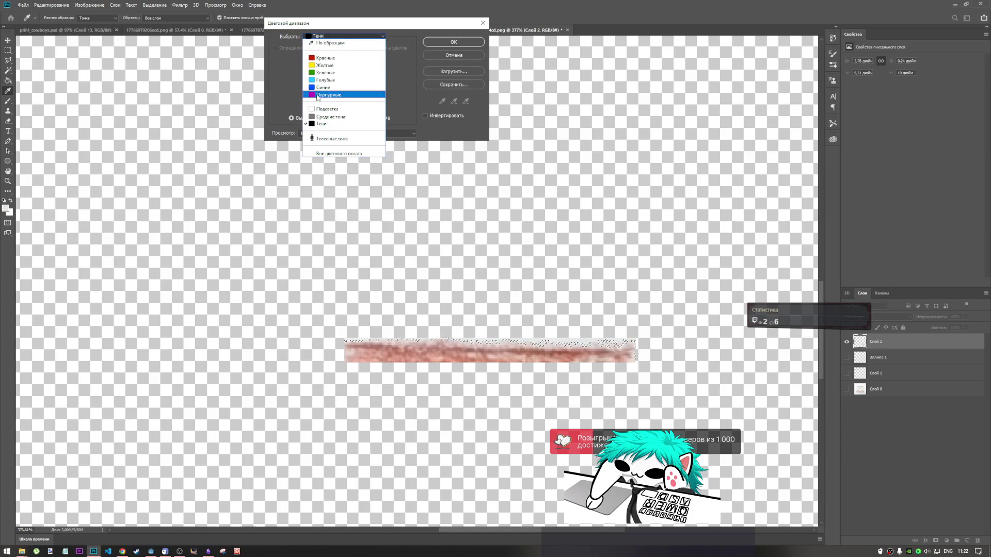
click(330, 114)
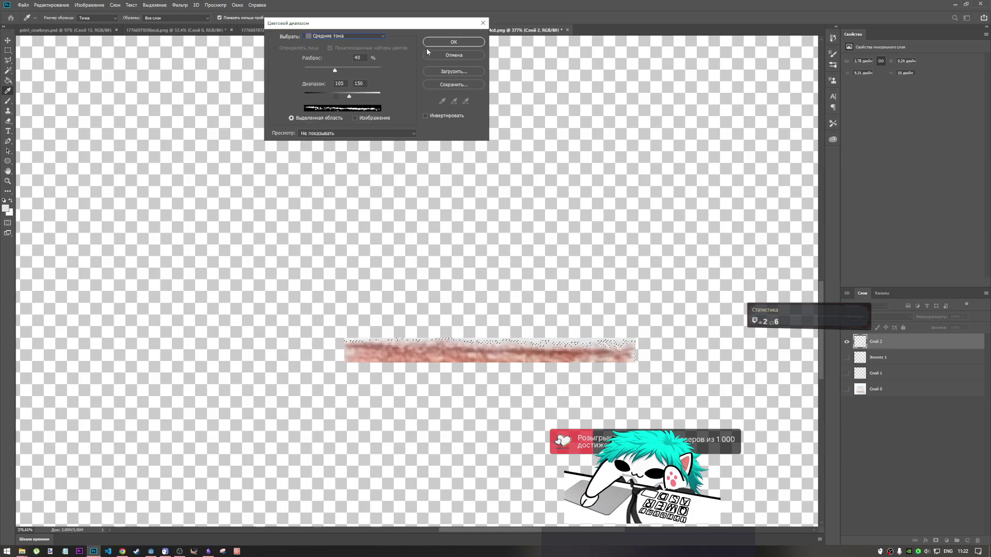
click(443, 42)
click(473, 200)
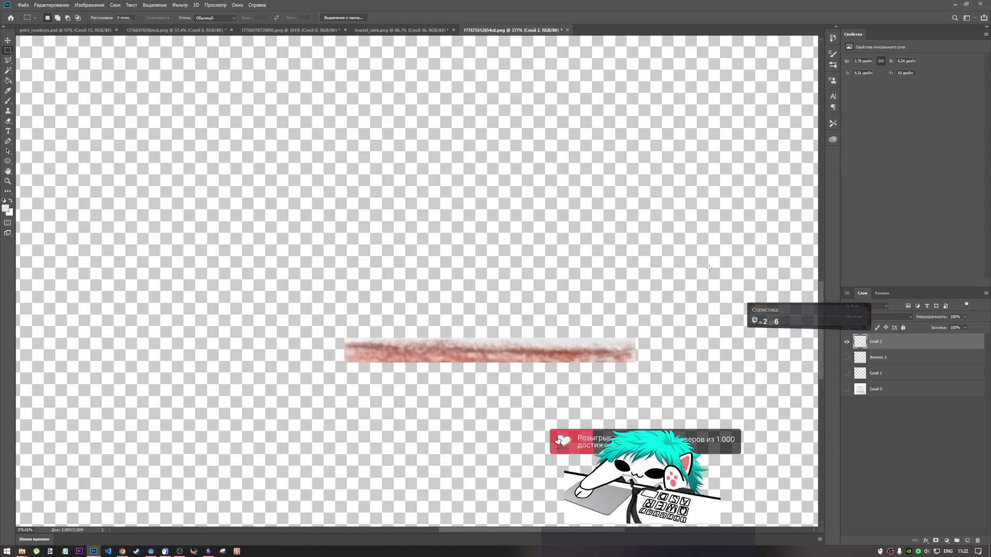
Step: Switch Color Range back to Highlights, then cancel the dialog
click(153, 5)
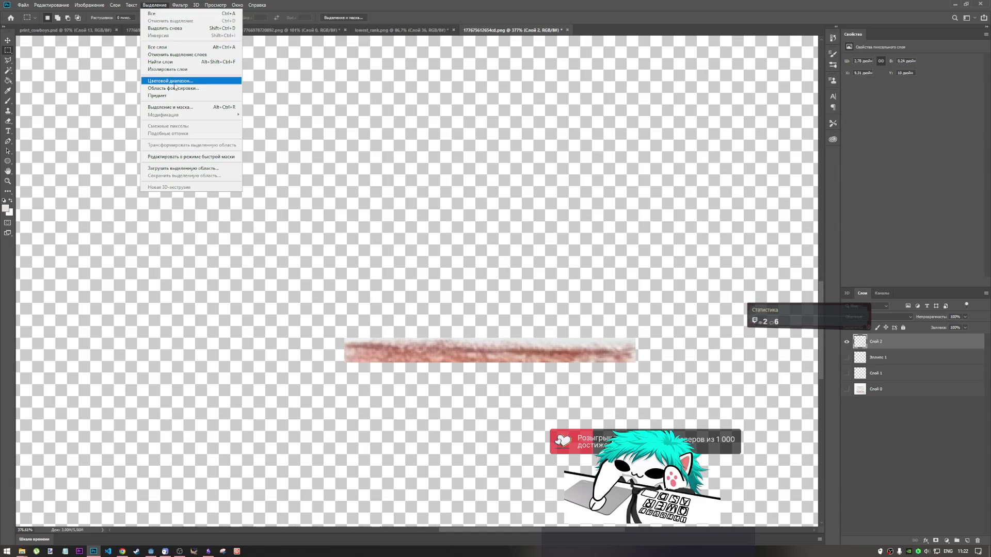
click(174, 81)
click(338, 36)
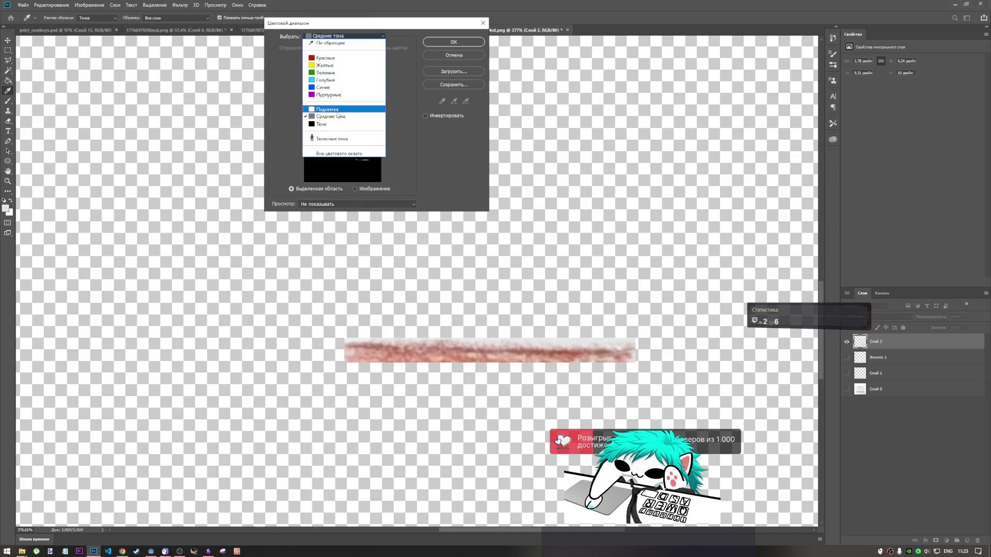
click(355, 94)
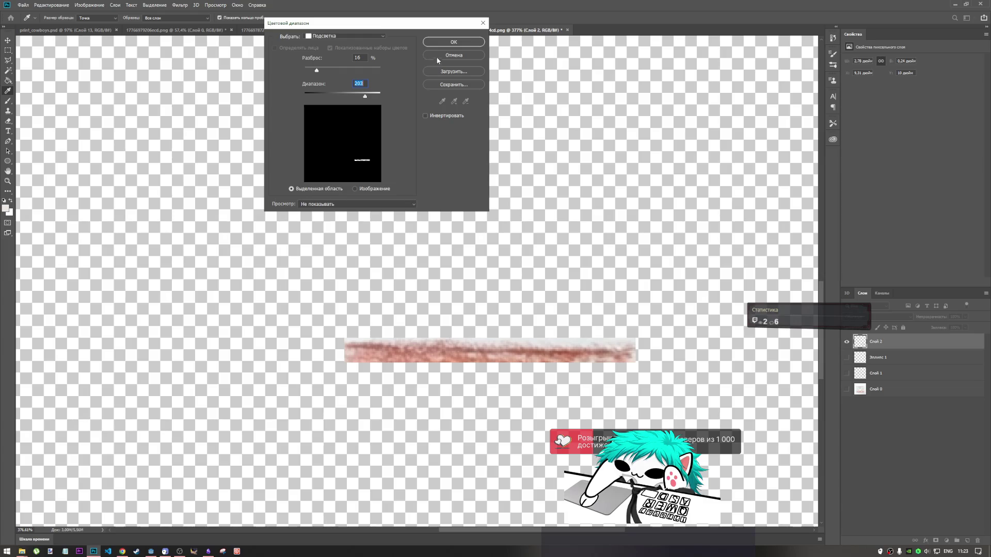
click(472, 54)
Step: Select all pixels of Слой 2, then reopen Color Range on Highlights with grayscale preview
right_click(875, 345)
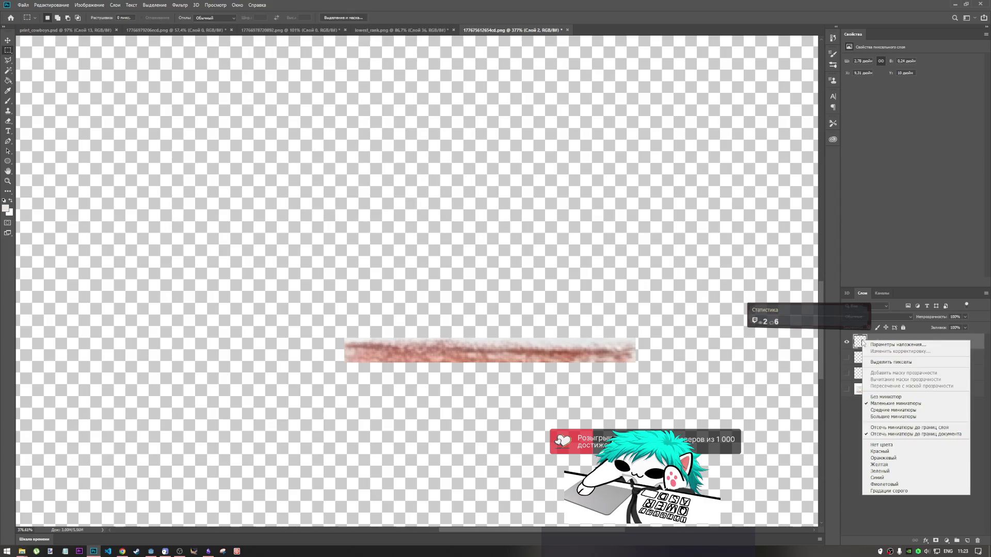
click(888, 361)
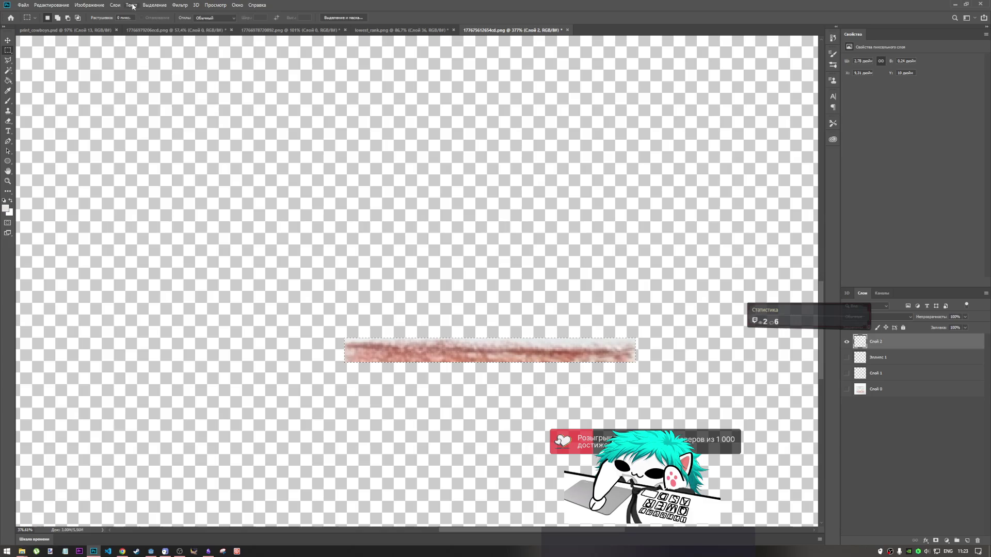
click(154, 5)
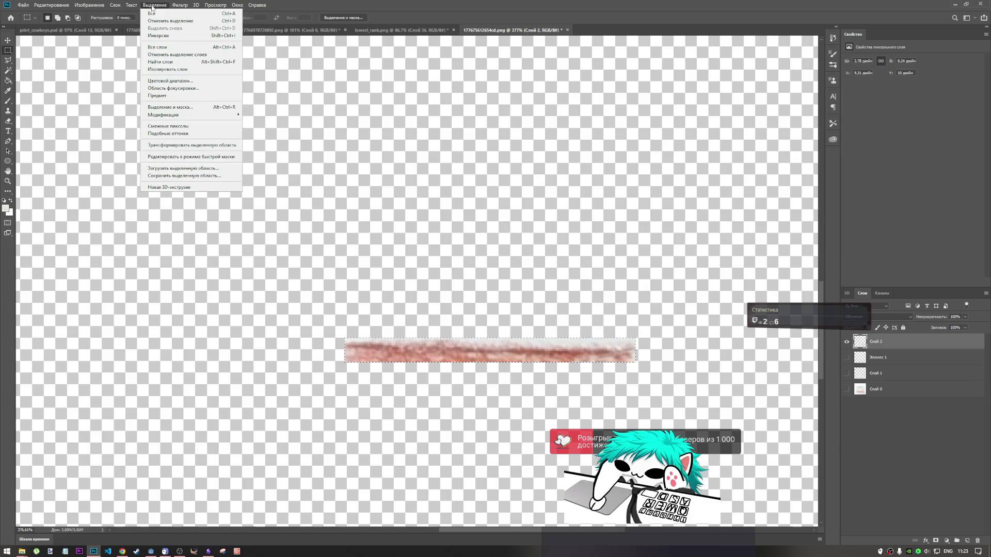
click(180, 81)
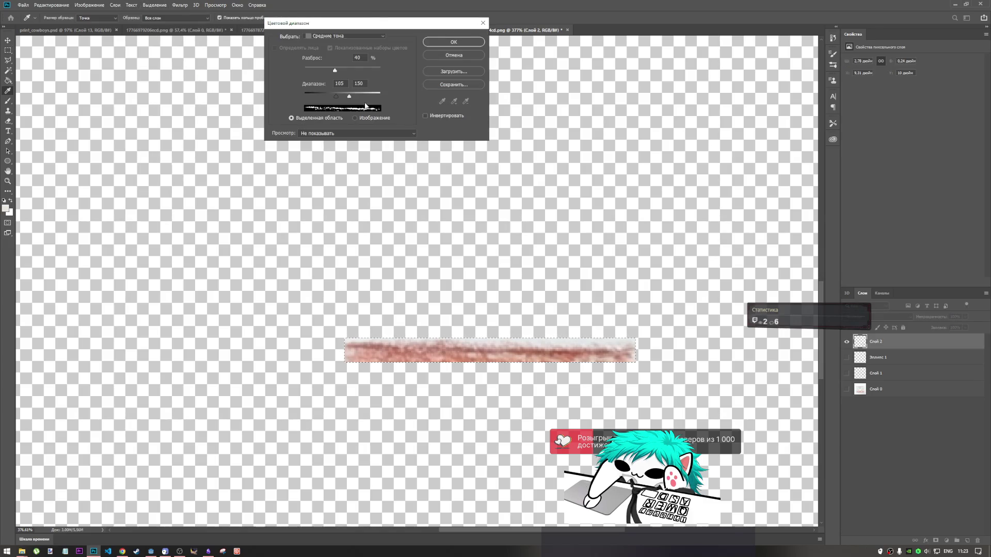
click(332, 37)
click(335, 111)
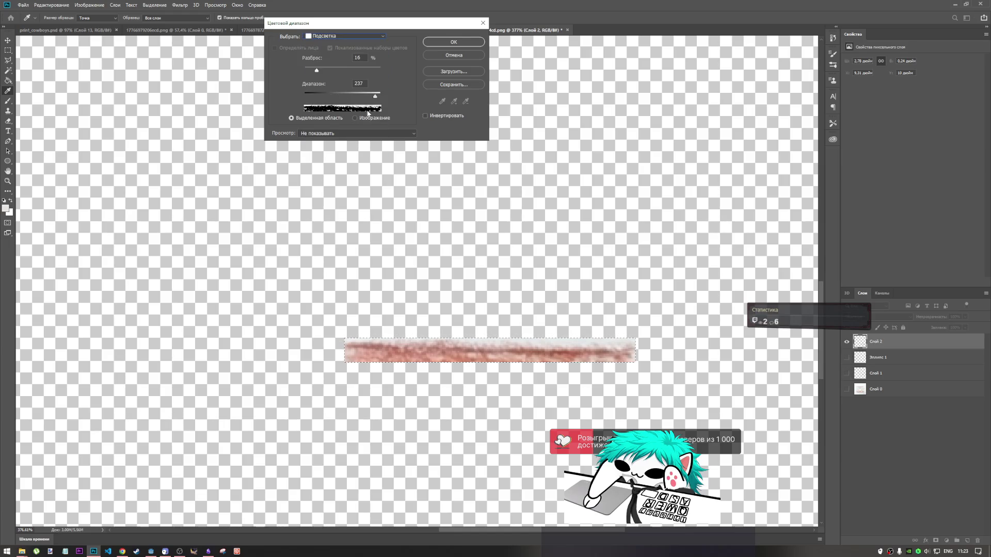
click(362, 119)
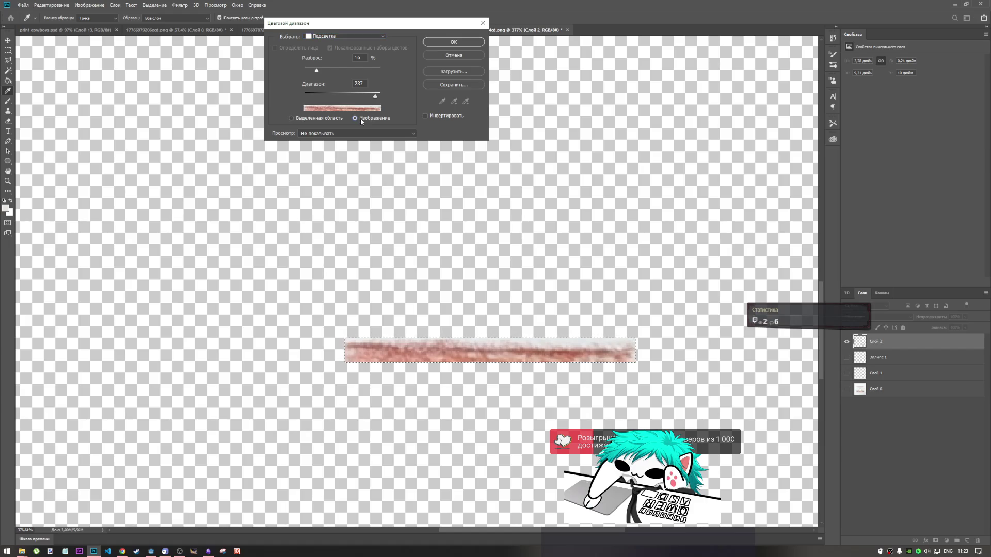
click(338, 119)
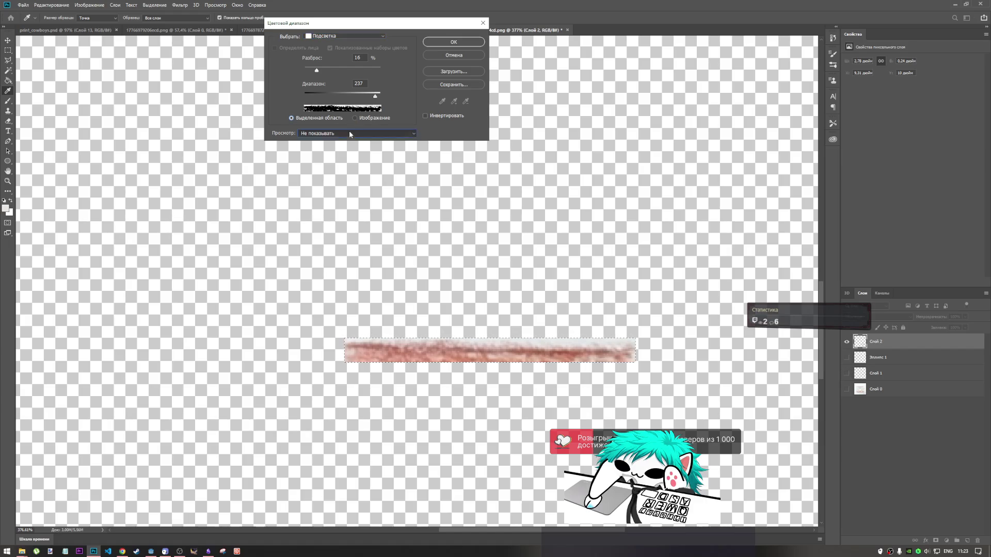
click(349, 133)
click(350, 153)
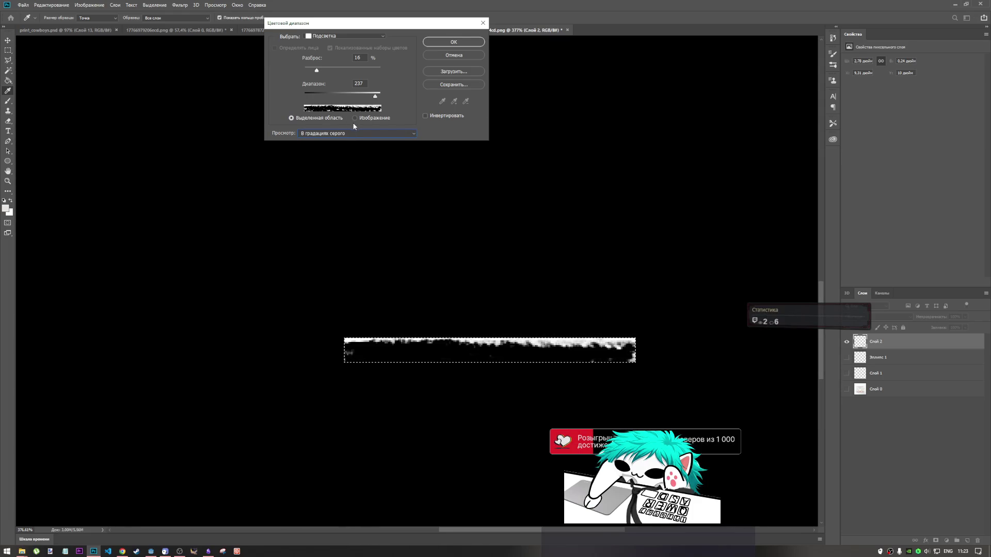
Step: Apply a Highlights colour range at 7% fuzziness and range 215, previewed over black
click(352, 134)
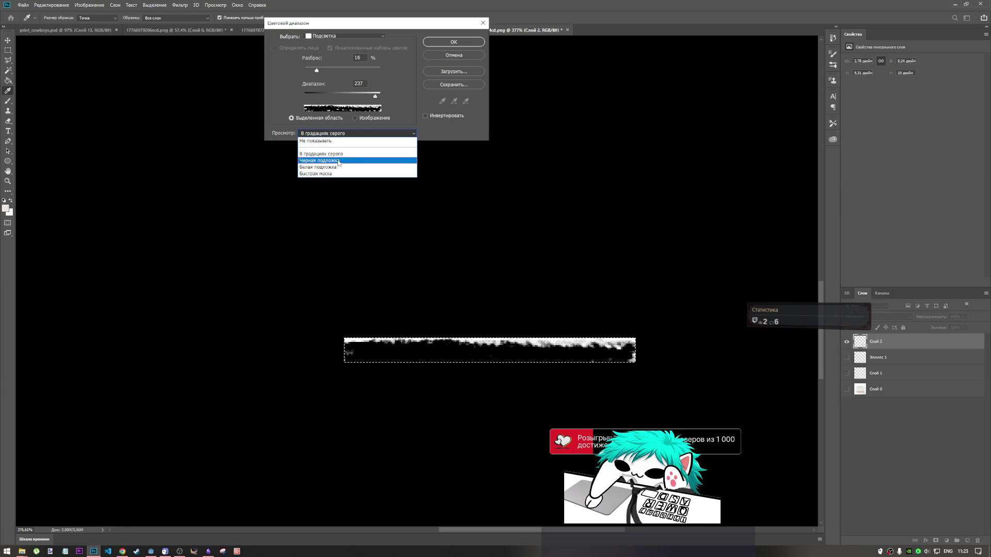
click(339, 160)
click(339, 134)
click(339, 135)
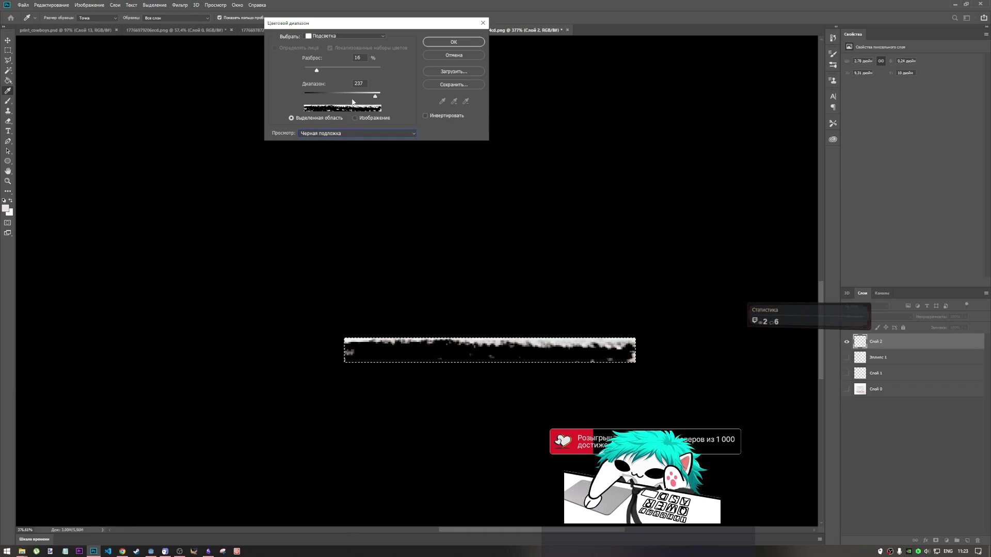
mouse_move(375, 96)
mouse_down()
mouse_move(358, 95)
mouse_move(370, 99)
mouse_up()
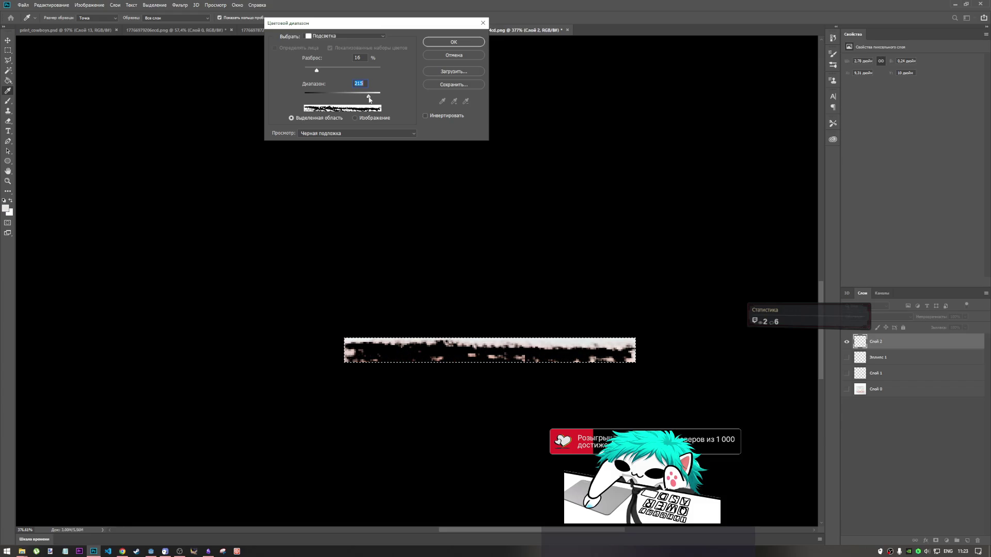
mouse_move(316, 70)
mouse_down()
mouse_move(325, 73)
mouse_move(308, 72)
mouse_up()
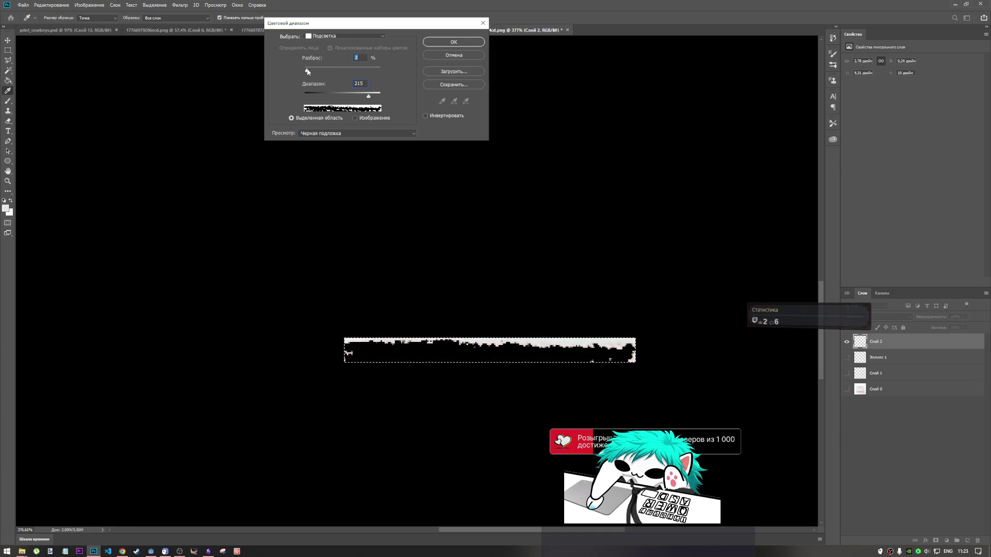
click(448, 42)
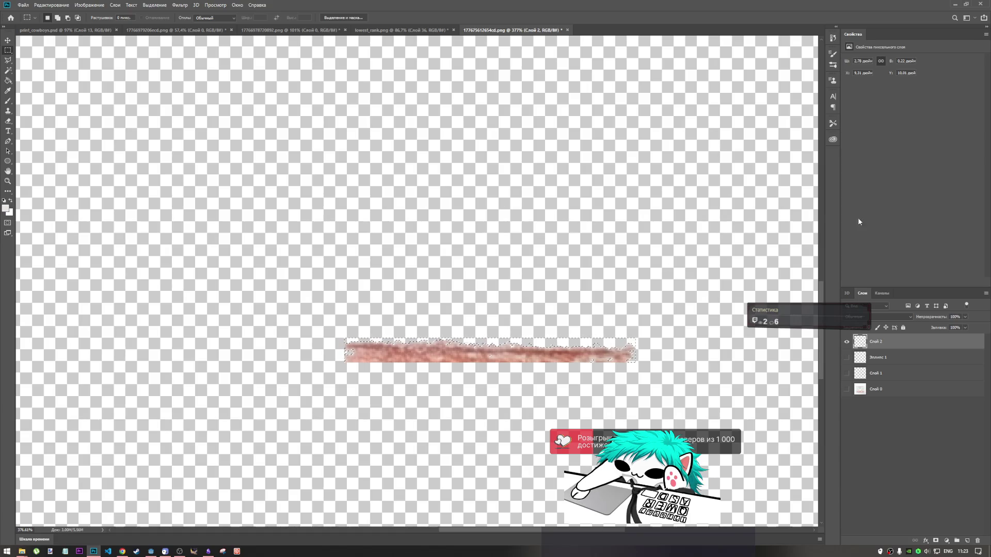
Step: Deselect, pick the brown pencil-stroke layer Слой 2, and return to lowest_rank.png
key(ctrl+d)
click(888, 408)
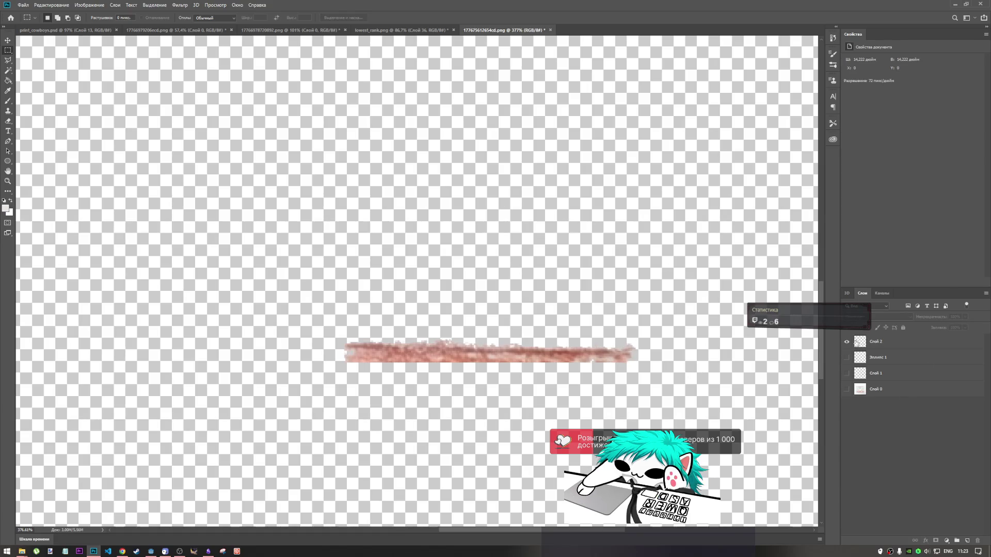
click(858, 343)
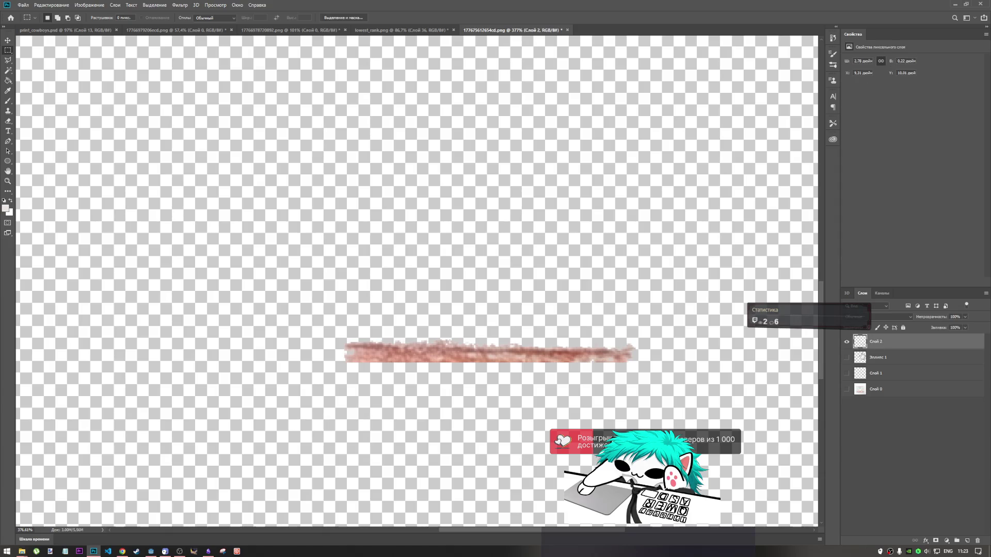
click(401, 30)
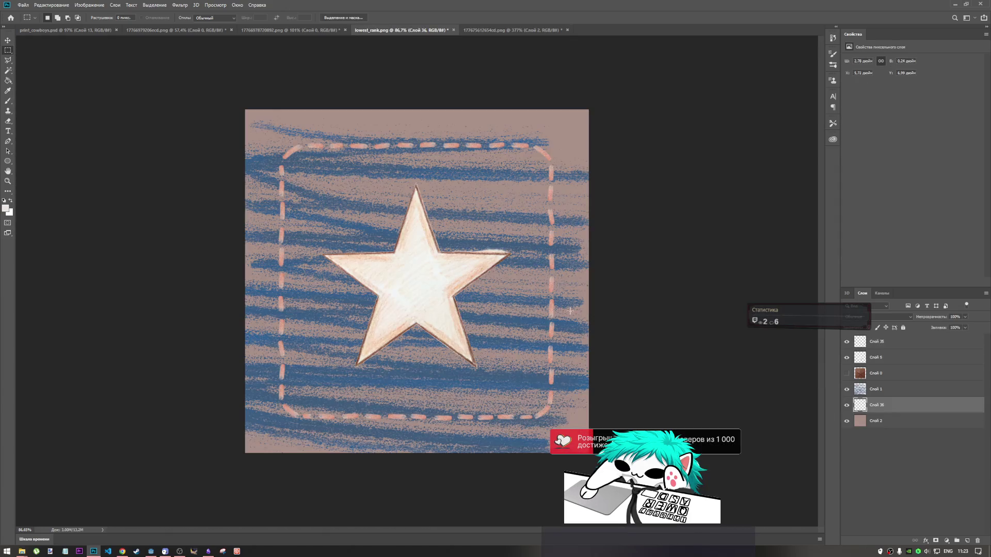
Step: Paste the pencil stroke as the top layer and place it just above the top dashed border
key(ctrl+j)
drag(878, 403, 877, 341)
key(ctrl+t)
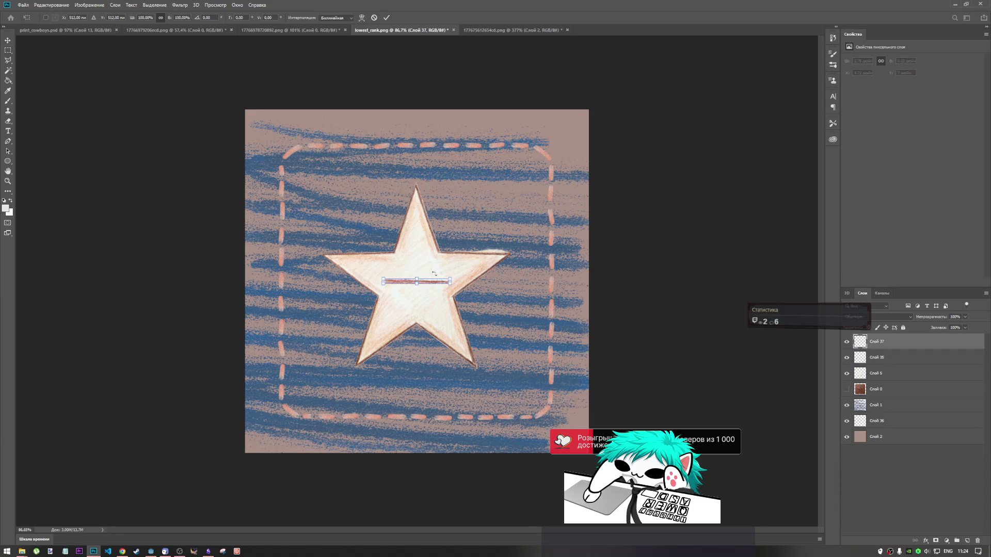
mouse_move(430, 283)
mouse_down()
mouse_move(392, 138)
mouse_move(340, 129)
mouse_up()
key(Return)
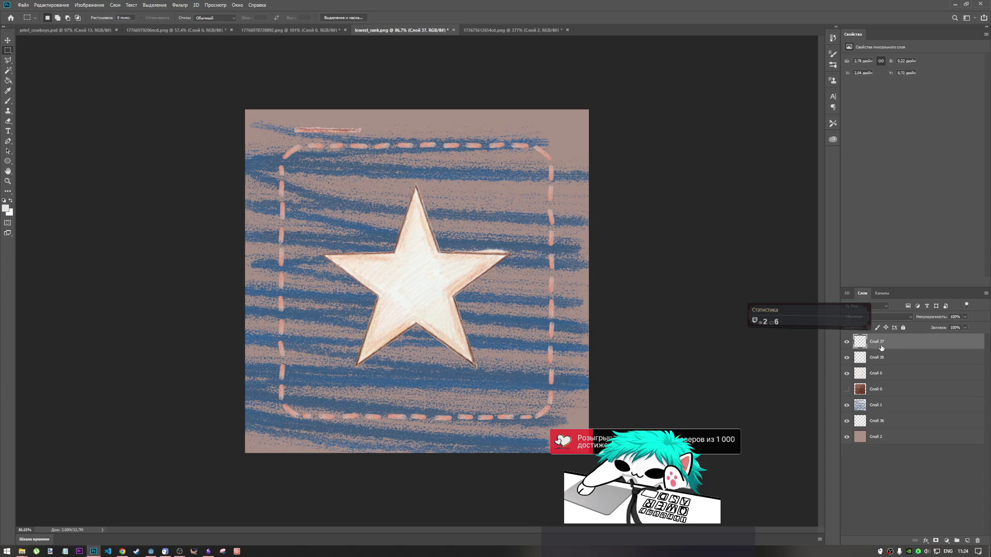
Step: Group the stroke into 'Группа 1', select Слой 37, and paste a second stroke copy for transforming
key(ctrl+g)
click(879, 371)
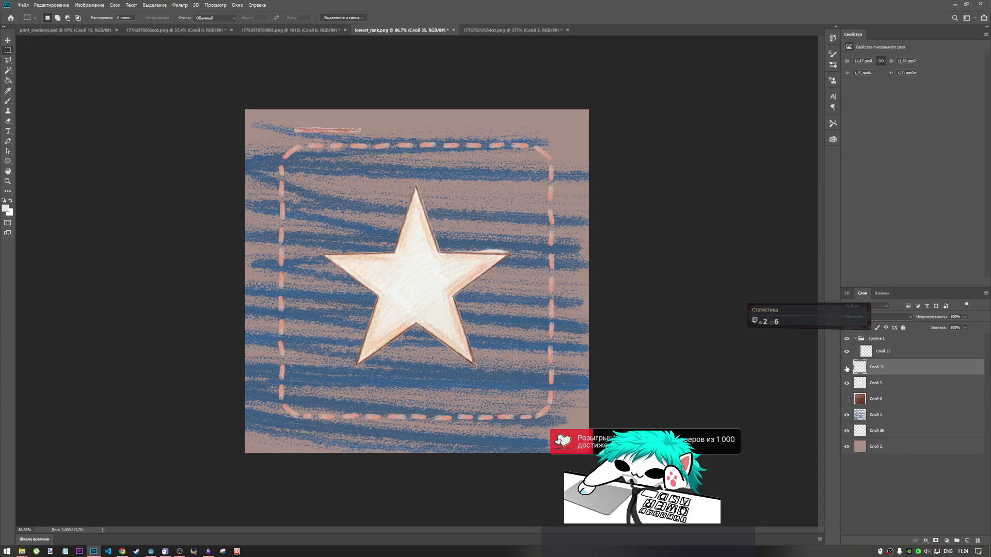
click(847, 368)
click(846, 368)
click(893, 354)
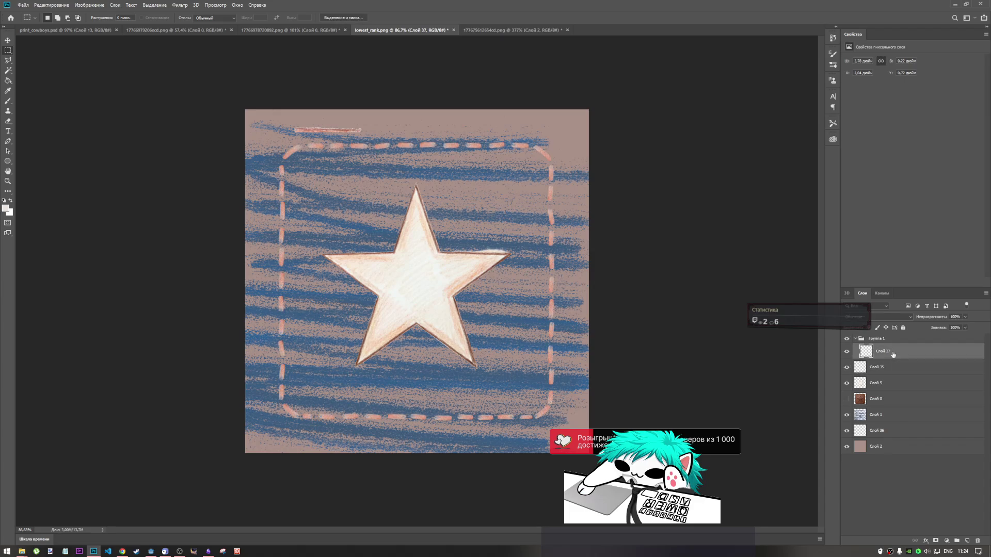
key(ctrl+v)
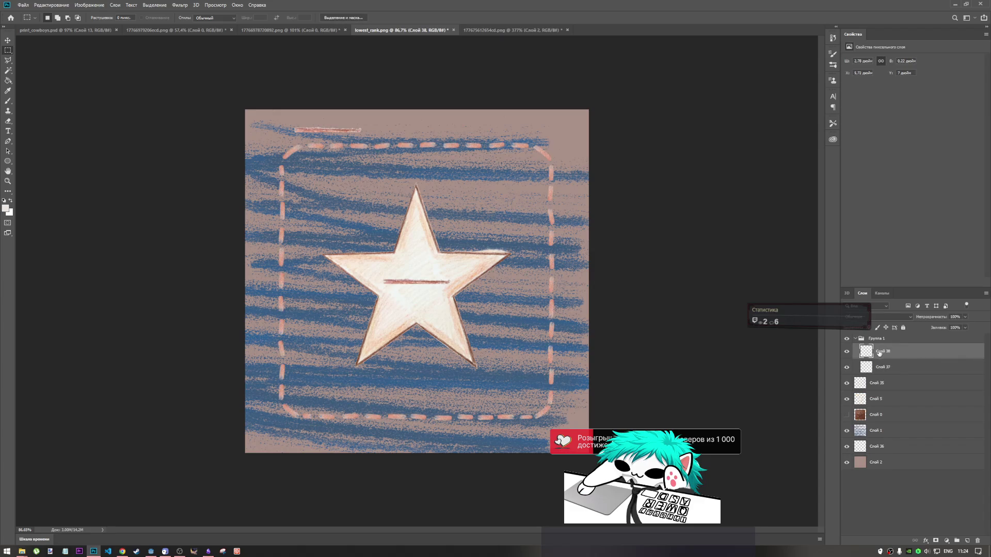
key(ctrl+t)
Step: Place the second stroke copy beside the first along the top edge, tilted slightly into line
mouse_move(432, 283)
mouse_down()
mouse_move(417, 125)
mouse_move(394, 106)
mouse_move(366, 132)
mouse_up()
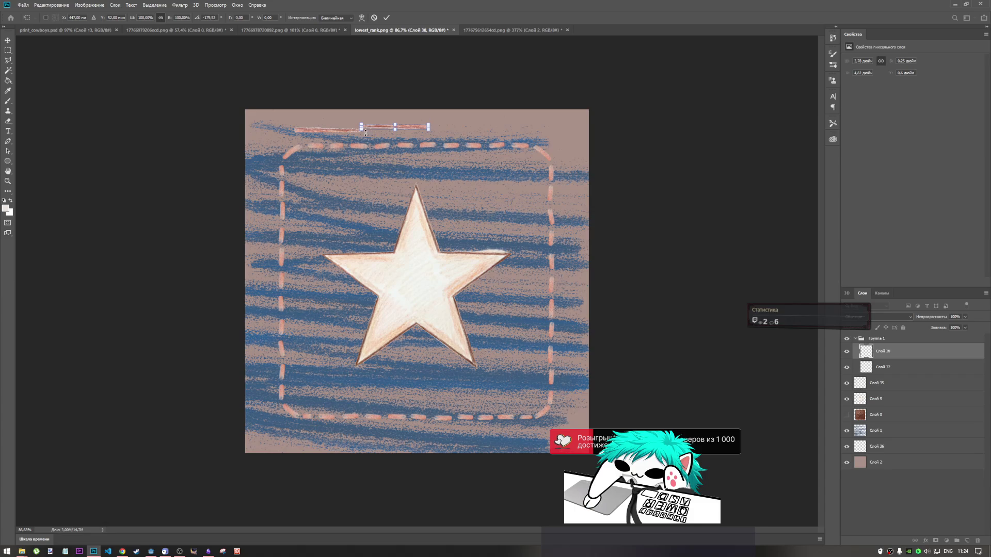
scroll(368, 133, up, 5)
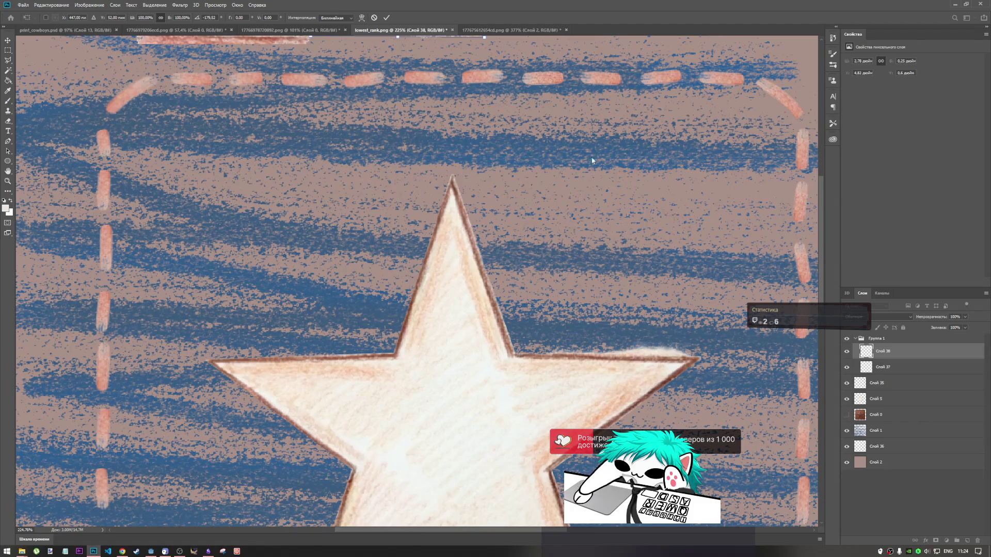
drag(818, 264, 819, 236)
drag(428, 165, 424, 166)
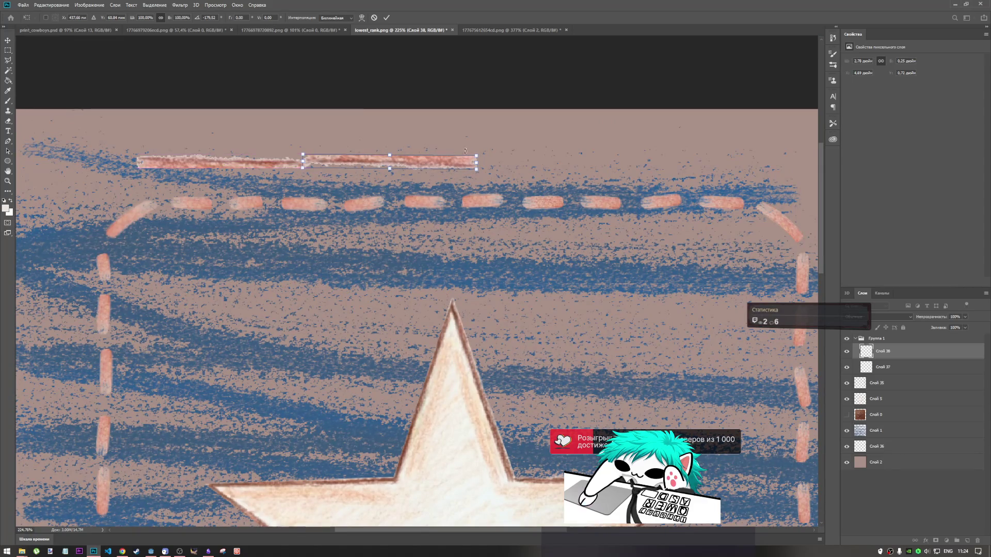
drag(488, 149, 485, 147)
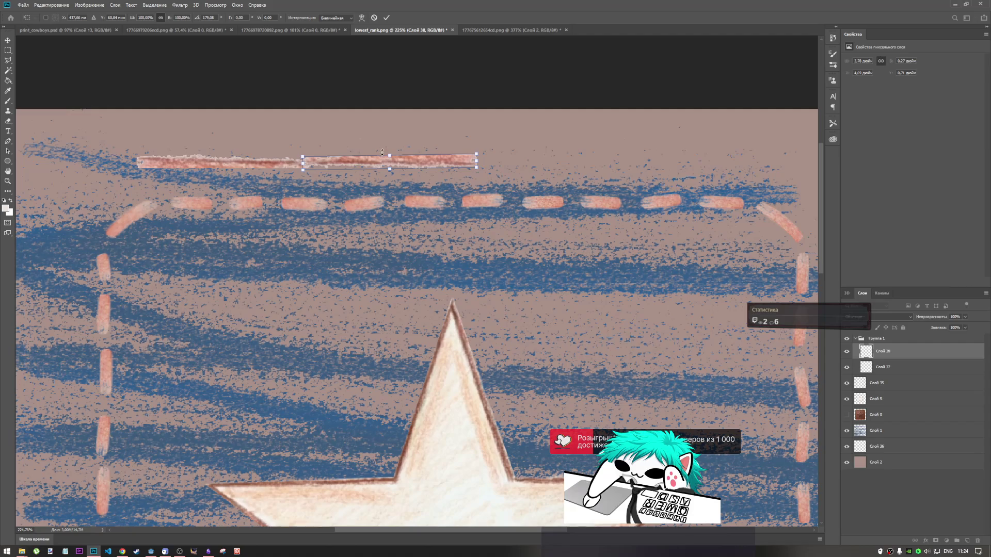
drag(404, 165, 402, 167)
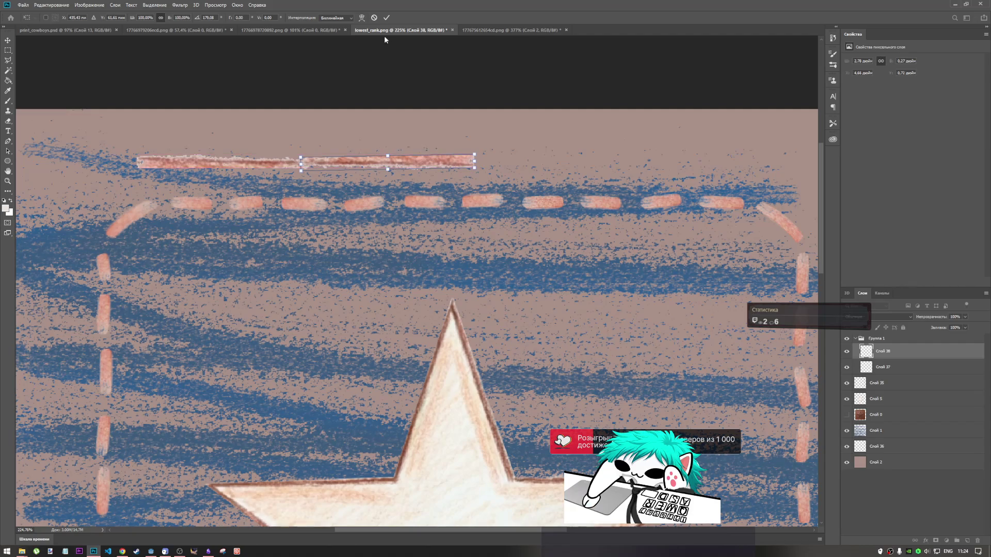
click(386, 17)
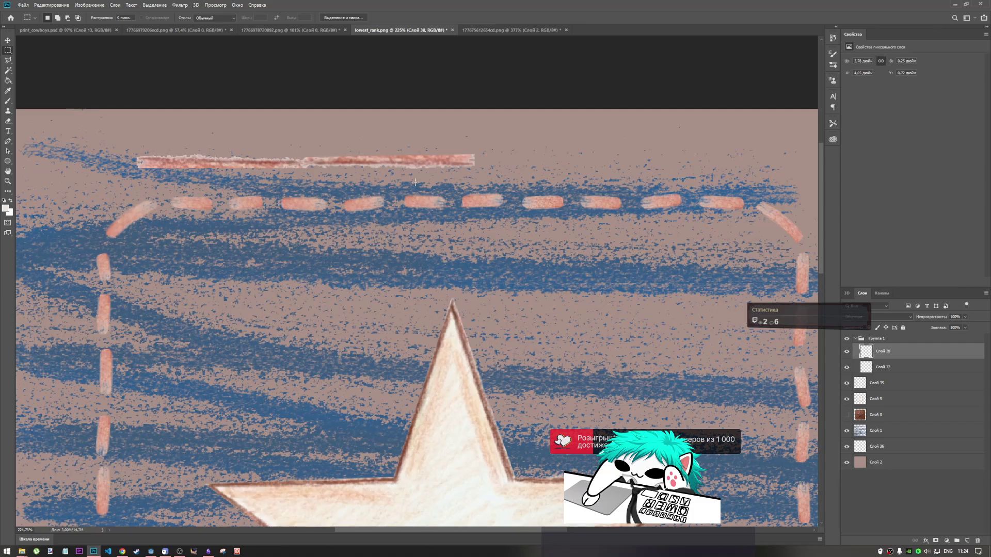
scroll(438, 309, down, 5)
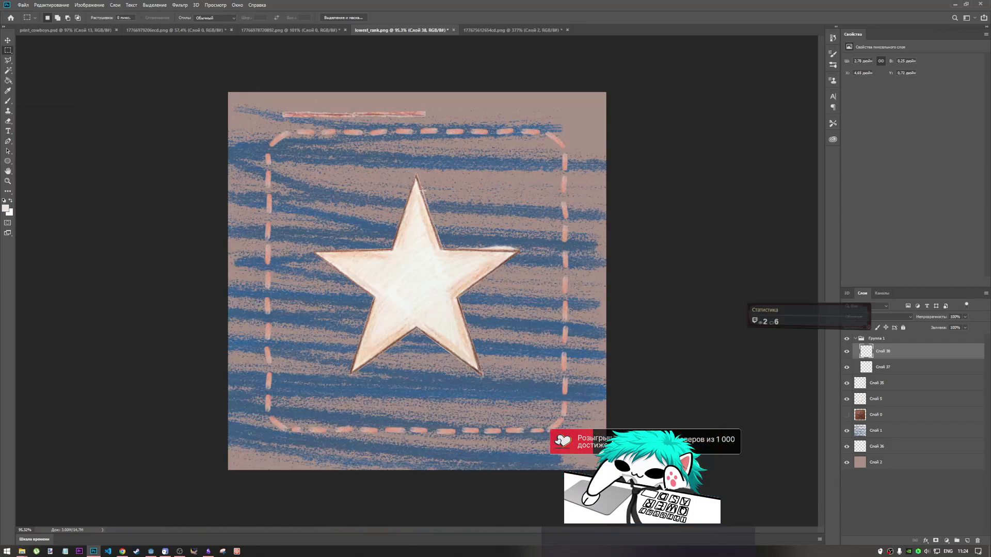
scroll(438, 308, up, 5)
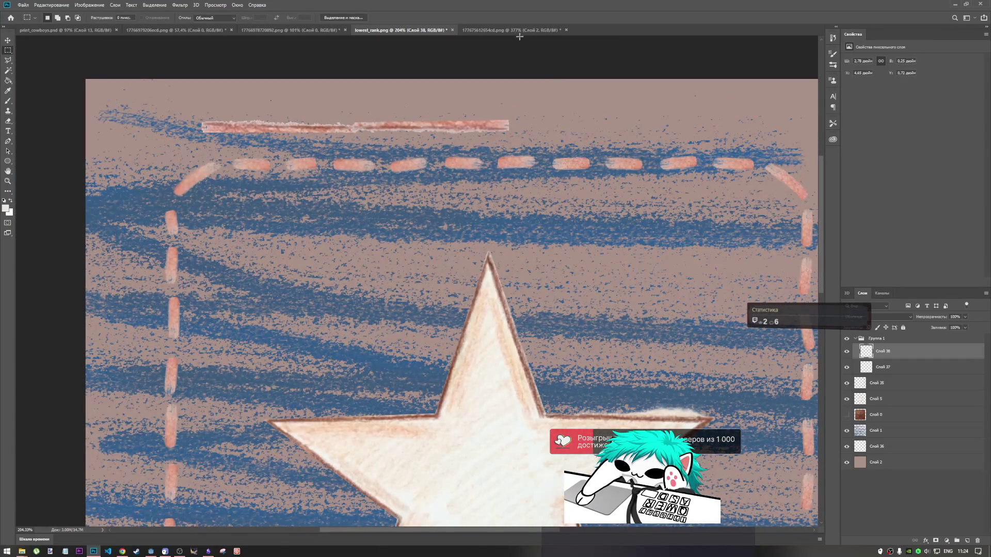
click(521, 33)
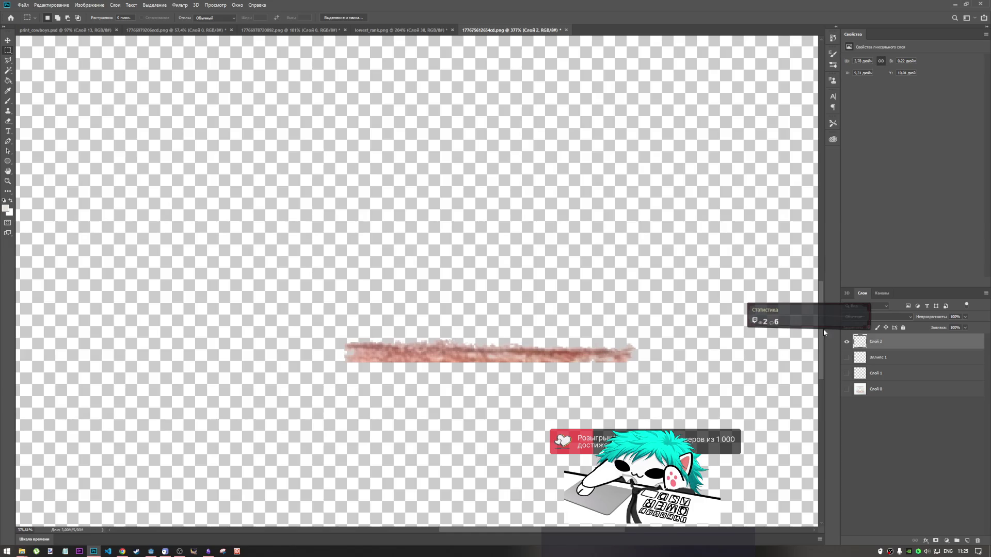
Step: Load the lone stroke layer's pixels as a selection and apply a feather to its edge
right_click(572, 352)
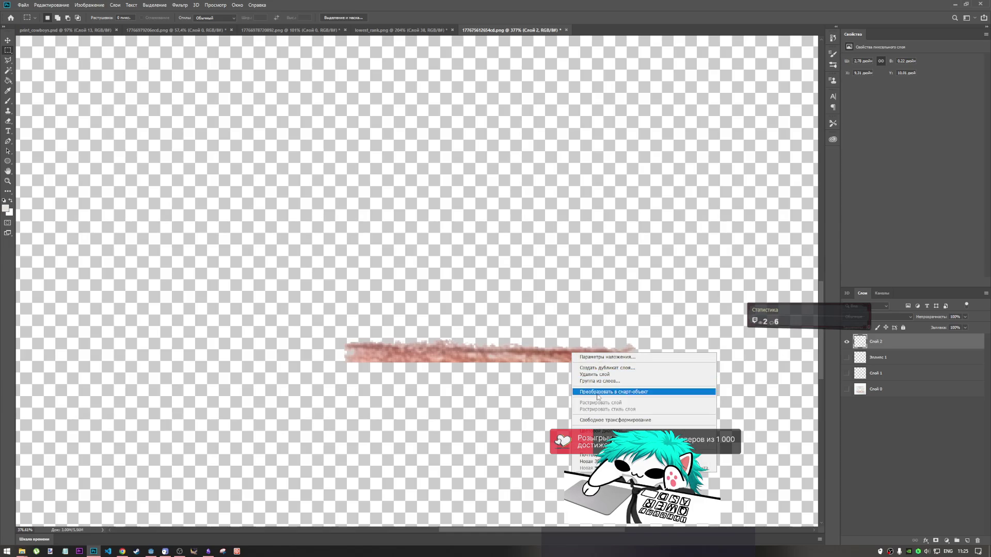
right_click(860, 342)
right_click(860, 342)
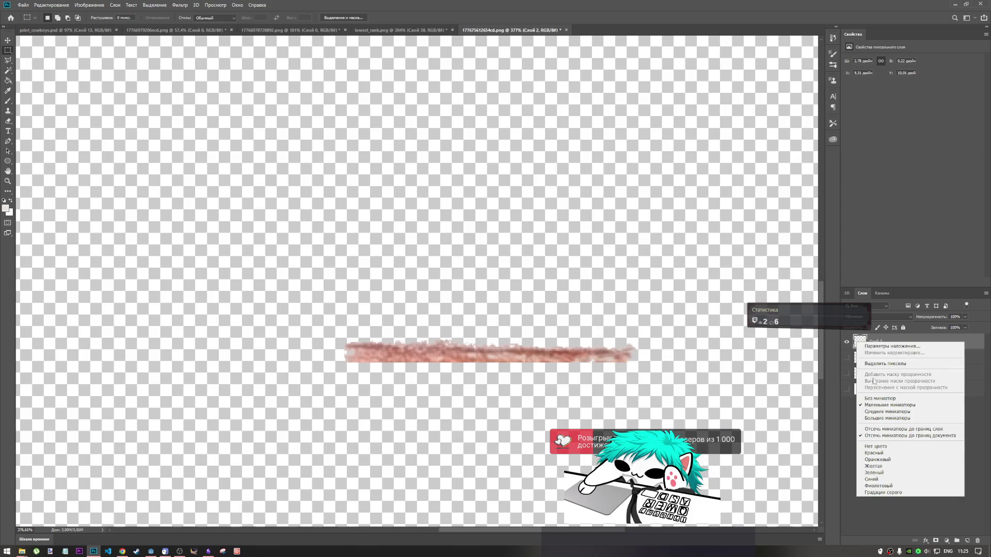
click(895, 367)
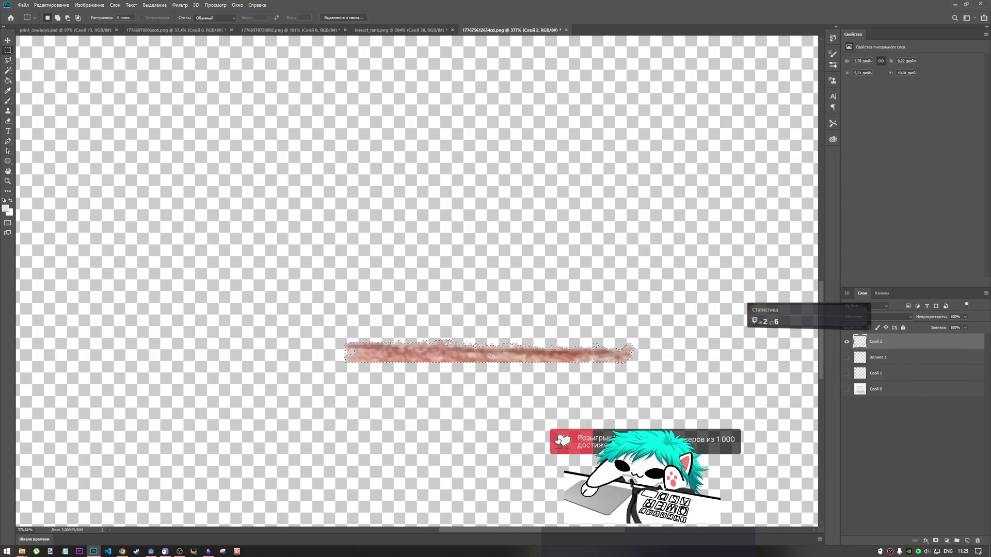
right_click(621, 359)
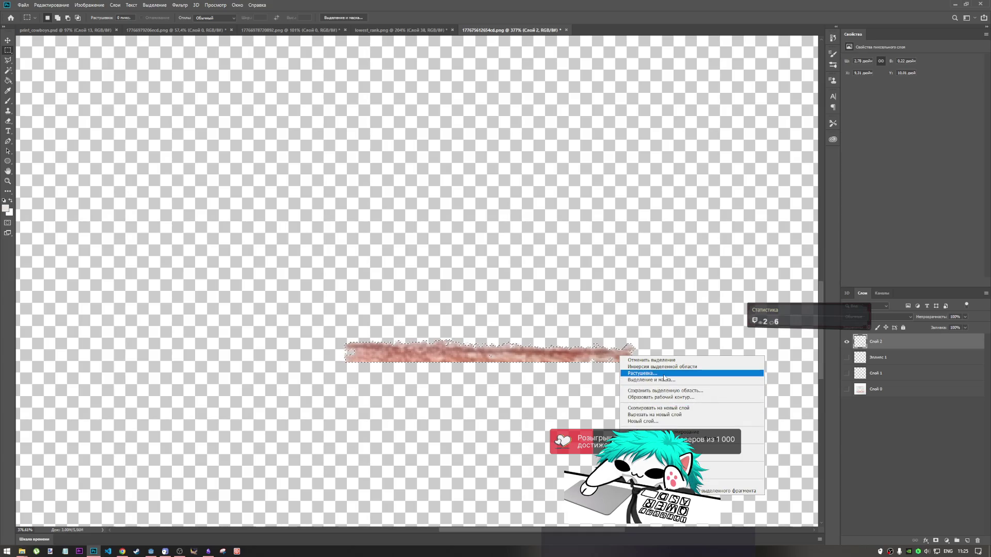
click(664, 375)
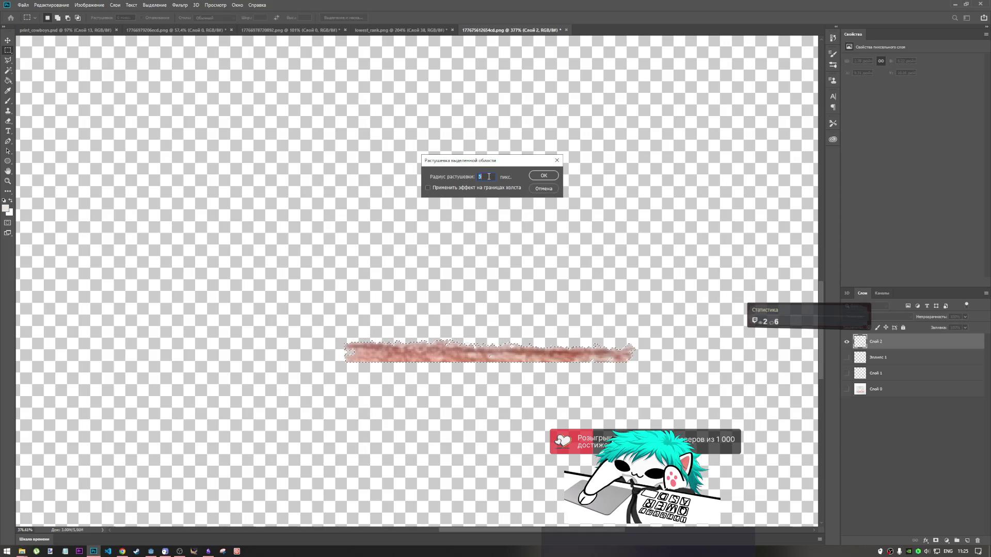
click(537, 176)
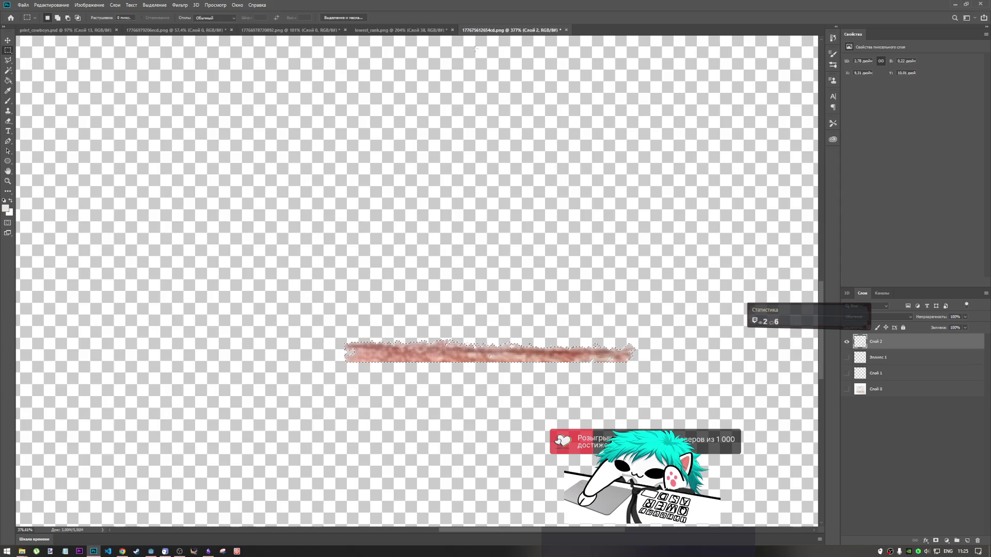
click(408, 30)
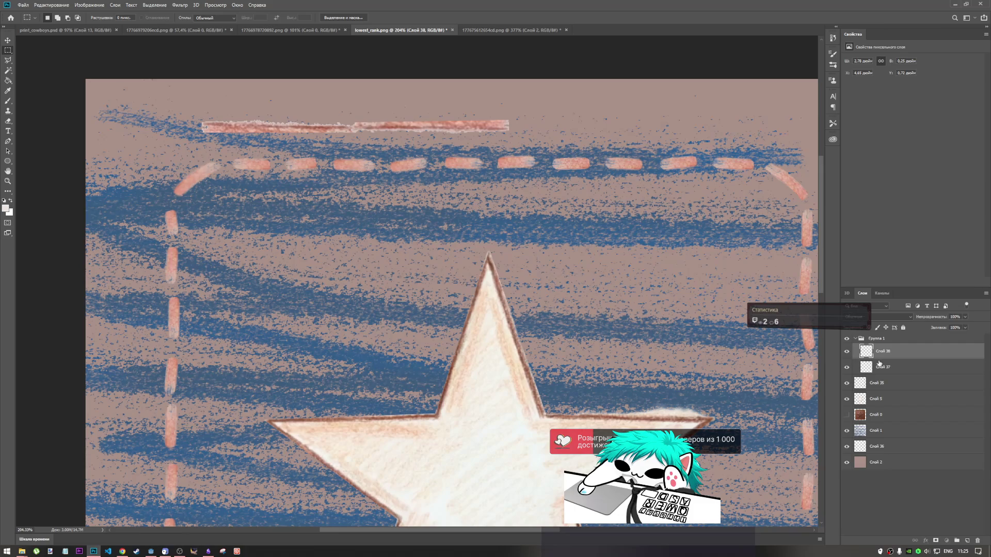
Step: Rotate Слой 38 to about -176° to continue the line, and stack Слой 37 above it
key(ctrl+t)
mouse_move(511, 103)
mouse_down()
mouse_move(348, 153)
mouse_move(379, 127)
mouse_move(364, 130)
mouse_up()
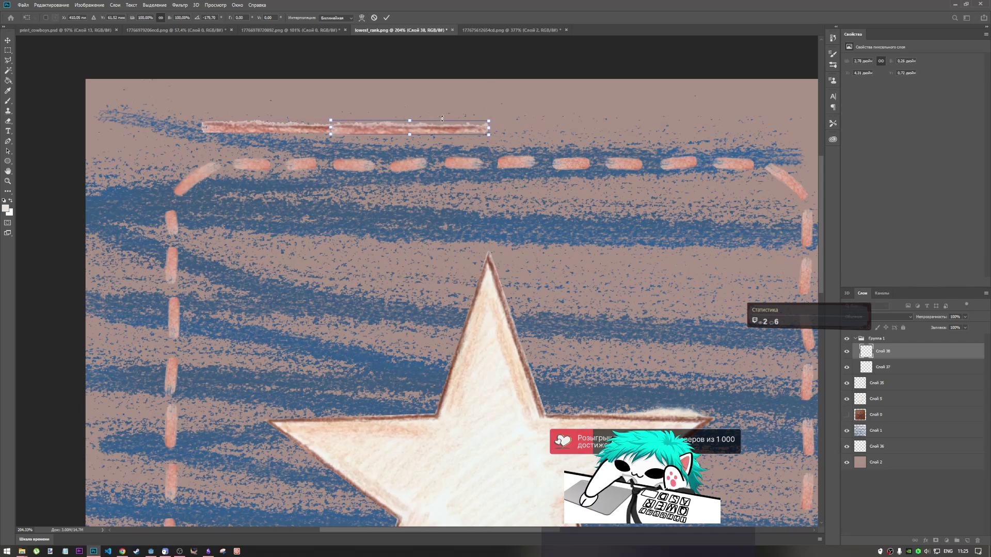
click(387, 18)
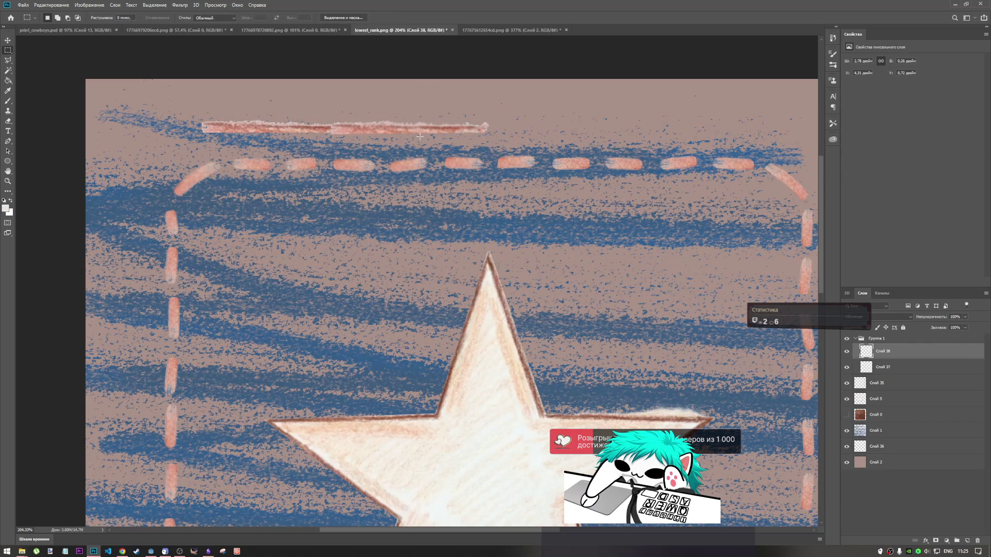
drag(880, 367, 874, 353)
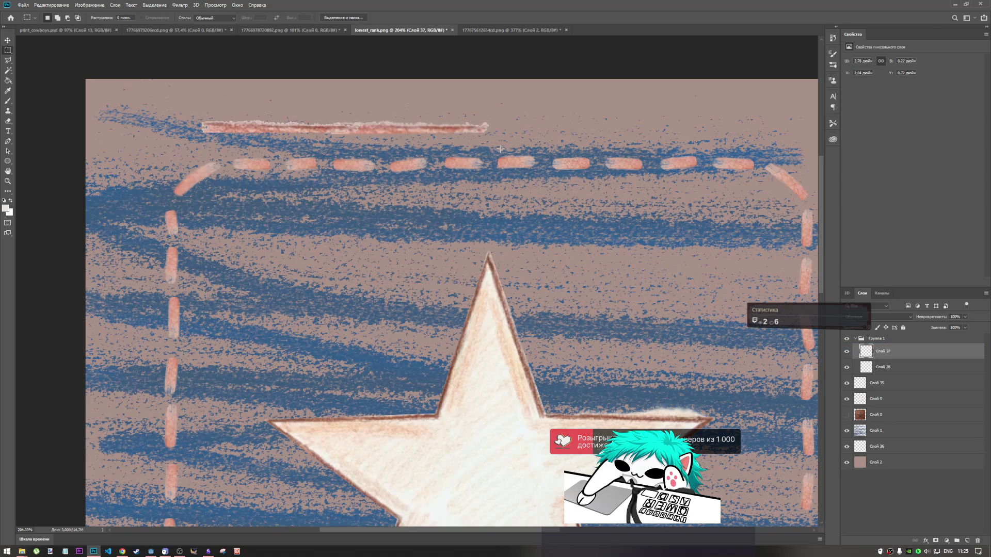
Step: Select the stroke group 'Группа 1' and change its blending mode
mouse_move(493, 130)
mouse_down()
mouse_move(553, 30)
mouse_move(591, 365)
mouse_up()
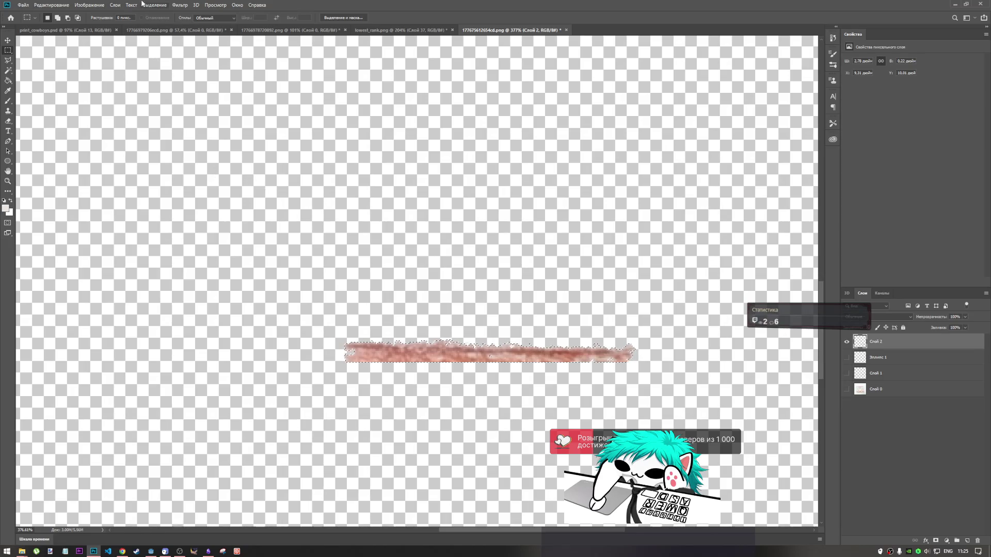
click(154, 4)
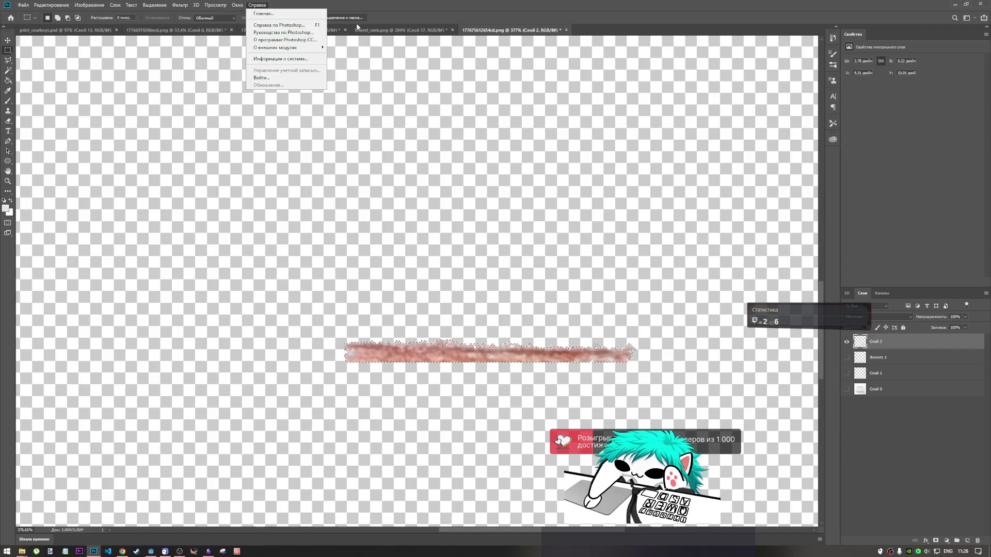
click(400, 30)
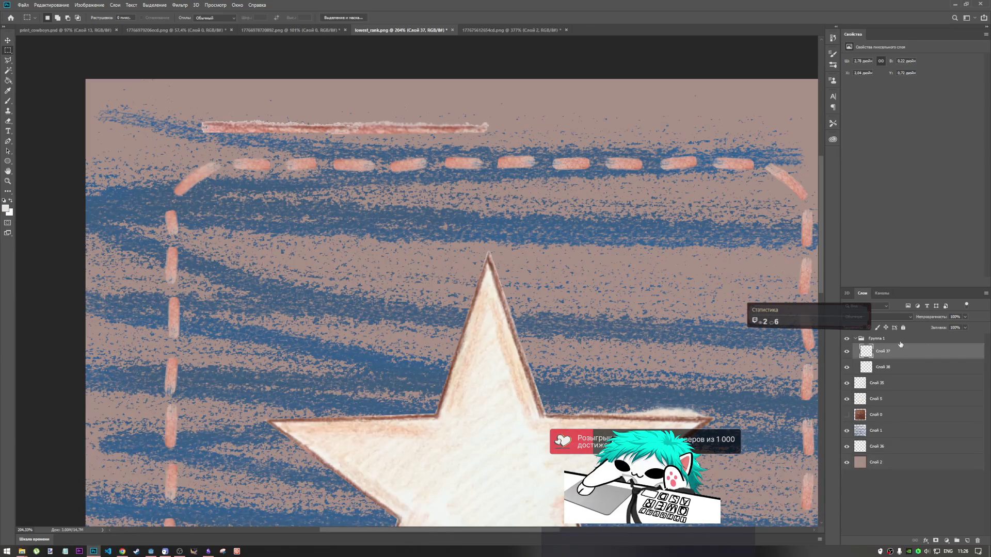
click(908, 339)
click(909, 317)
Step: Preview the layer group's blend modes until the top border stroke turns pale pink
click(898, 317)
scroll(896, 315, down, 2)
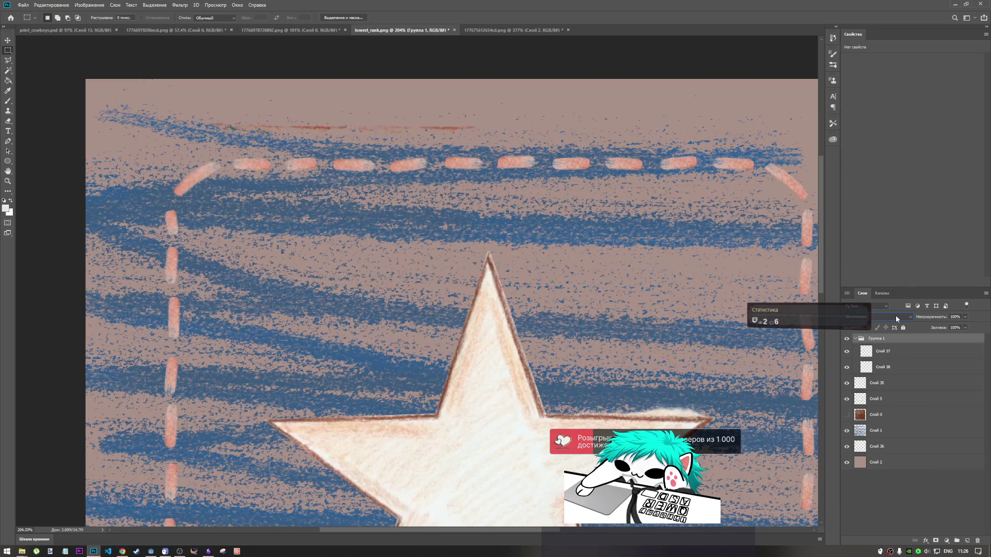
scroll(896, 315, down, 3)
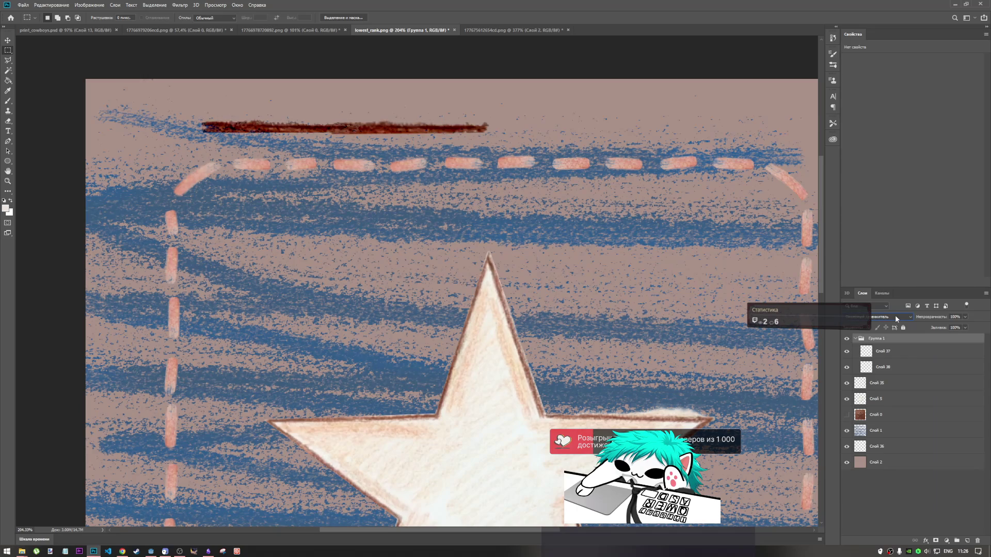
scroll(895, 316, up, 2)
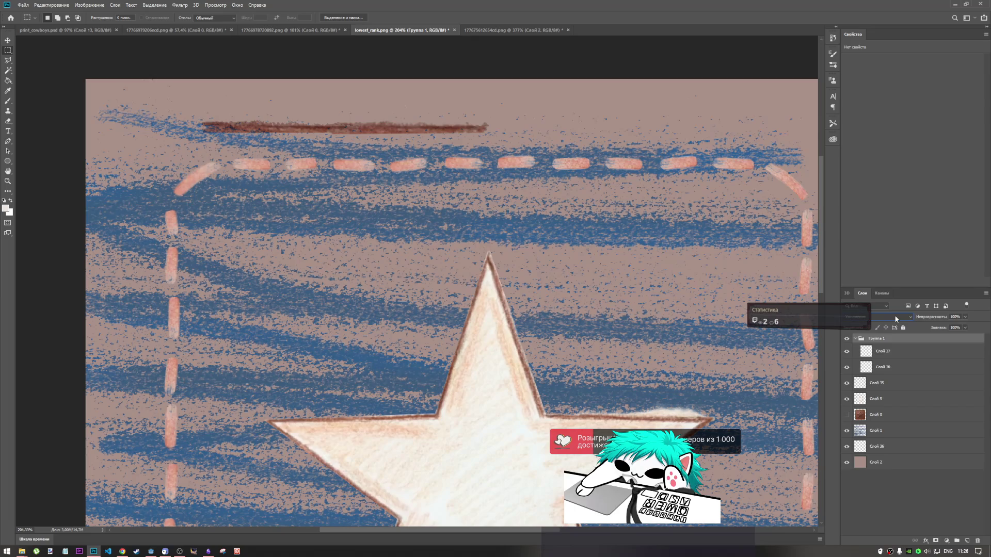
scroll(893, 315, down, 8)
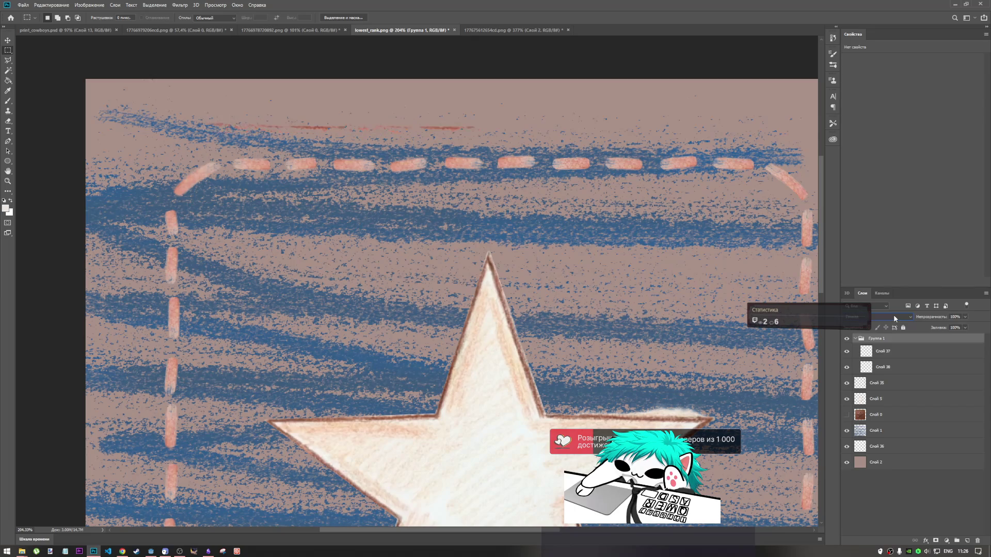
scroll(895, 317, down, 3)
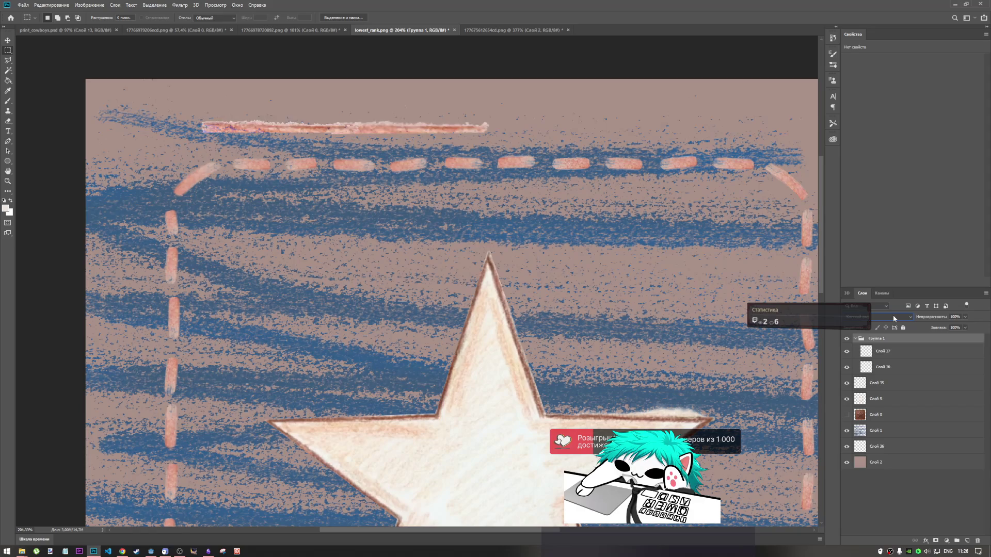
scroll(892, 314, up, 6)
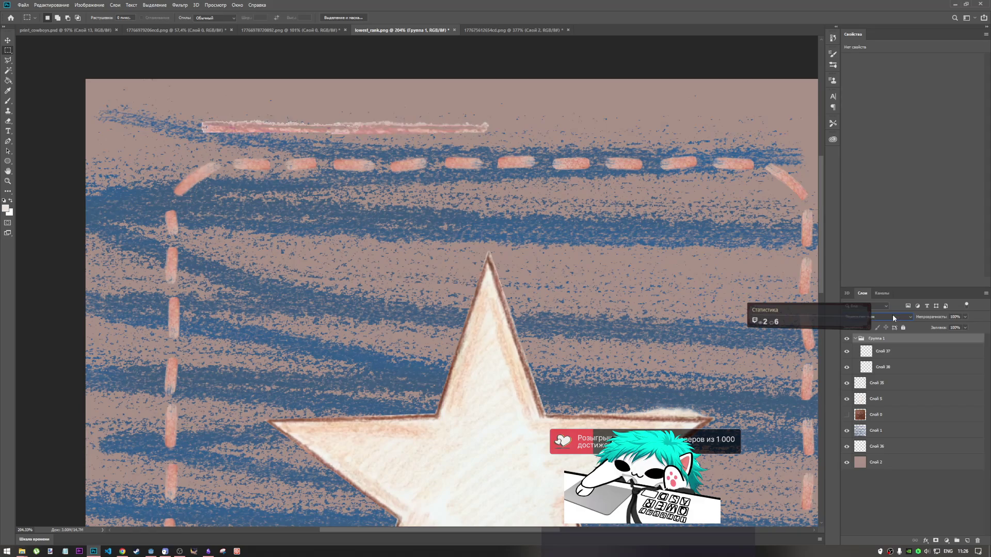
scroll(893, 314, up, 3)
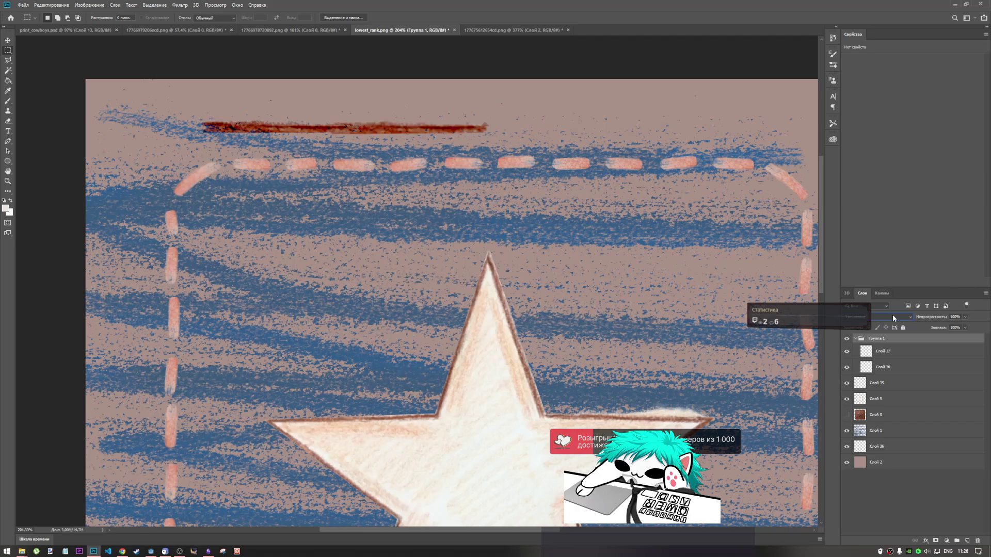
scroll(893, 314, up, 1)
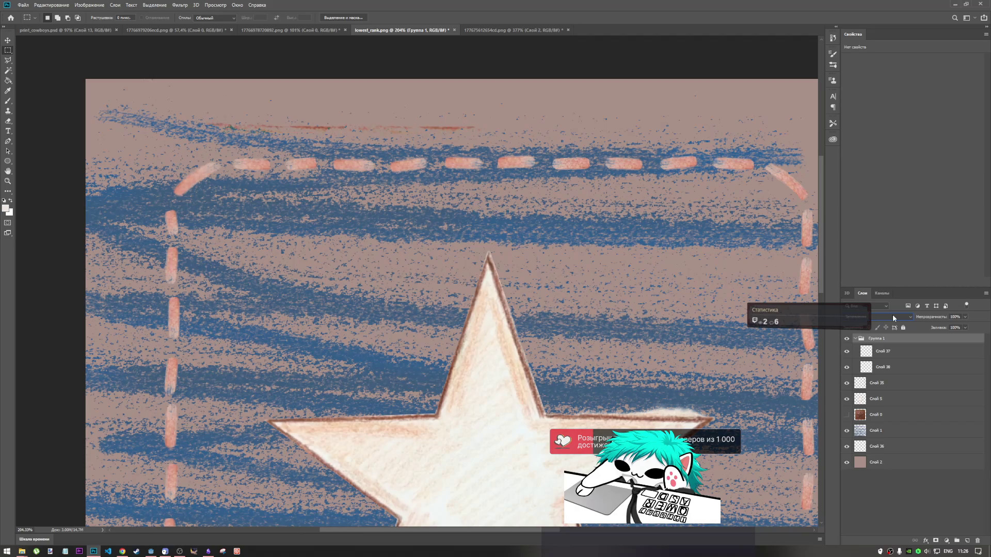
scroll(893, 314, up, 1)
scroll(893, 317, down, 4)
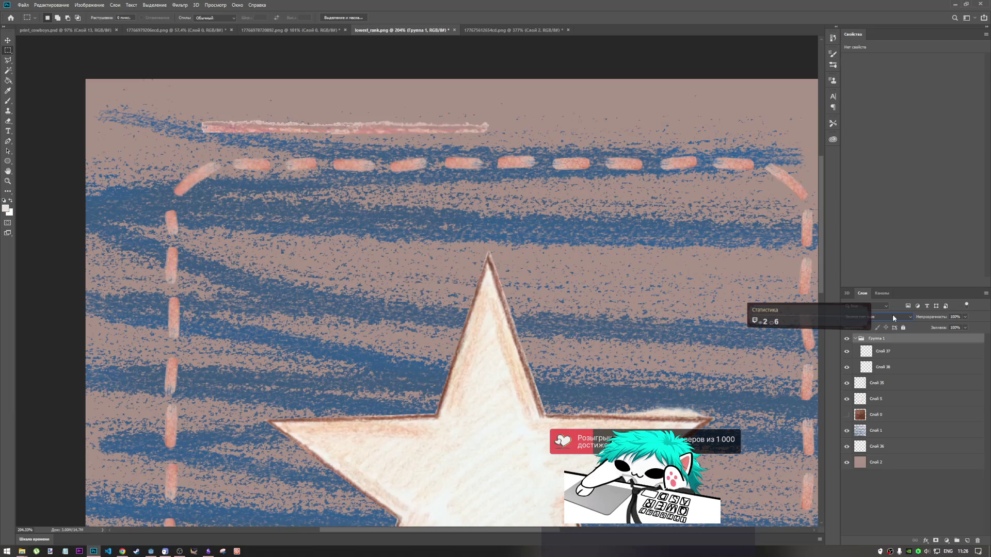
scroll(893, 316, down, 4)
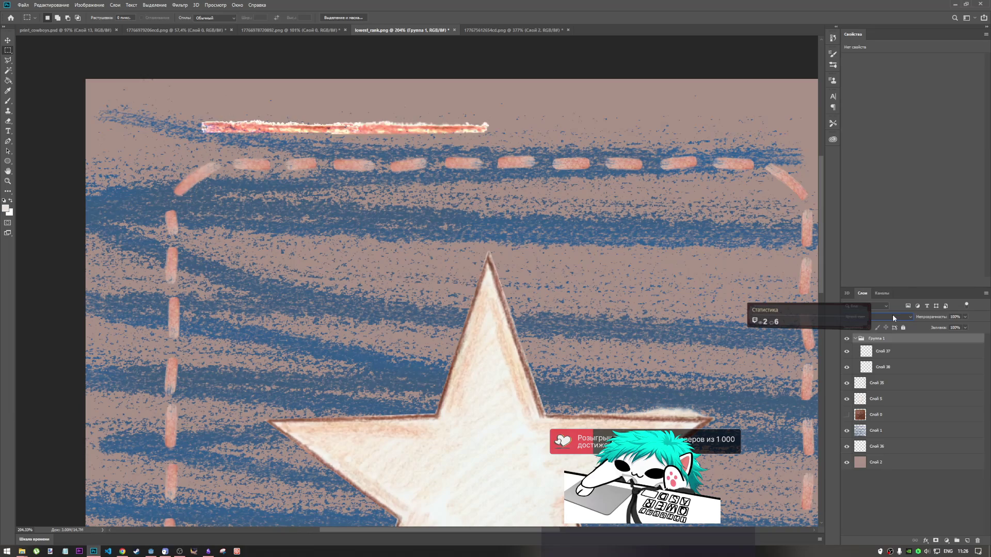
scroll(891, 316, down, 3)
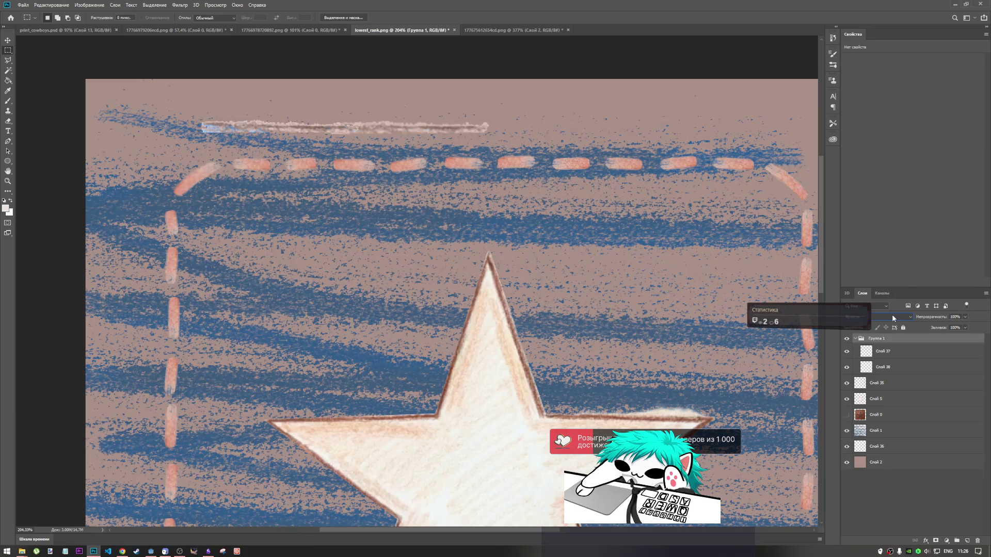
scroll(892, 317, down, 5)
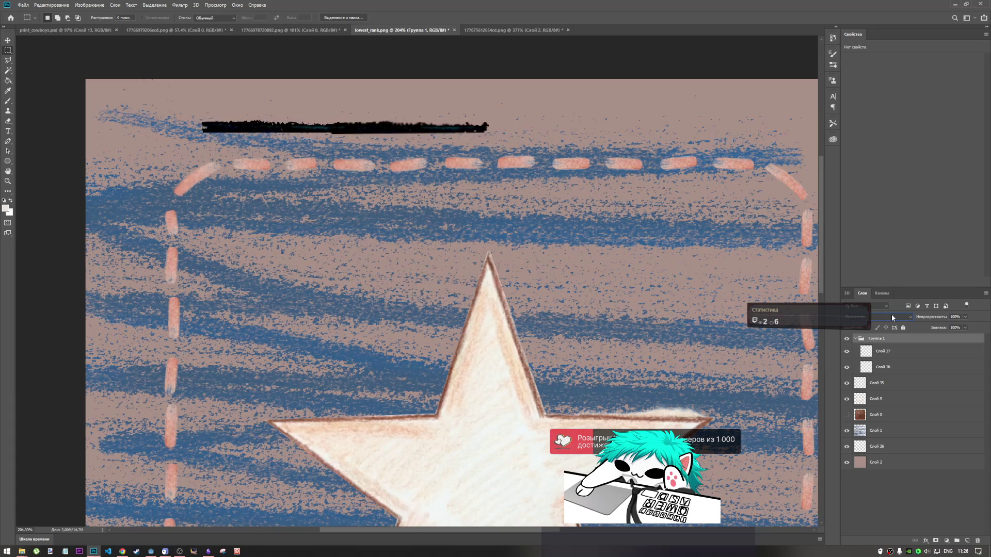
scroll(892, 318, down, 4)
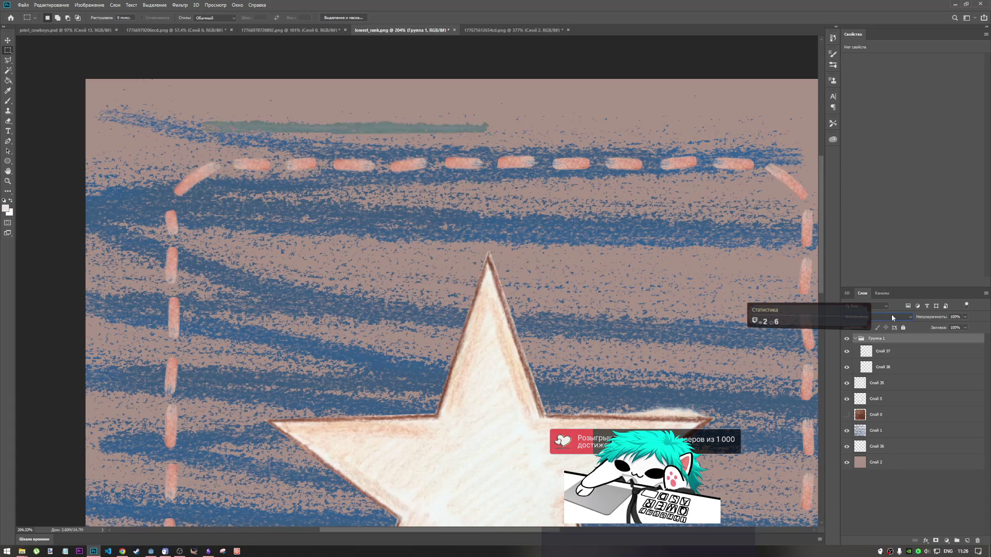
scroll(892, 318, down, 4)
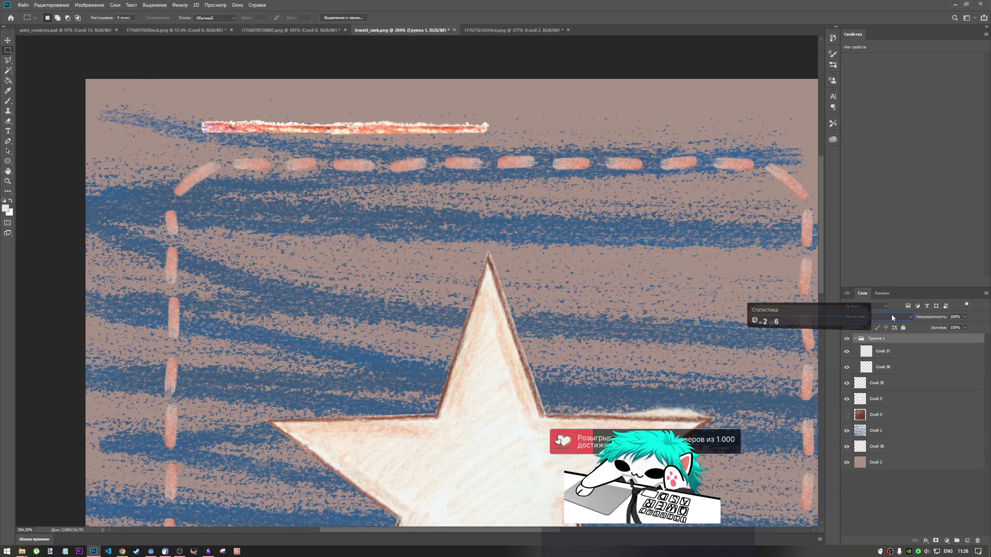
scroll(892, 317, up, 4)
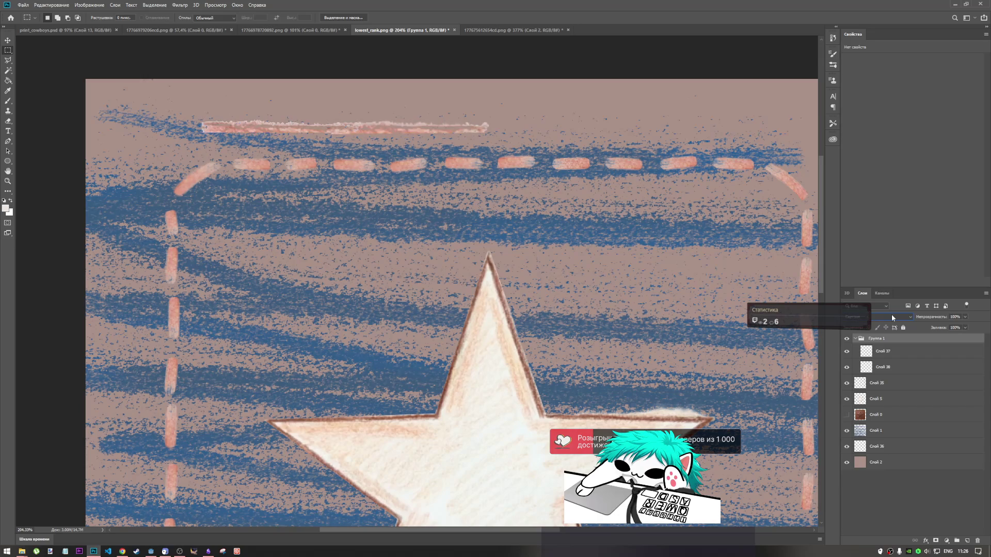
scroll(891, 317, up, 5)
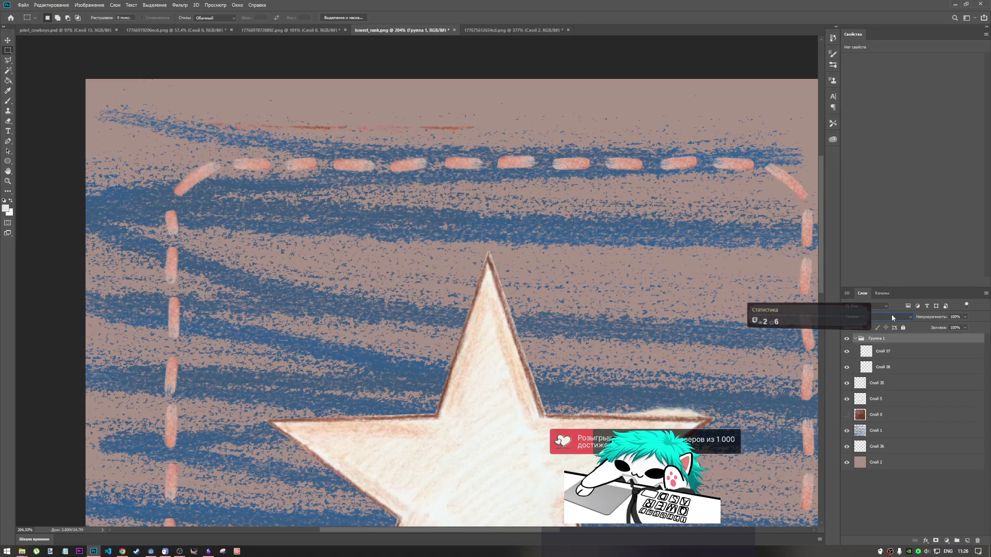
scroll(891, 316, down, 1)
scroll(891, 315, up, 1)
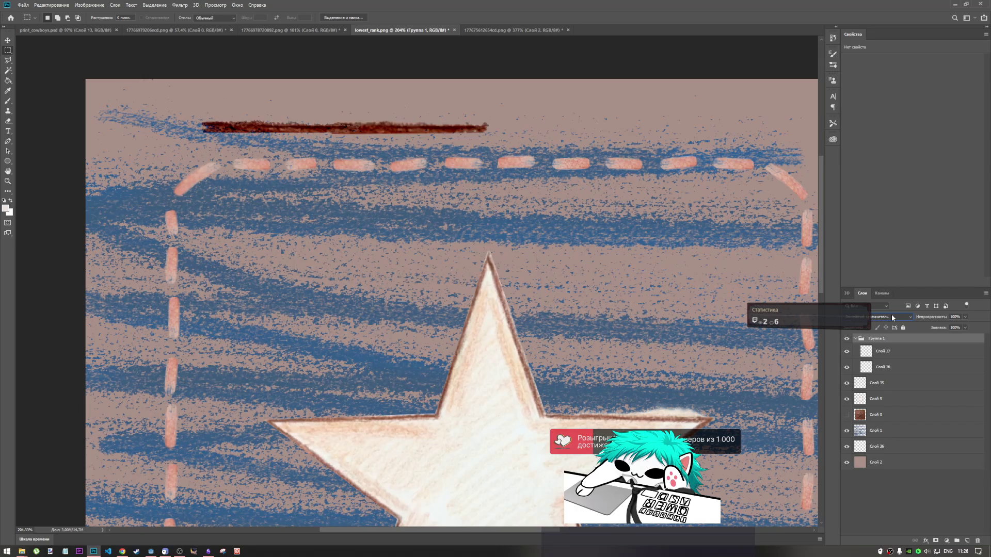
scroll(891, 314, up, 3)
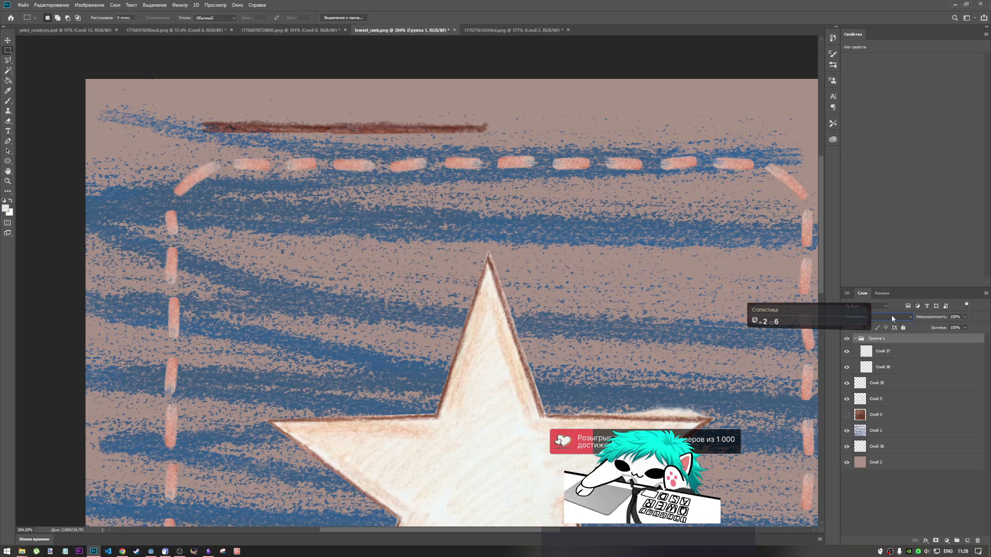
scroll(891, 318, up, 2)
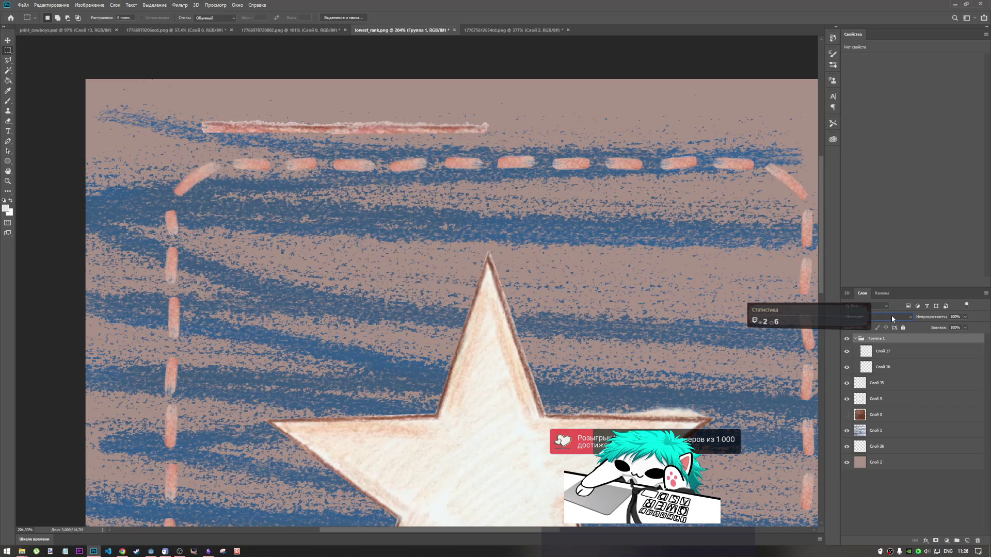
scroll(890, 318, down, 1)
scroll(892, 317, up, 1)
scroll(891, 315, down, 1)
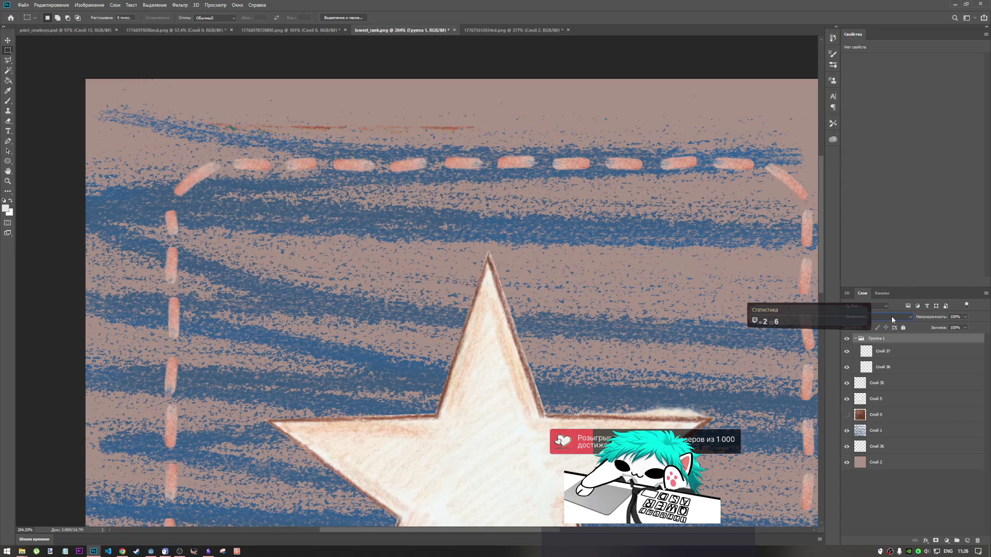
scroll(891, 316, down, 1)
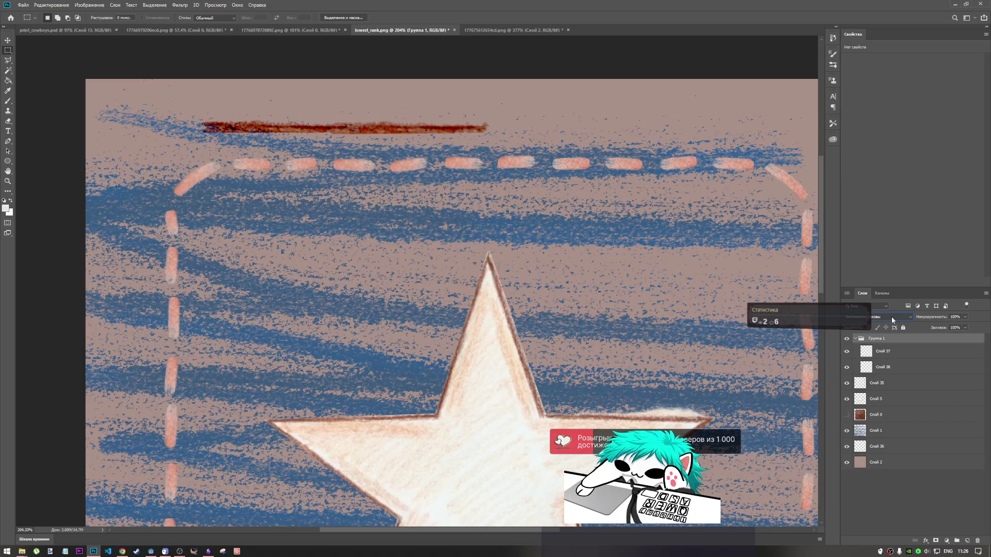
scroll(892, 320, down, 1)
scroll(891, 319, down, 1)
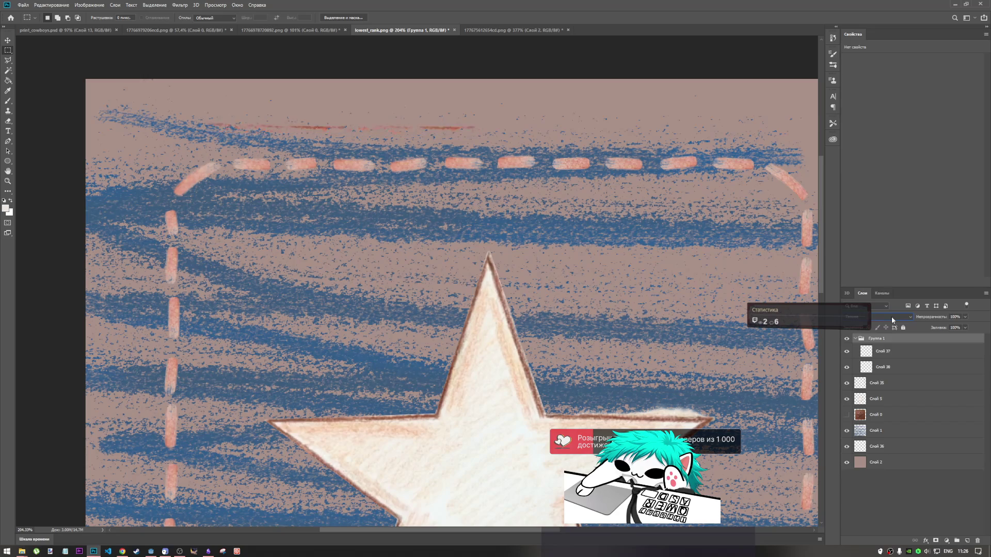
scroll(890, 317, down, 1)
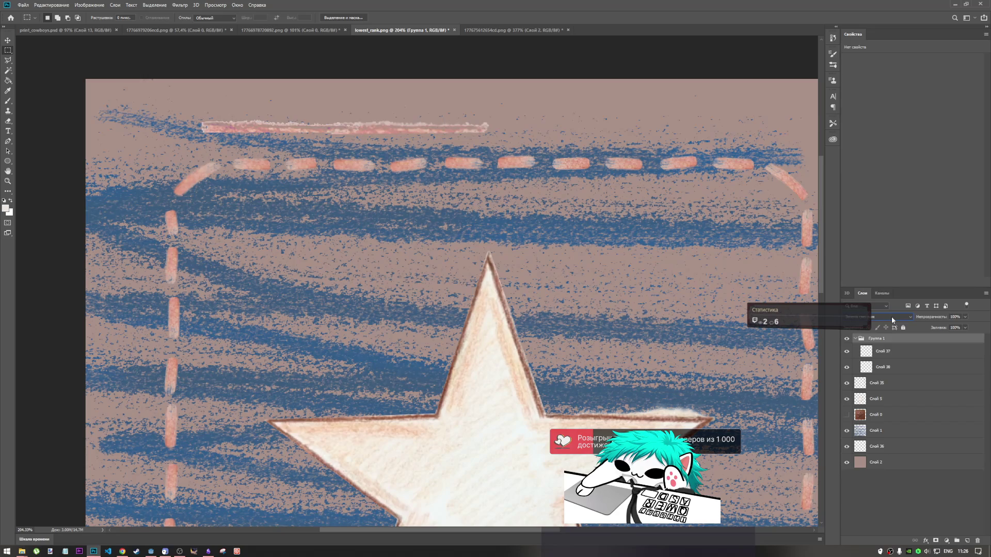
scroll(890, 317, down, 1)
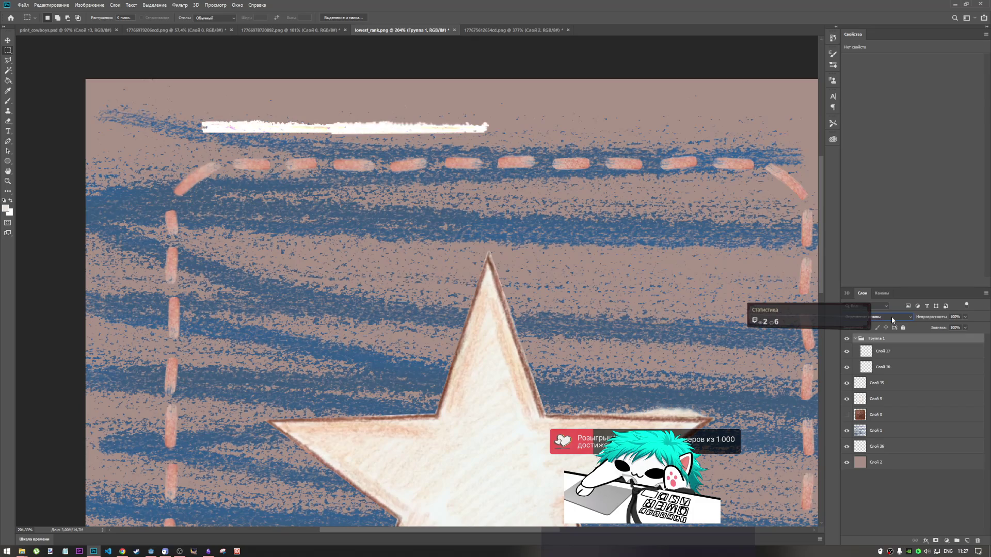
scroll(892, 320, down, 3)
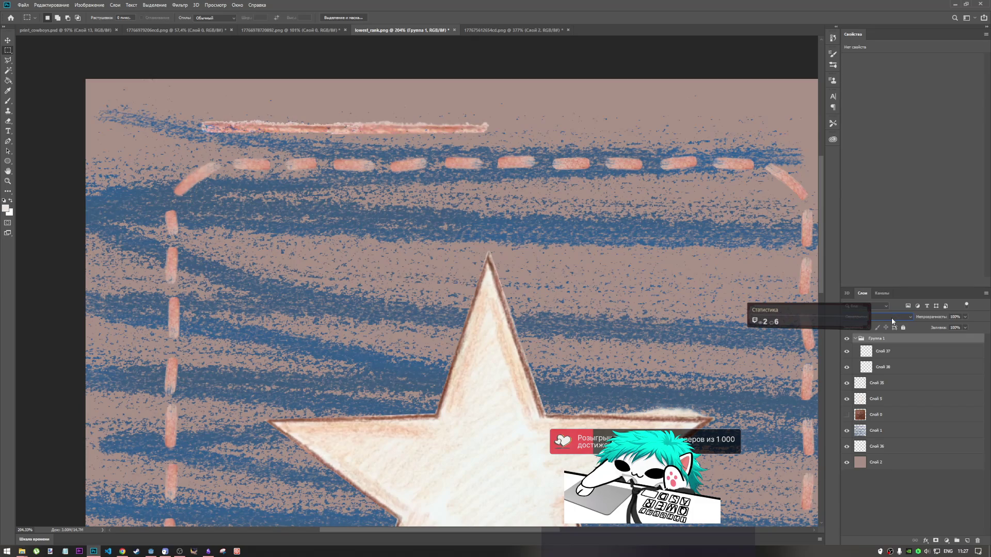
scroll(891, 318, down, 1)
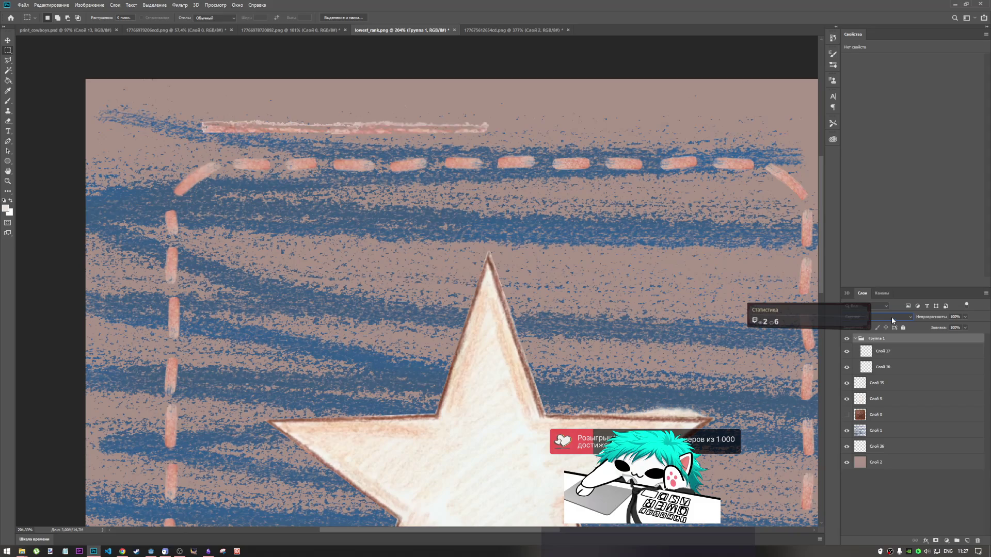
Step: Check the group's blend mode list and keep the lighter mode
click(891, 318)
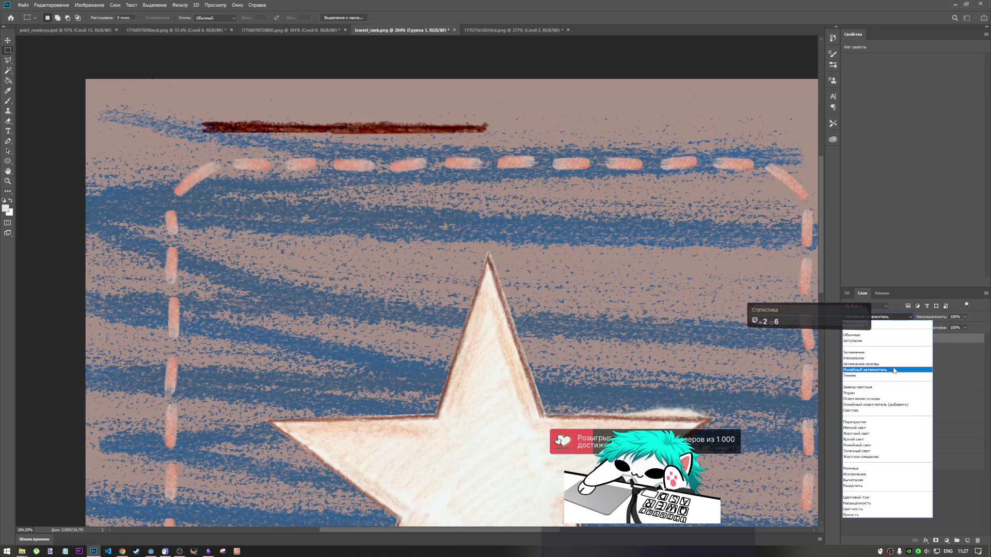
click(501, 35)
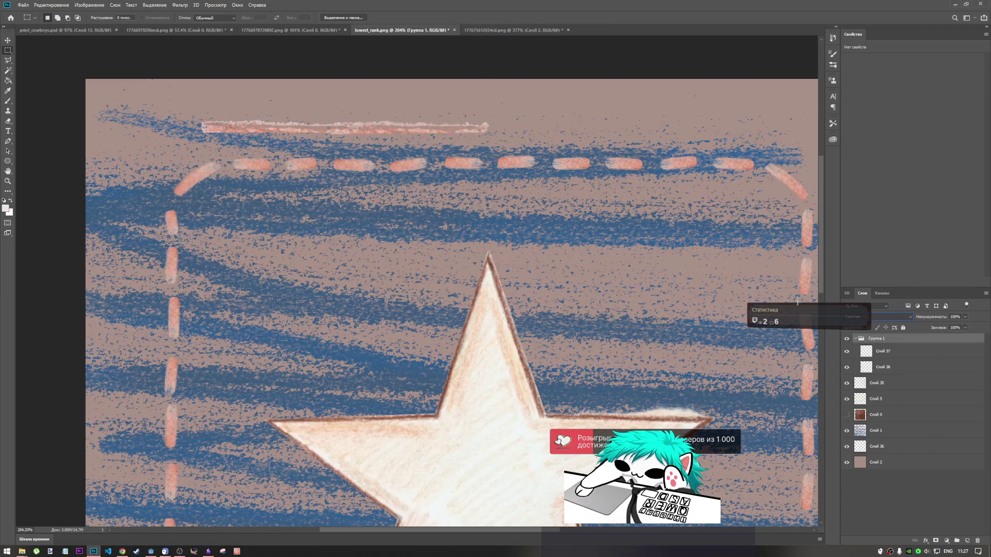
click(875, 317)
click(876, 324)
Step: On the lone stroke document, bring up Color Range with the black matte preview turned off
key(ctrl+Tab)
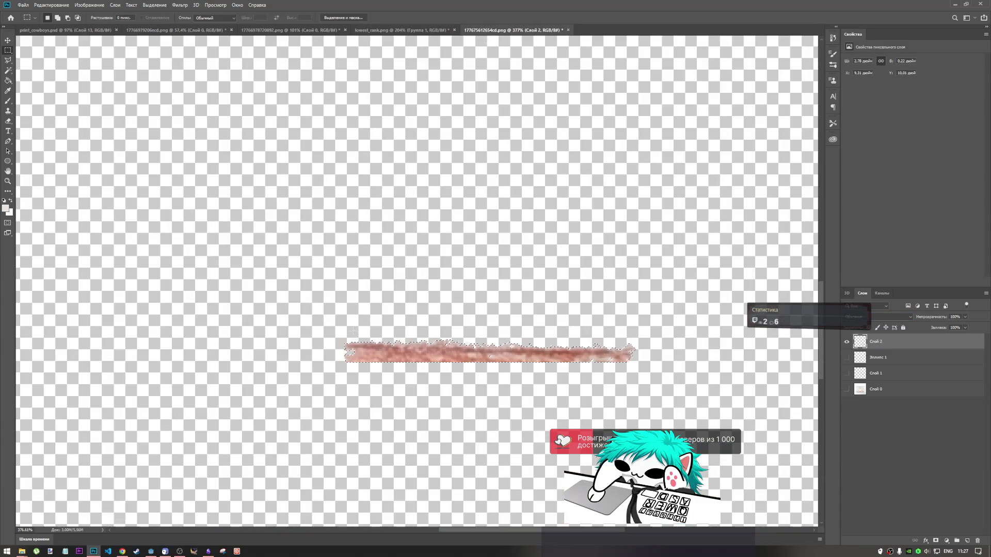
click(225, 5)
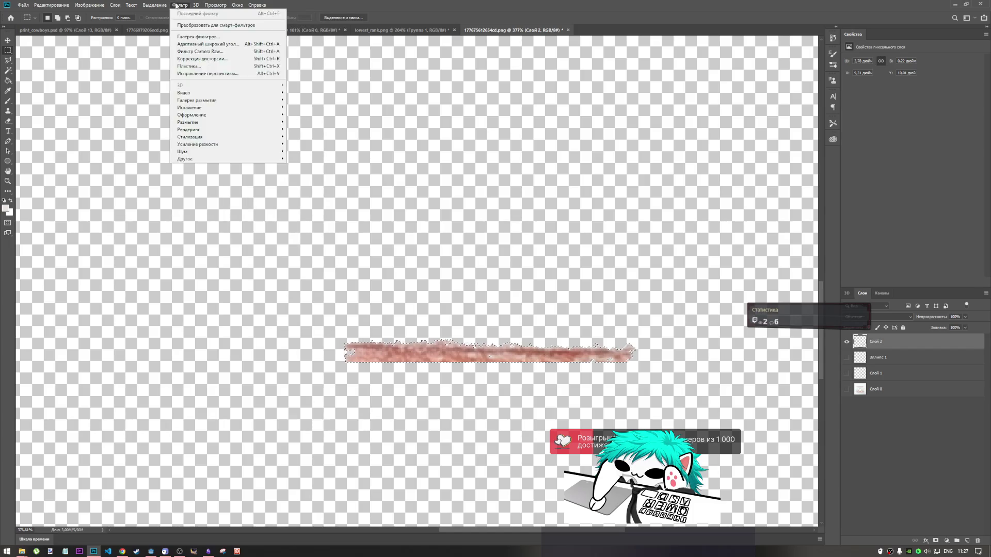
click(170, 81)
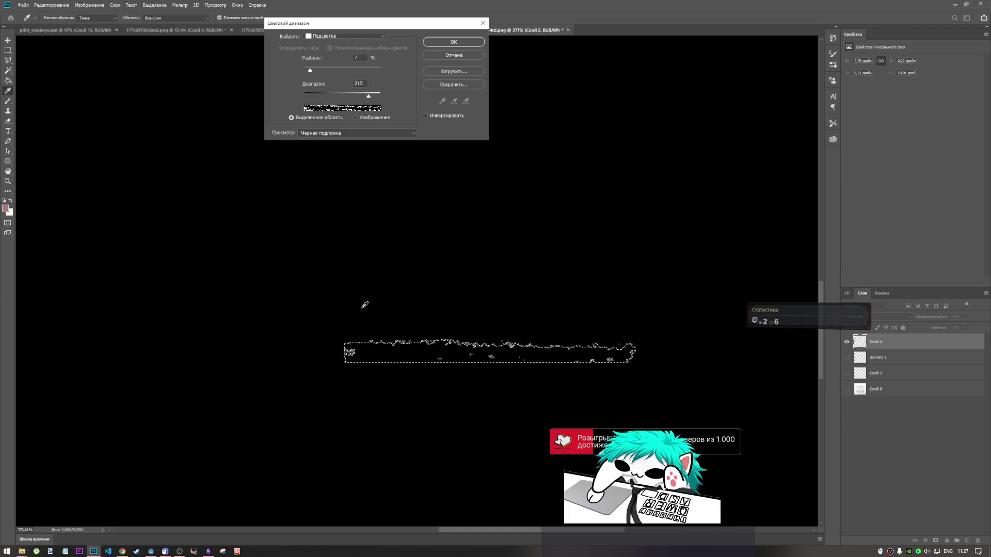
click(324, 133)
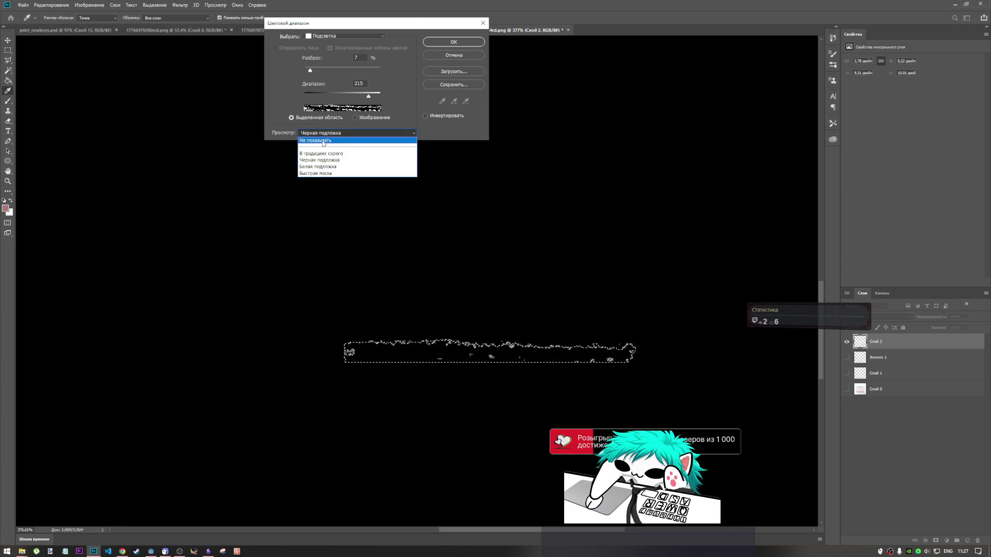
click(324, 140)
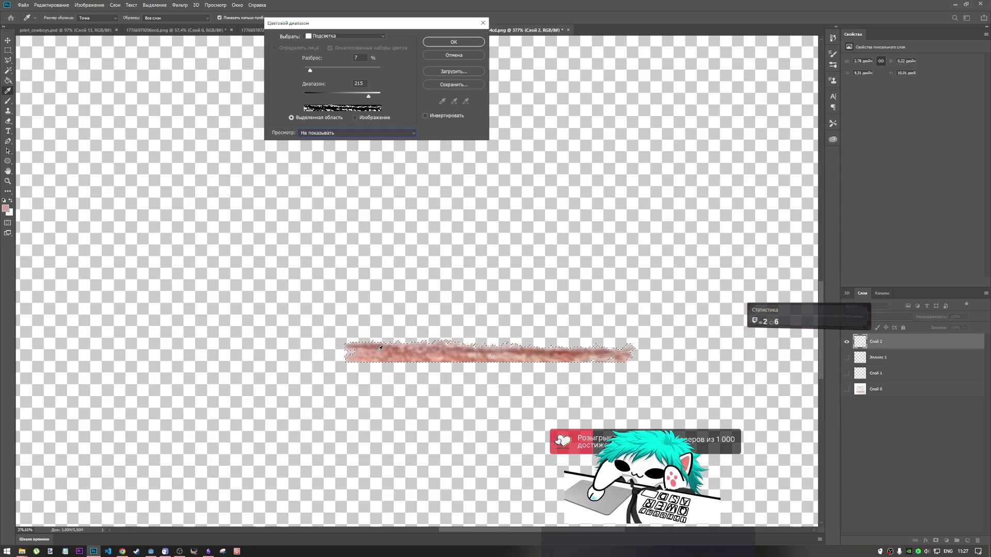
Step: Select the reddish stroke using Sampled Colors with Fuzziness 79
click(334, 36)
click(330, 39)
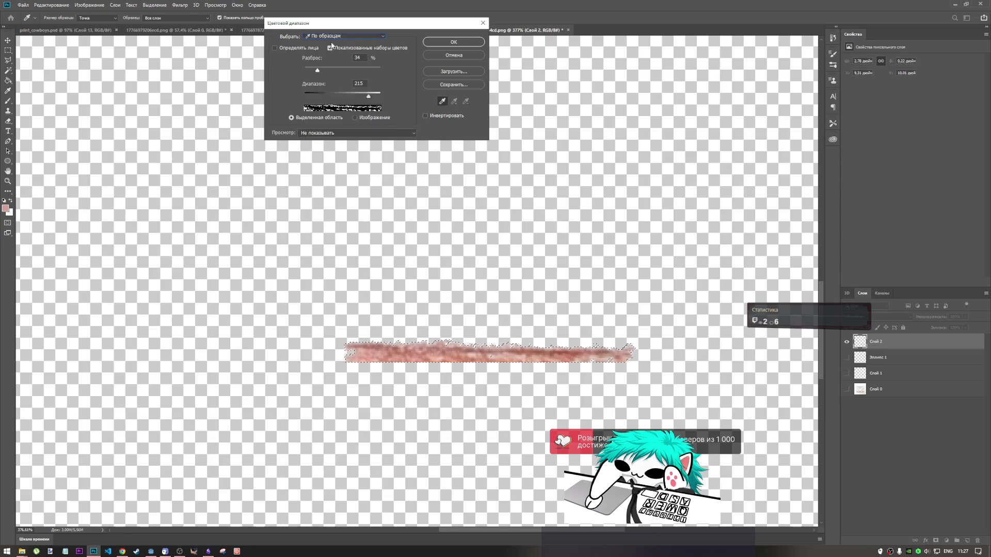
click(383, 346)
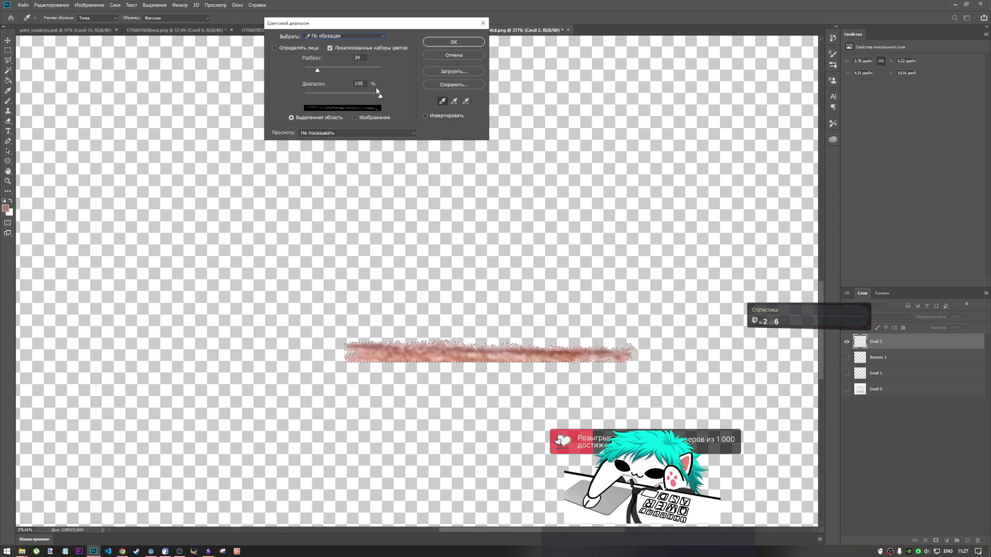
mouse_move(318, 72)
mouse_down()
mouse_move(348, 69)
mouse_move(335, 72)
mouse_up()
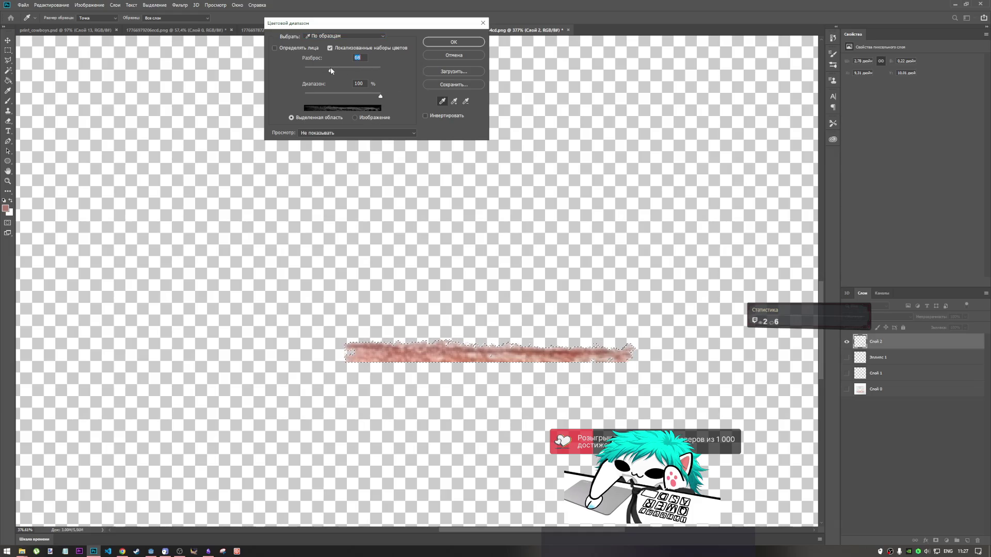
click(448, 41)
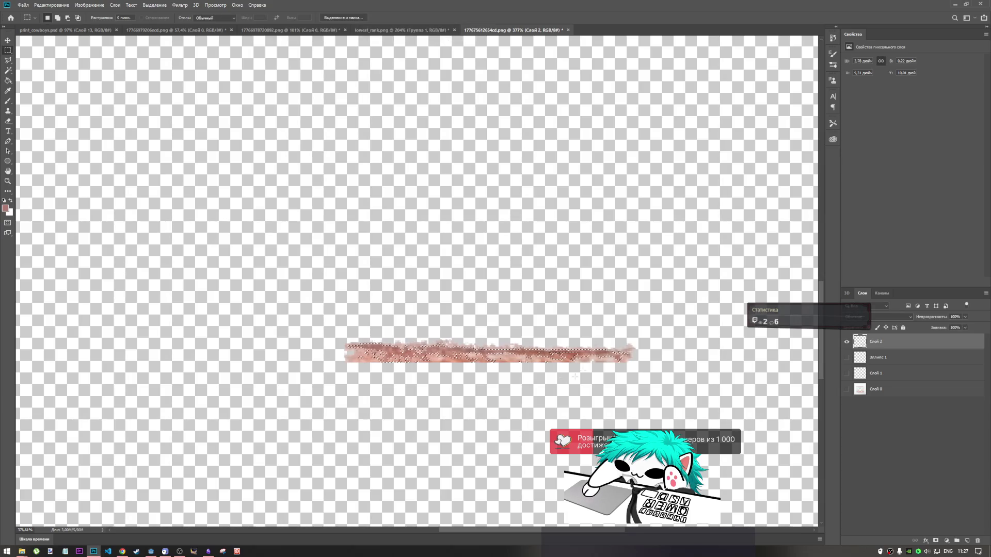
click(179, 5)
Step: Redo the Color Range selection with a resampled stroke colour and new fuzziness
click(169, 6)
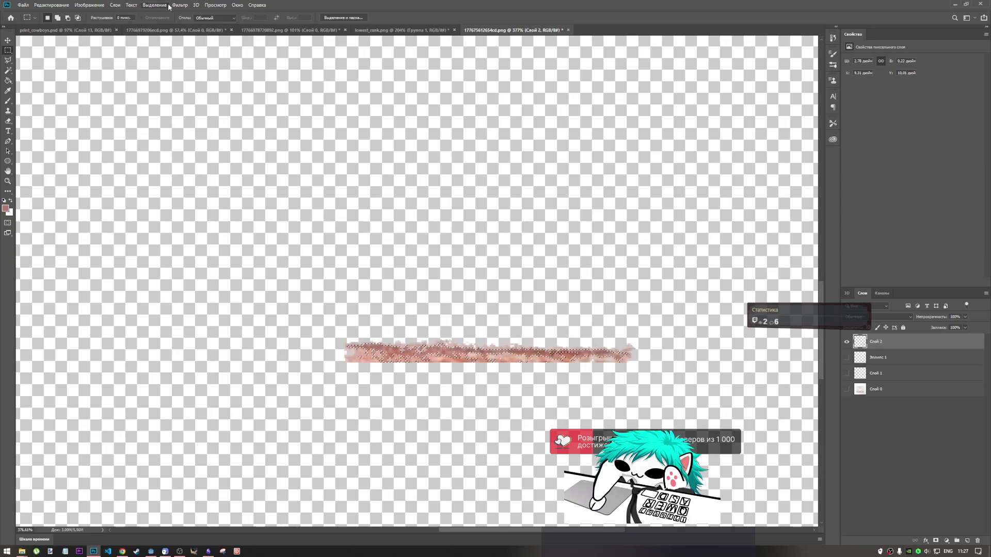
right_click(865, 346)
click(882, 369)
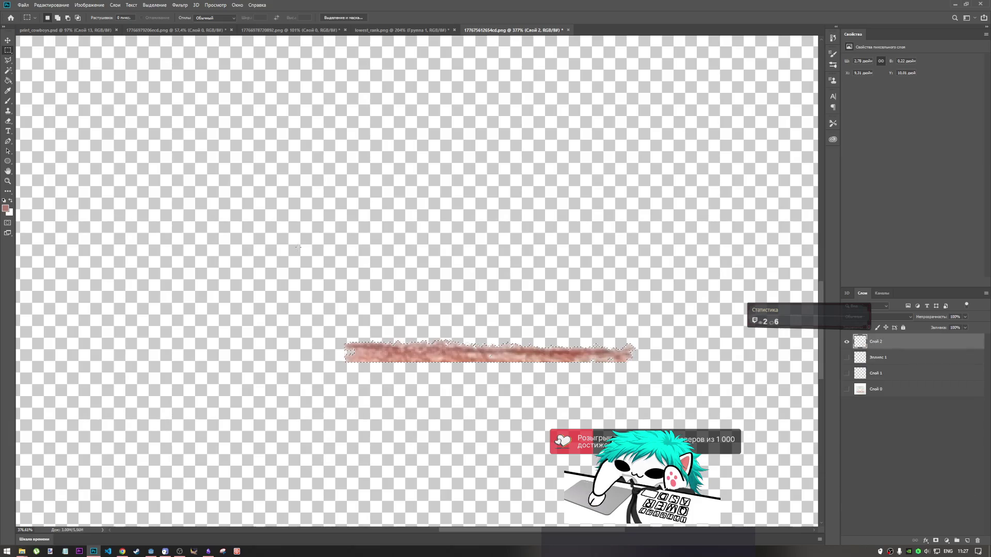
click(154, 5)
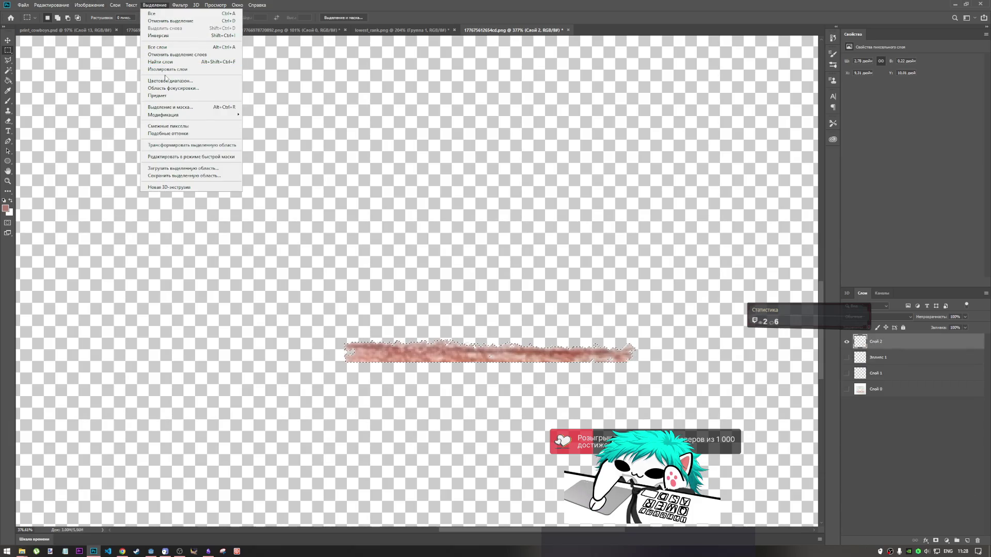
click(165, 80)
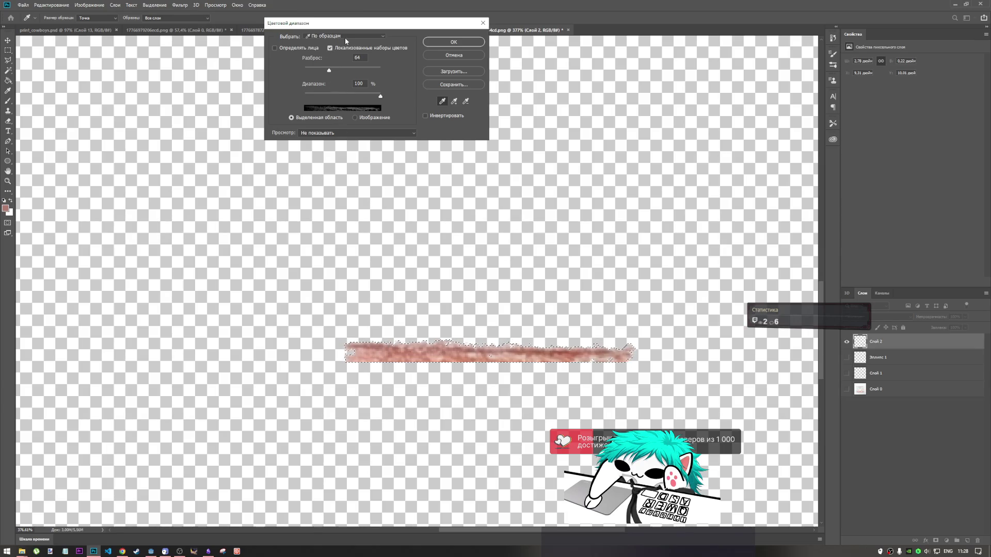
click(402, 345)
click(399, 345)
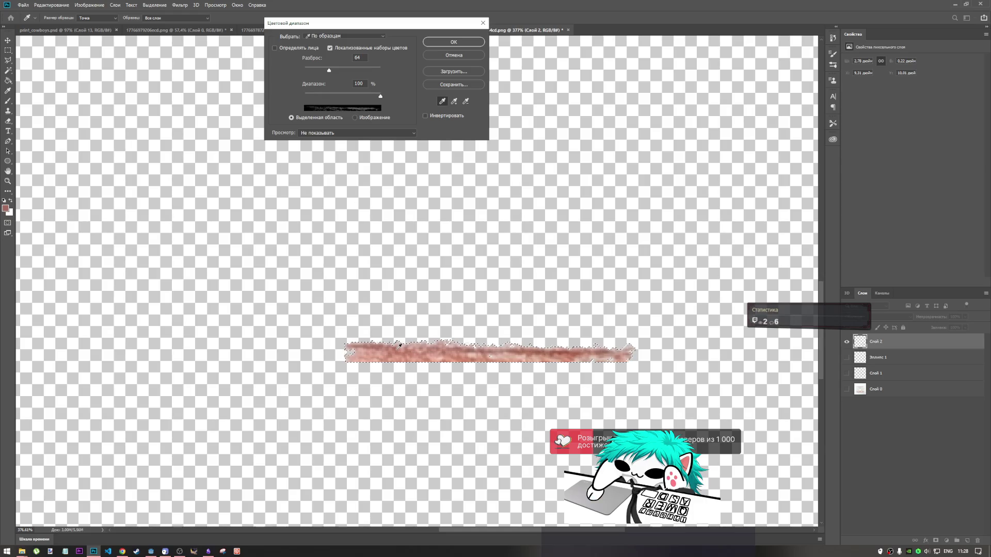
click(399, 344)
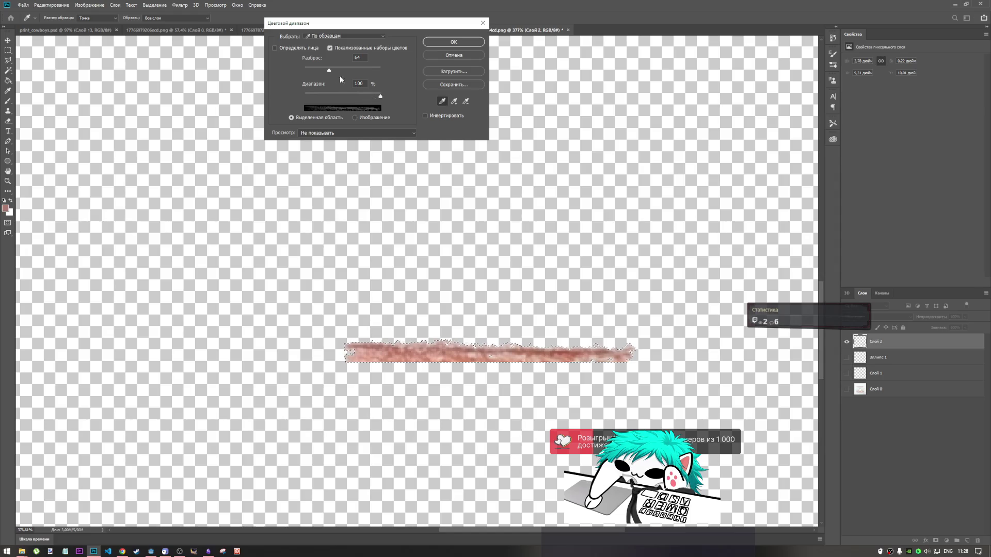
mouse_move(329, 71)
mouse_down()
mouse_move(319, 71)
mouse_move(372, 72)
mouse_move(351, 72)
mouse_up()
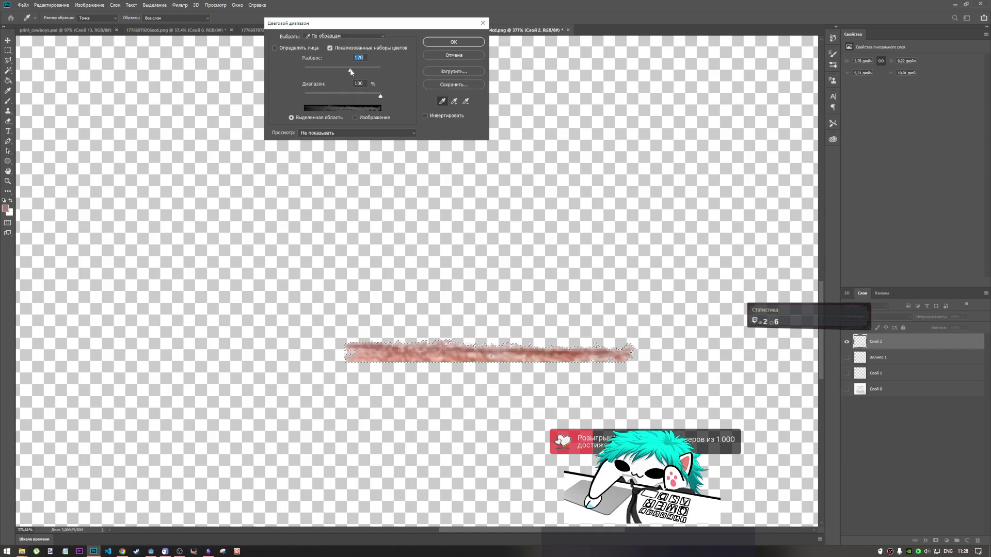
click(438, 43)
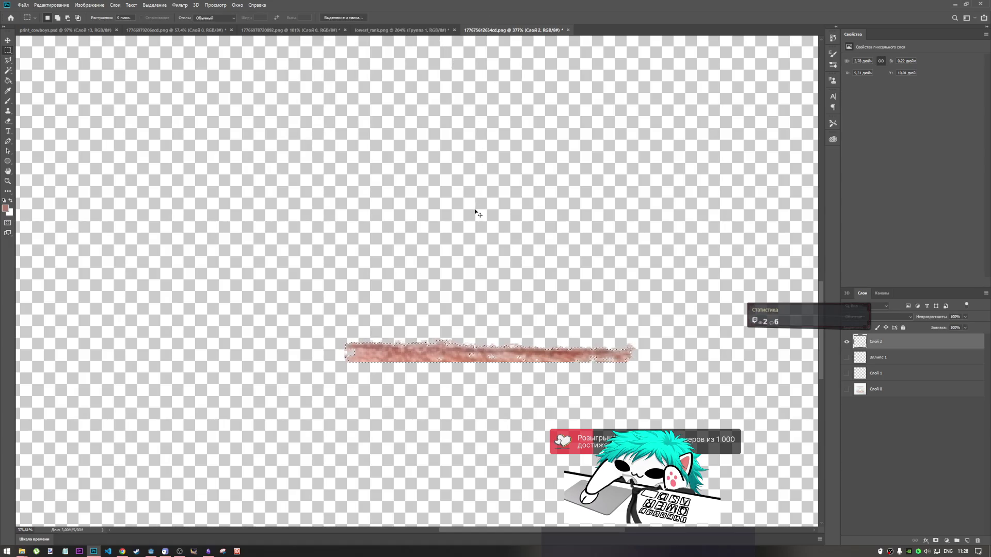
Step: Copy the selected stroke and paste it into lowest_rank.png as new layer Слой 39
key(Delete)
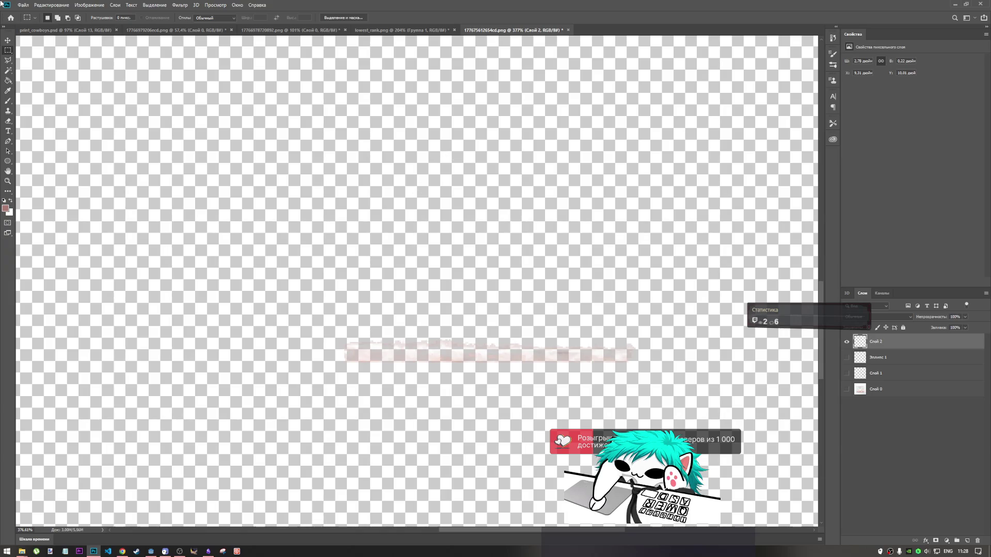
click(367, 35)
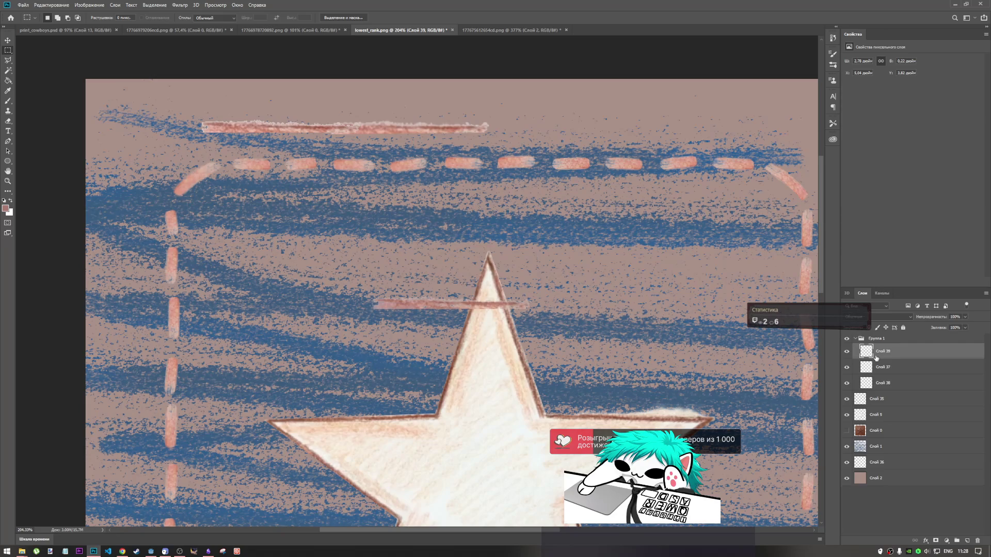
click(506, 31)
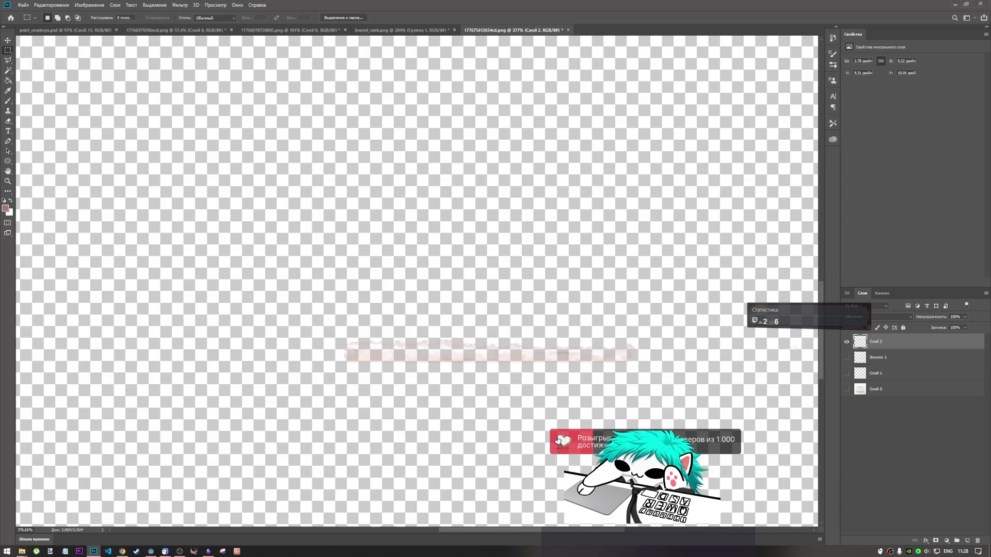
key(ctrl+z)
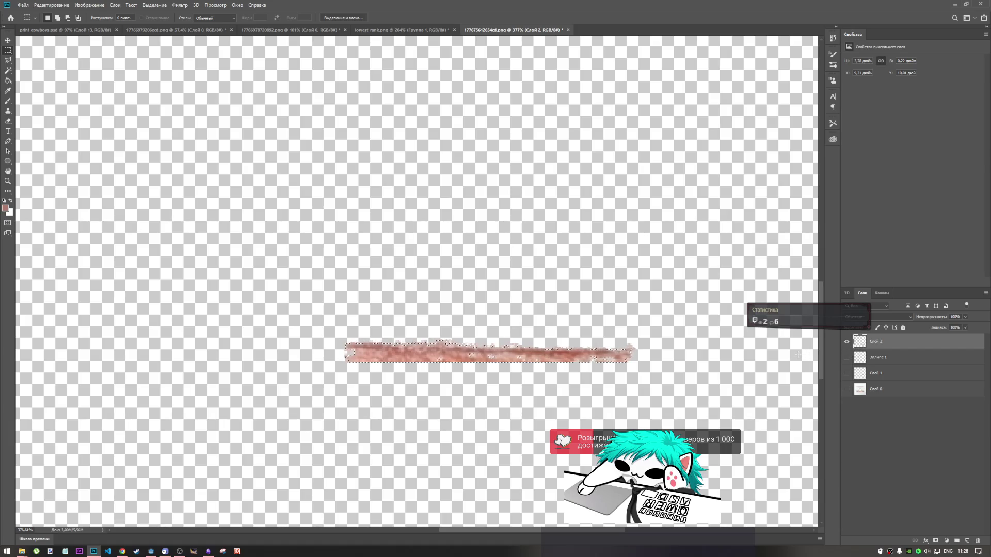
key(ctrl+c)
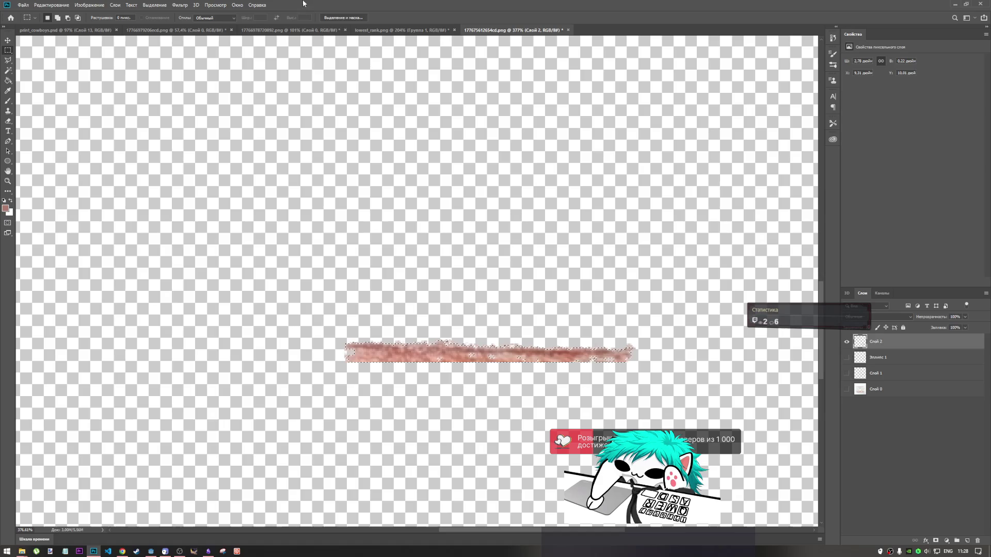
click(400, 30)
key(ctrl+v)
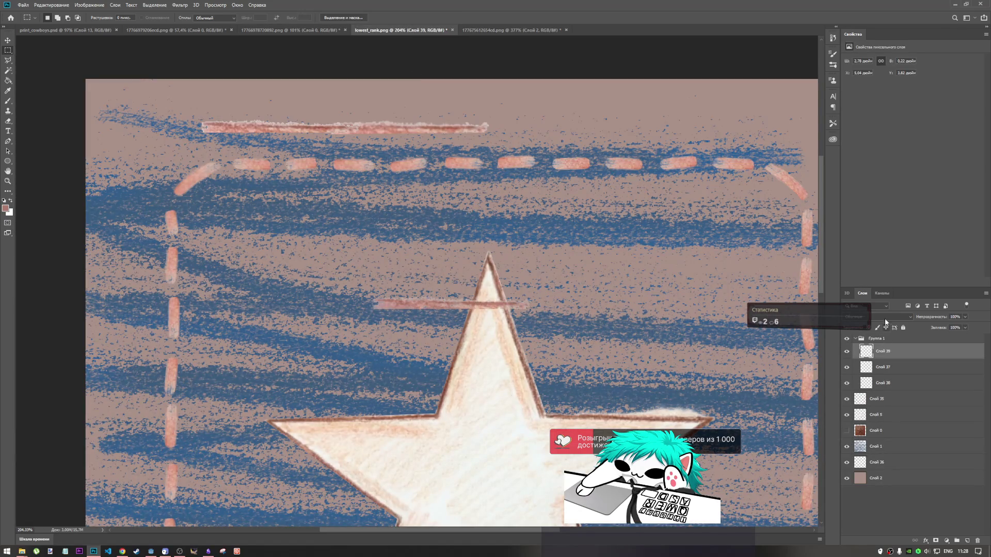
Step: Move the pasted Слой 39 stroke up near the patch's top edge
click(883, 368)
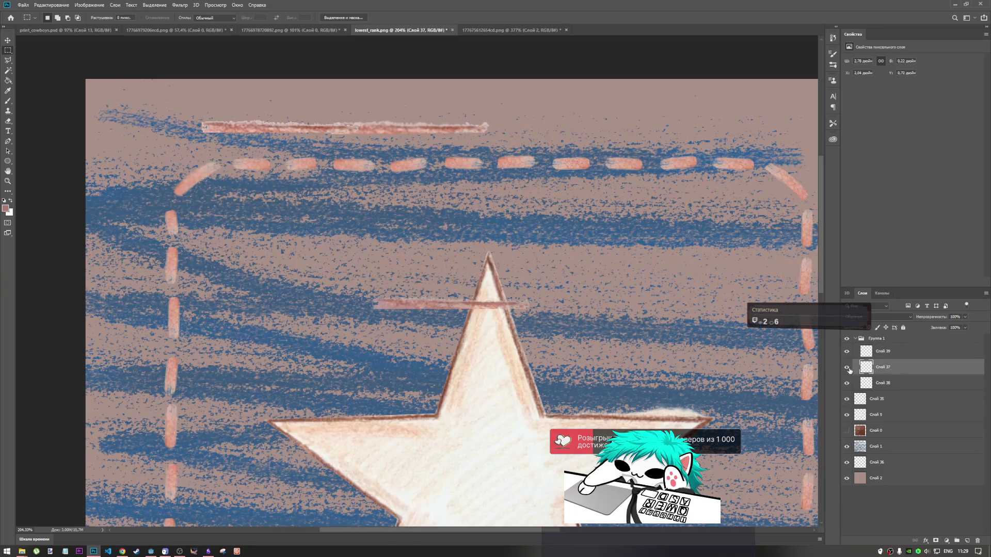
click(892, 353)
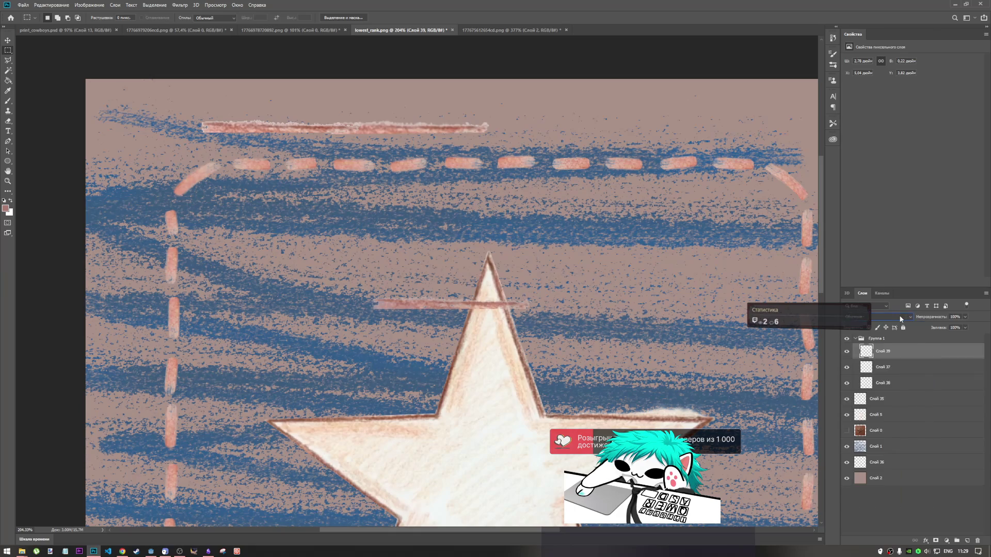
scroll(900, 319, down, 1)
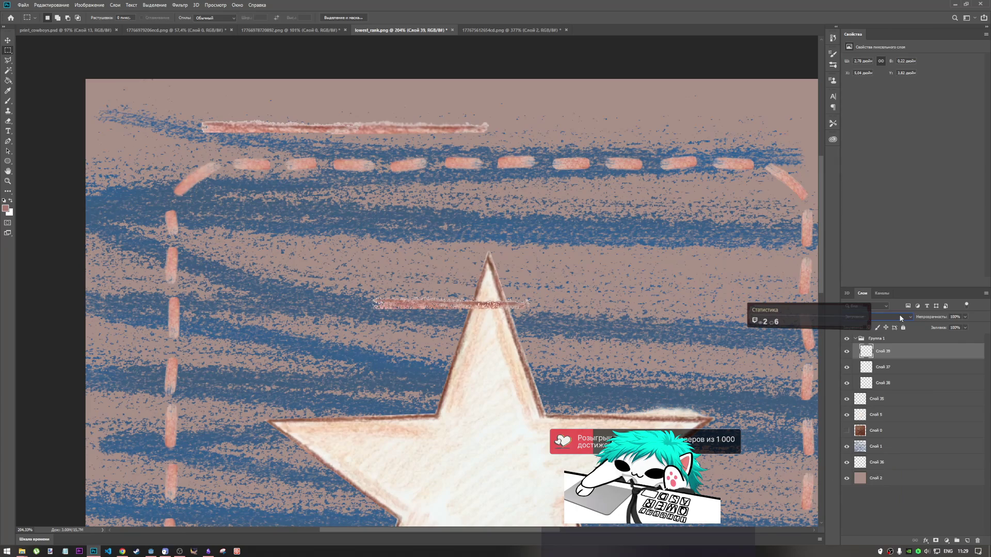
scroll(900, 318, down, 3)
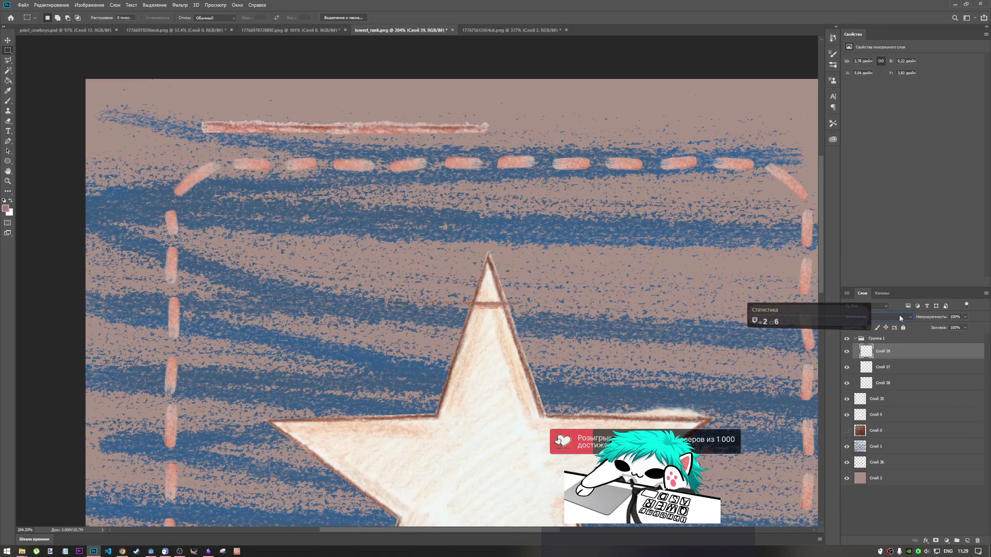
click(898, 318)
click(899, 316)
key(ctrl+t)
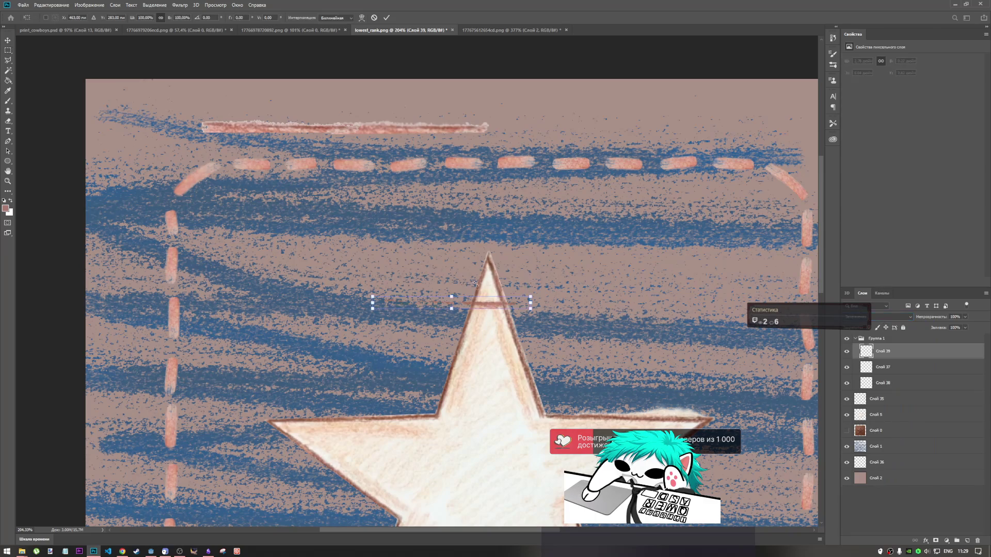
mouse_move(497, 307)
mouse_down()
mouse_move(517, 154)
mouse_move(532, 129)
mouse_move(458, 108)
mouse_move(483, 107)
mouse_up()
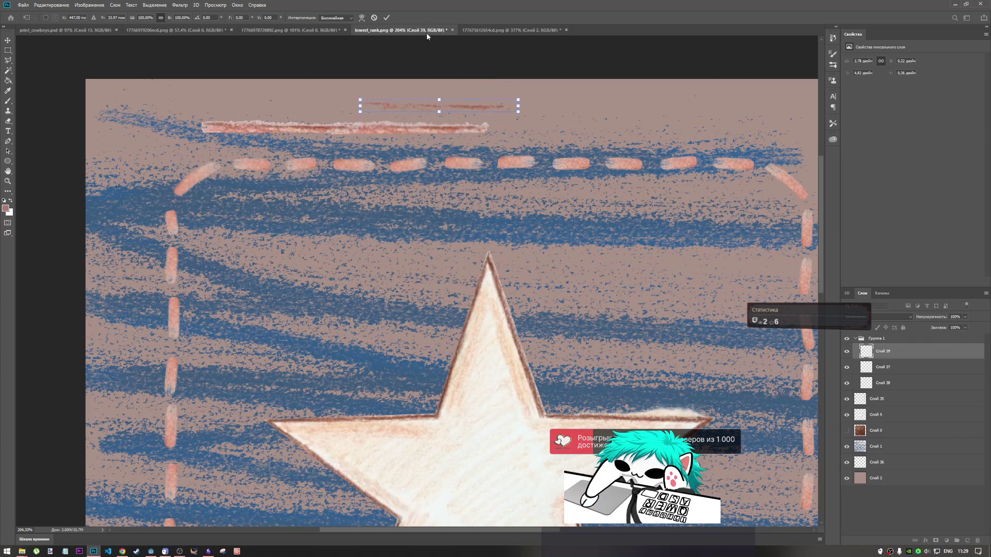
key(Return)
key(m)
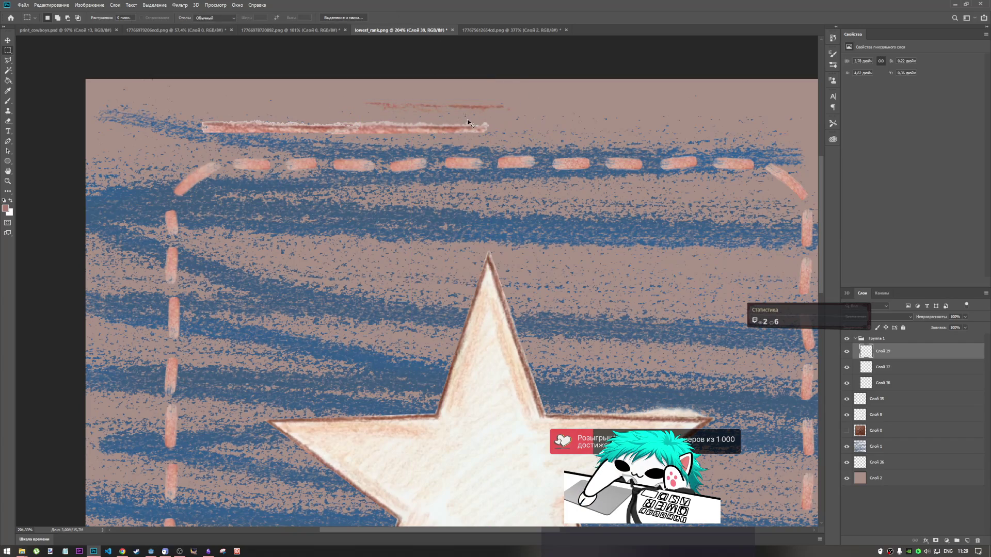
Step: Add three more stroke copies, clipping one to the star, and rotate the latest to about -165°
key(ctrl+v)
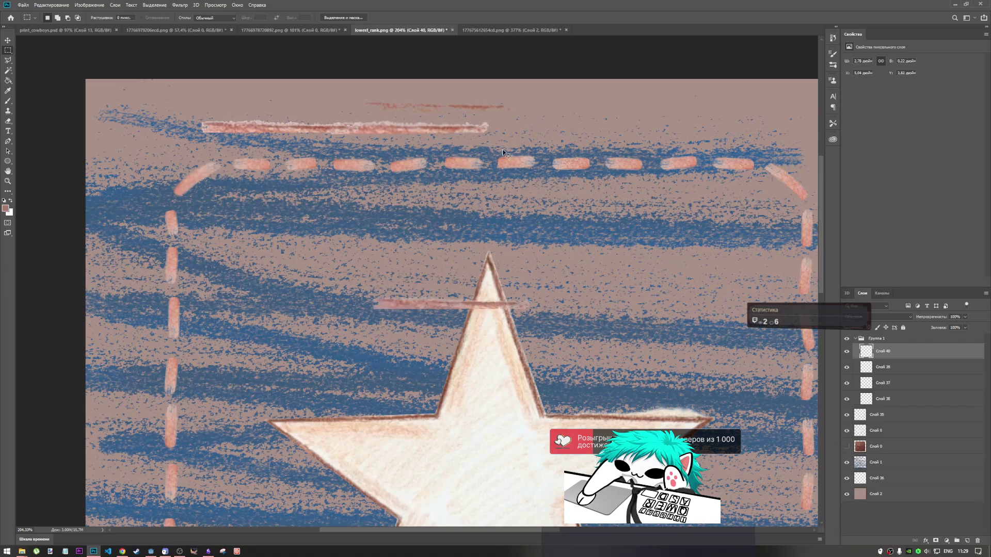
key(ctrl+alt+g)
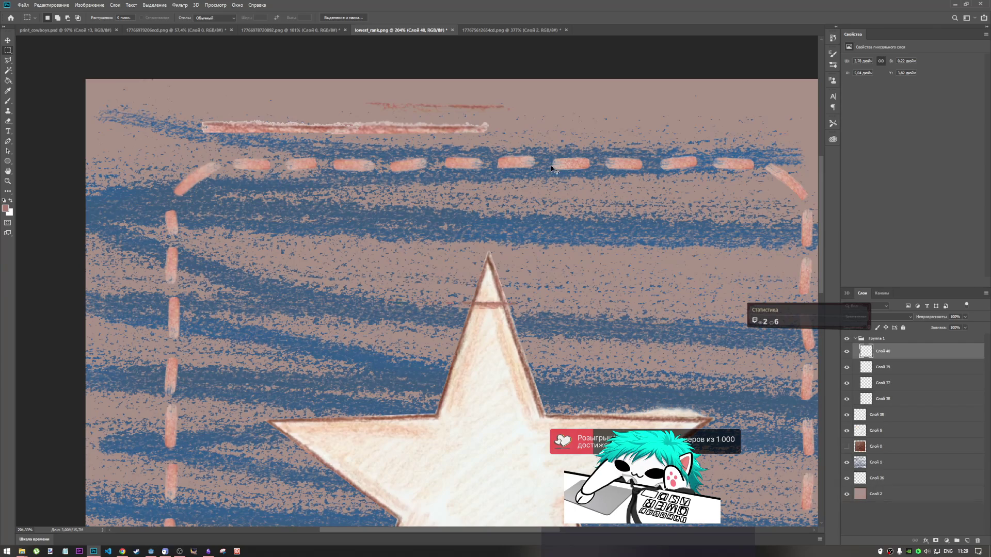
key(ctrl+v)
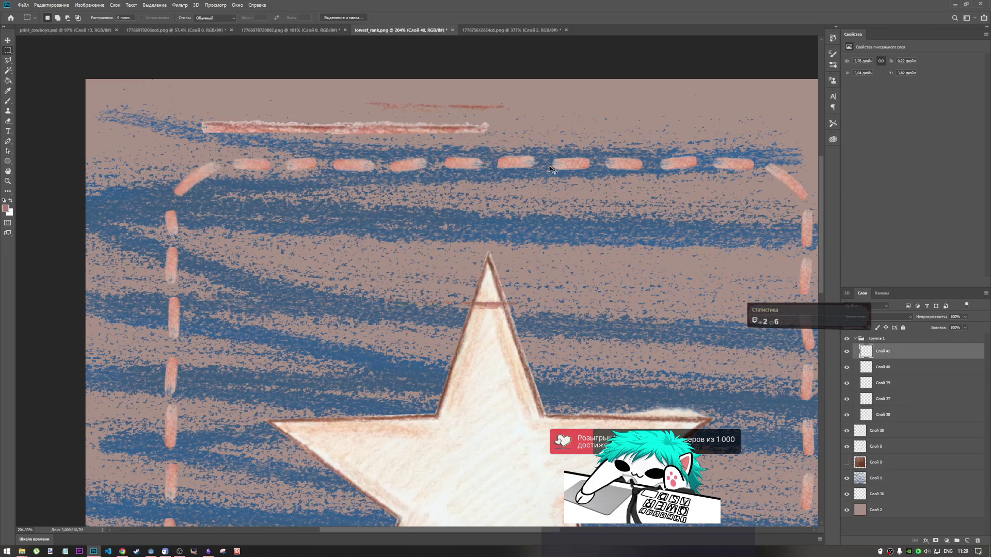
key(ctrl+v)
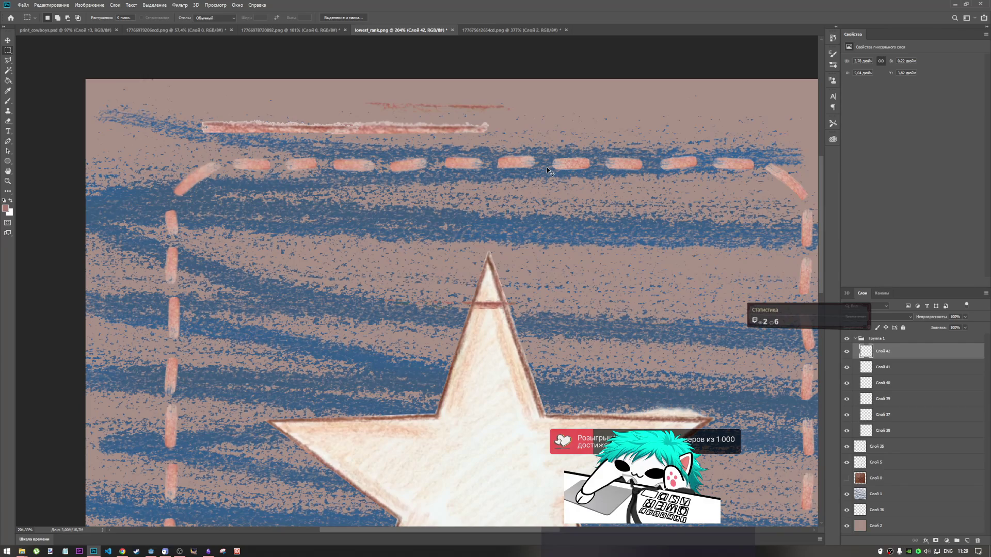
key(ctrl+t)
mouse_move(519, 291)
mouse_down()
mouse_move(431, 268)
mouse_move(393, 296)
mouse_move(393, 310)
mouse_up()
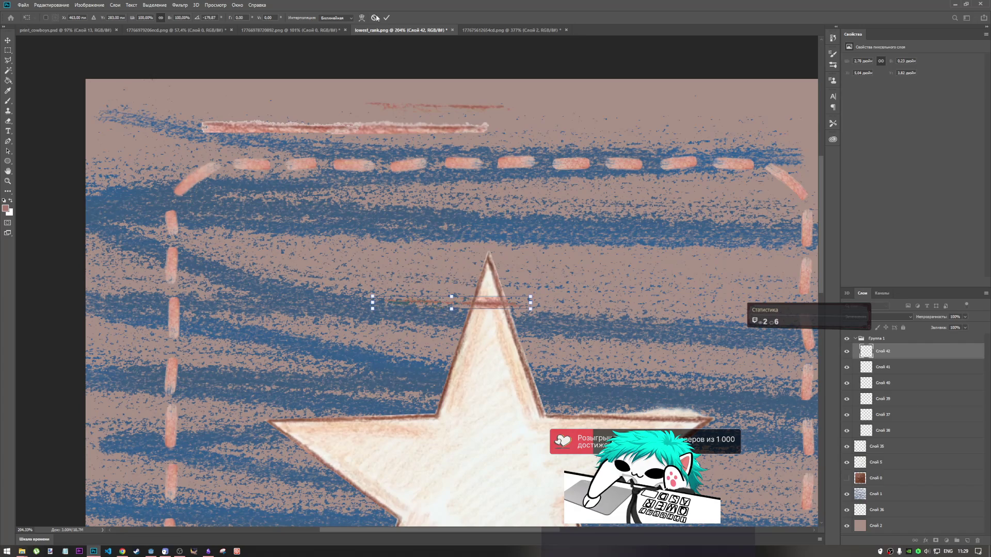
Step: Set the stroke copy's rotation to 180 degrees
click(207, 17)
key(BackSpace)
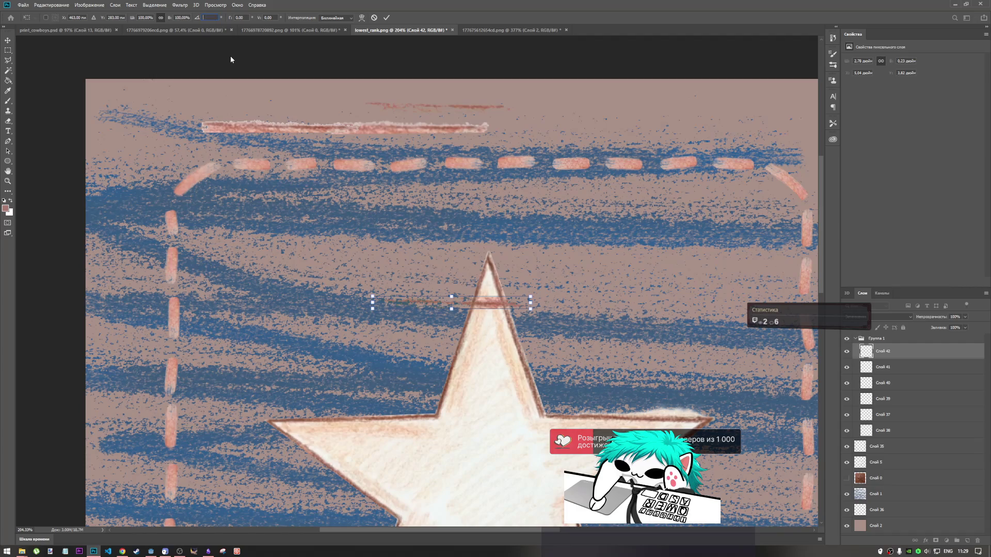
text(180)
key(Return)
click(386, 18)
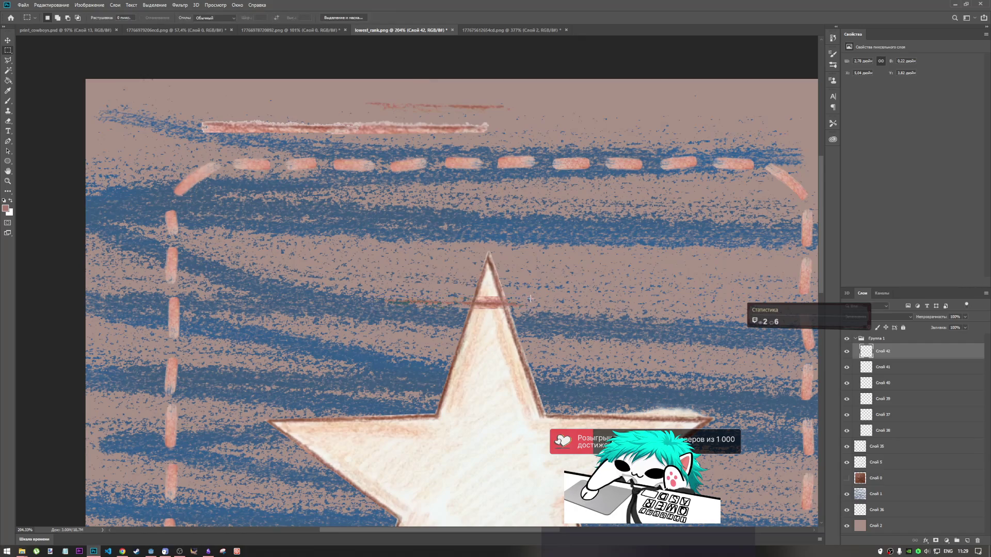
Step: Shorten the Слой 41 stroke to about 60% of its width
key(ctrl+t)
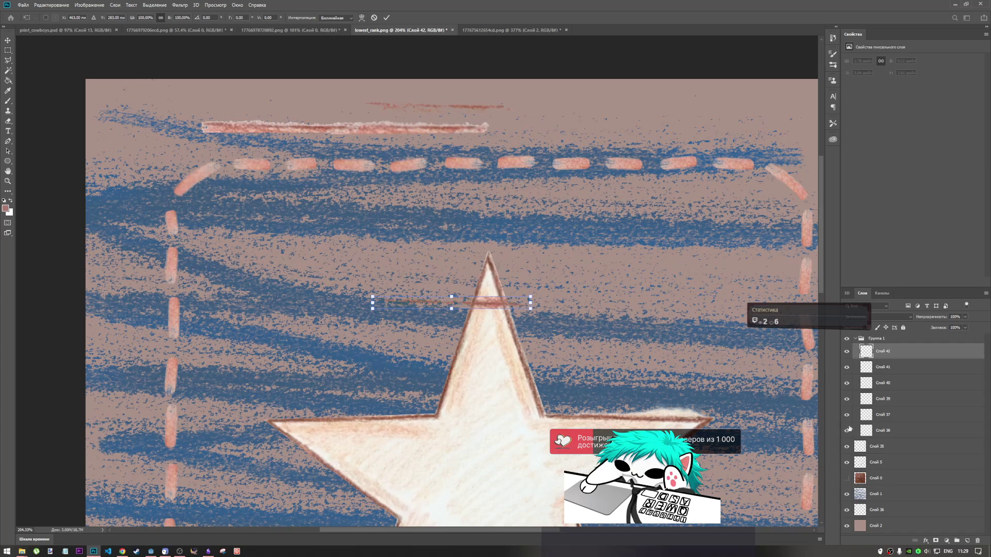
click(872, 366)
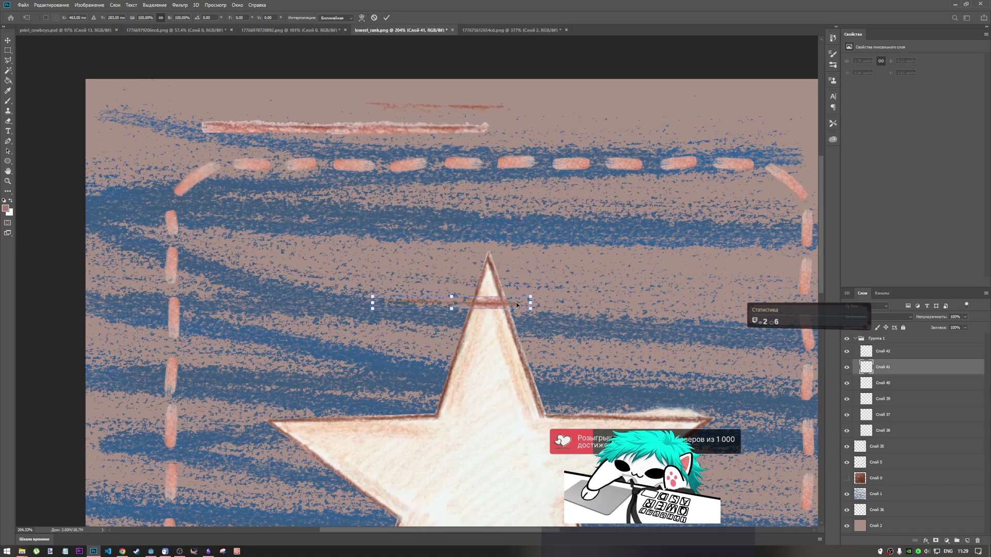
mouse_move(530, 303)
mouse_down()
mouse_move(482, 302)
mouse_move(491, 302)
mouse_move(461, 279)
mouse_move(406, 298)
mouse_move(413, 285)
mouse_move(467, 306)
mouse_move(400, 289)
mouse_move(409, 295)
mouse_up()
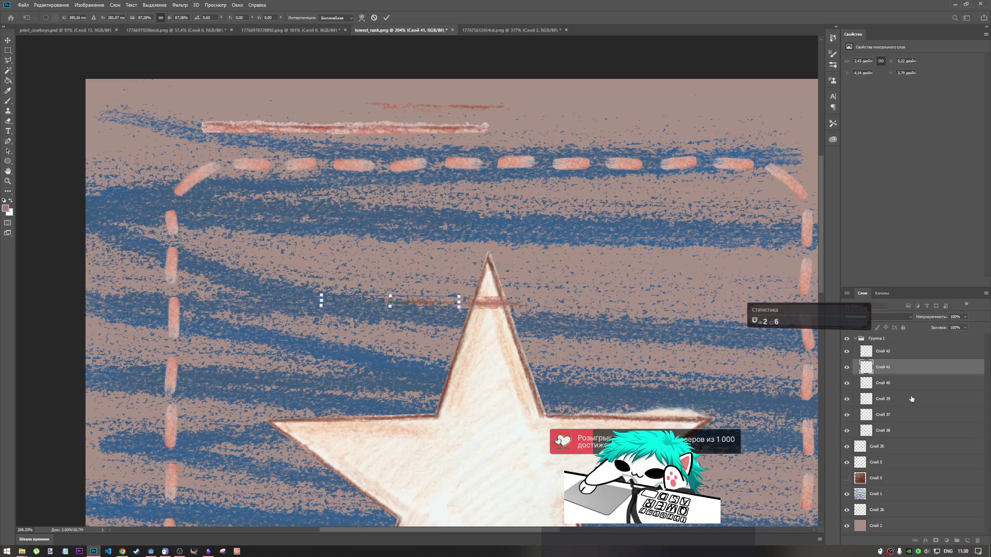
key(Return)
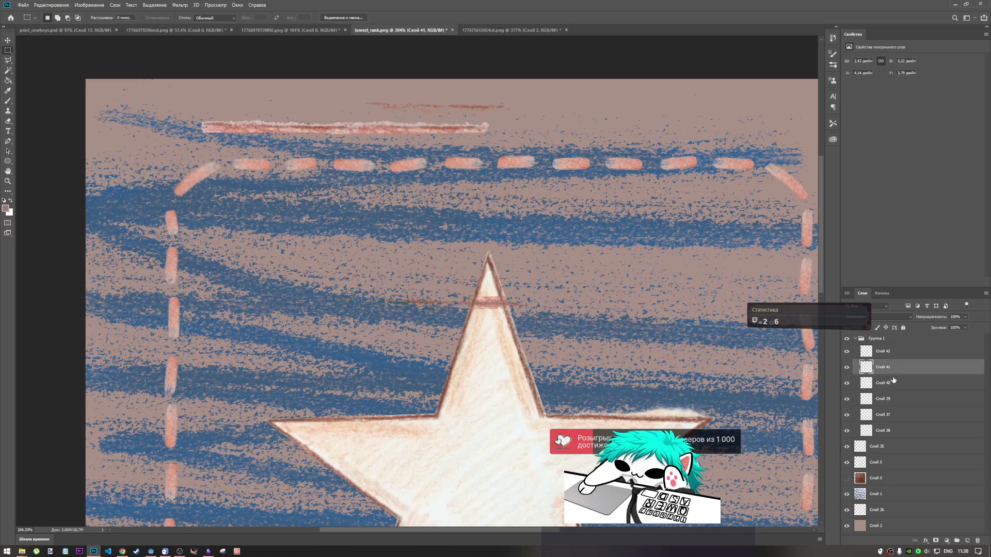
Step: Delete the unused top stroke layers Слой 37, 38 and 39
click(884, 353)
click(846, 399)
click(847, 416)
click(847, 431)
click(880, 399)
shift+click(879, 432)
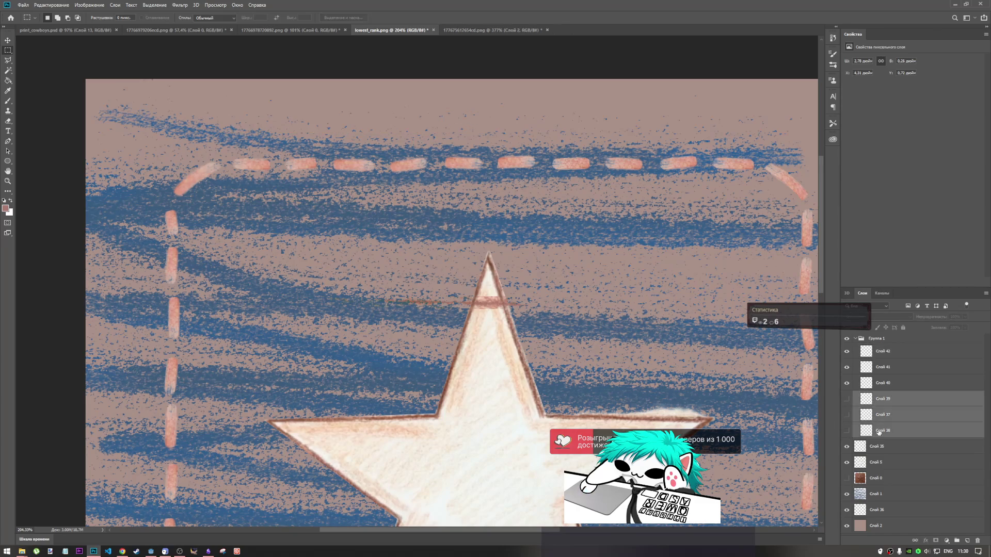
key(Delete)
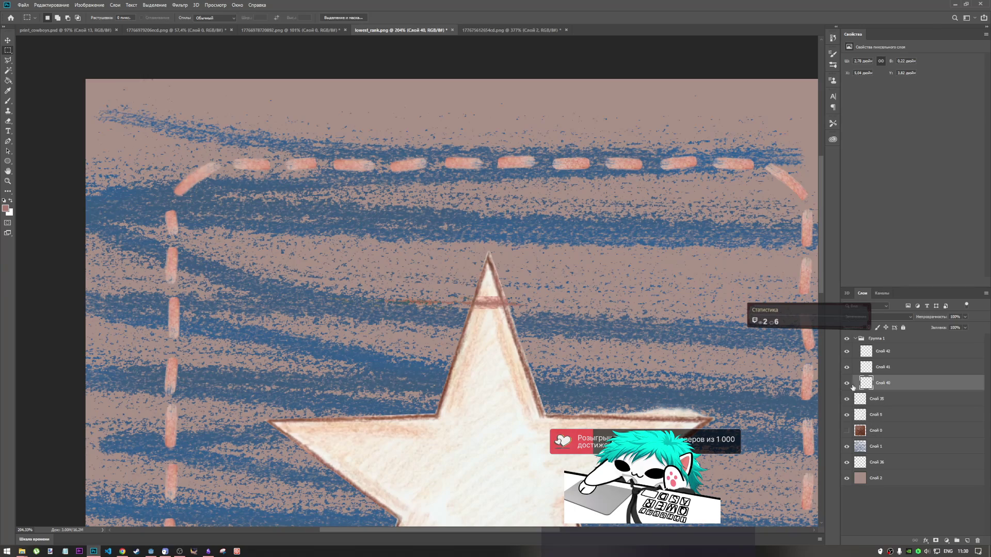
Step: Compare and recommit the Слой 40 and Слой 41 strokes
click(846, 383)
click(847, 384)
key(ctrl+t)
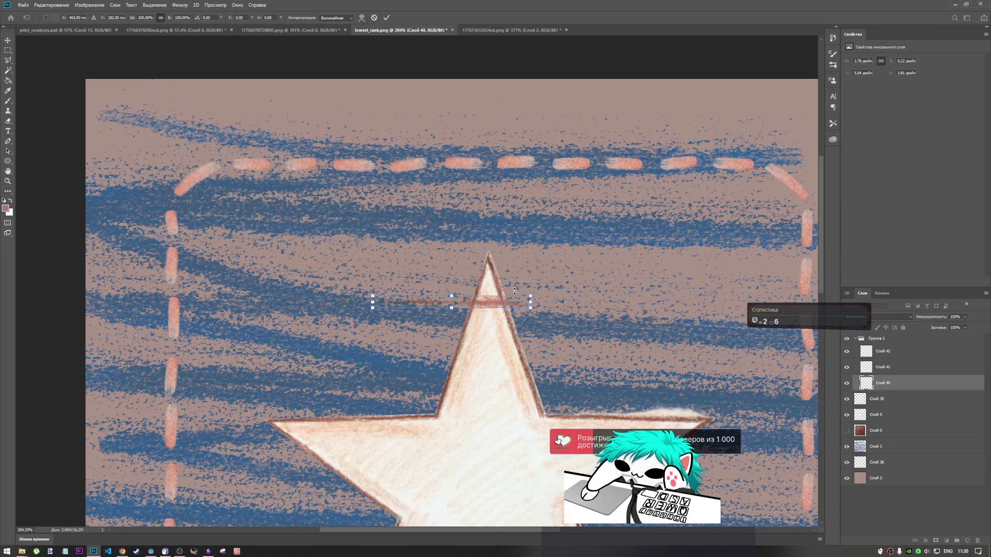
click(868, 368)
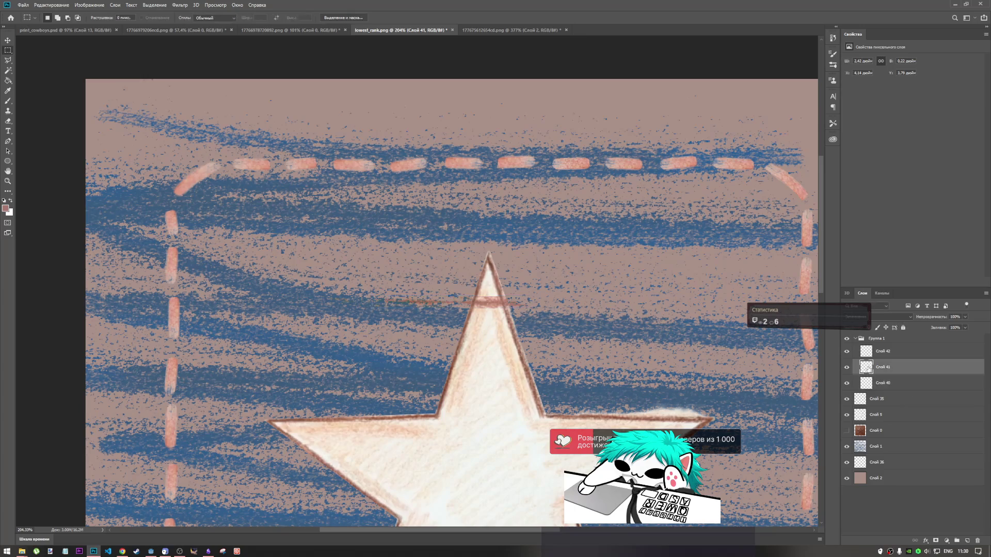
key(ctrl+t)
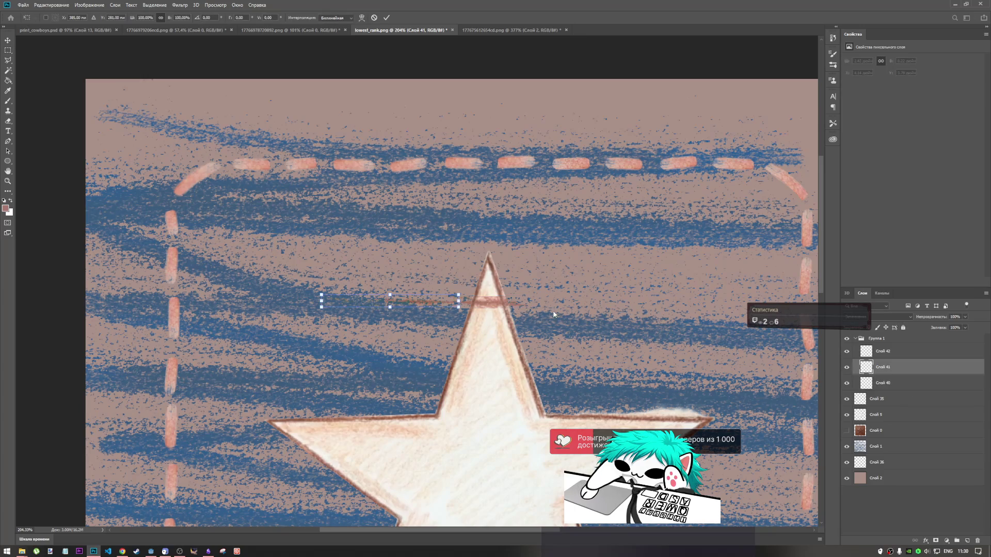
click(387, 17)
Step: Nudge the Слой 42 stroke a few pixels into alignment across the star's upper point
click(892, 351)
click(846, 351)
click(846, 351)
key(ctrl+t)
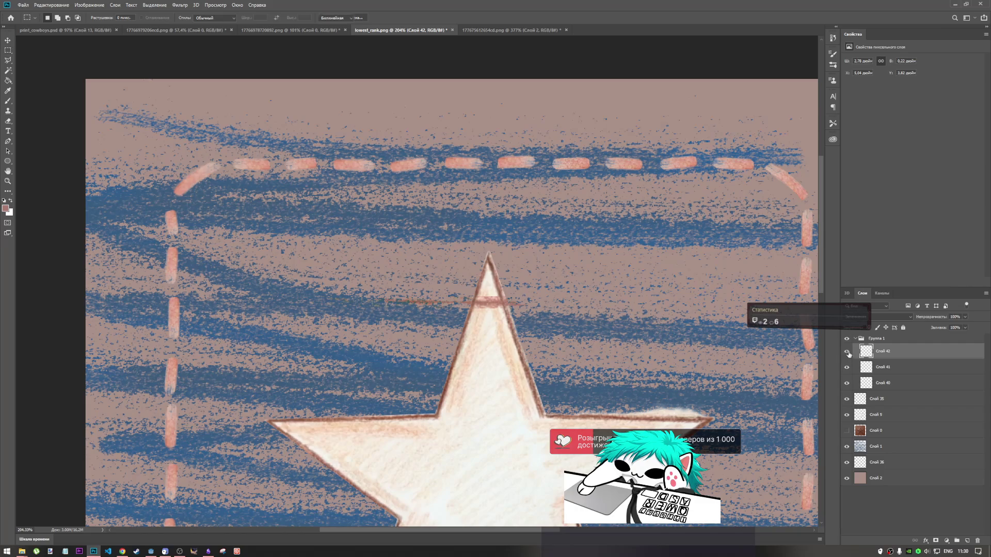
key(Down)
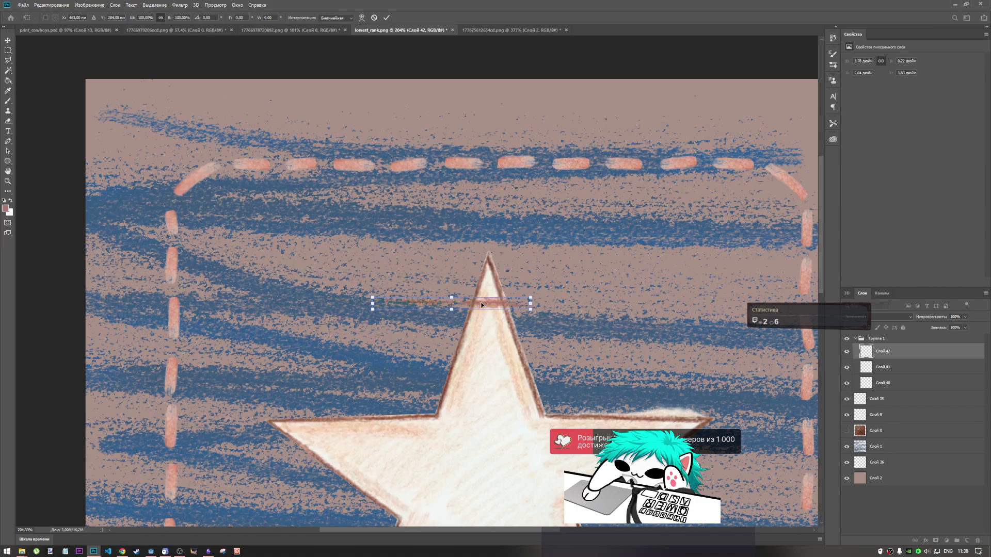
key(Down)
key(Left)
key(Left)
key(Left)
key(Left)
key(Right)
key(Right)
key(Right)
key(Left)
key(Left)
key(Left)
key(Left)
click(387, 17)
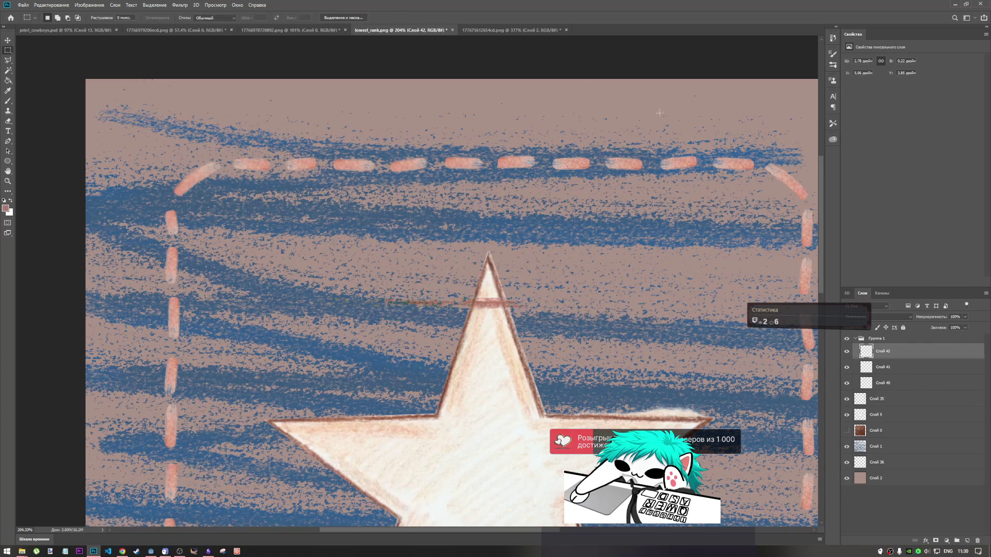
shift+click(905, 381)
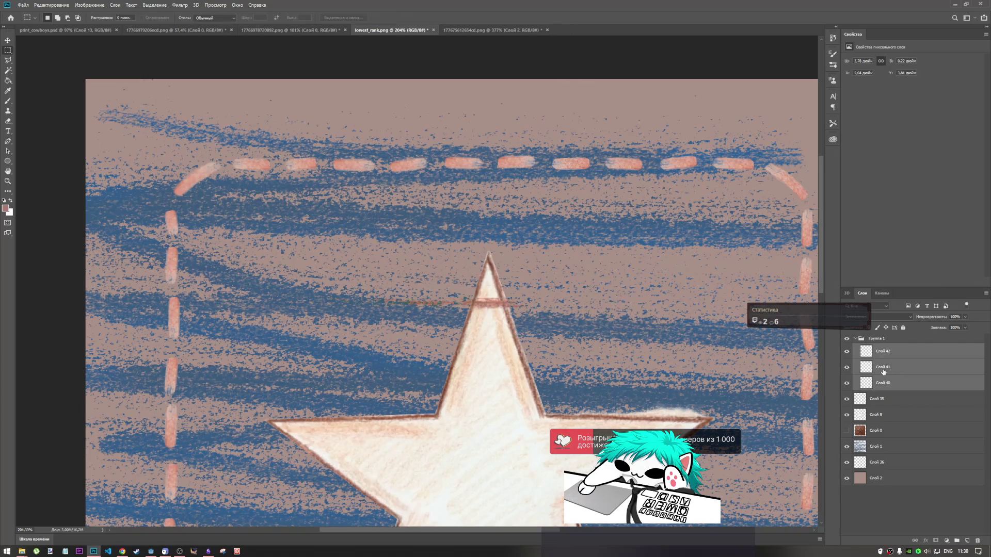
Step: Try merging the three stroke layers, undo it, and reselect Группа 1 and its layers
right_click(881, 370)
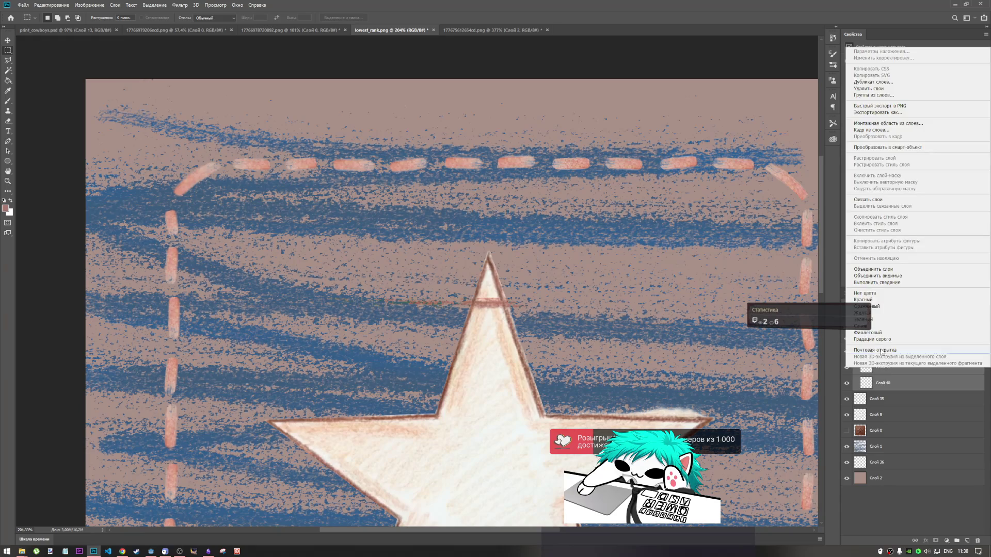
click(876, 270)
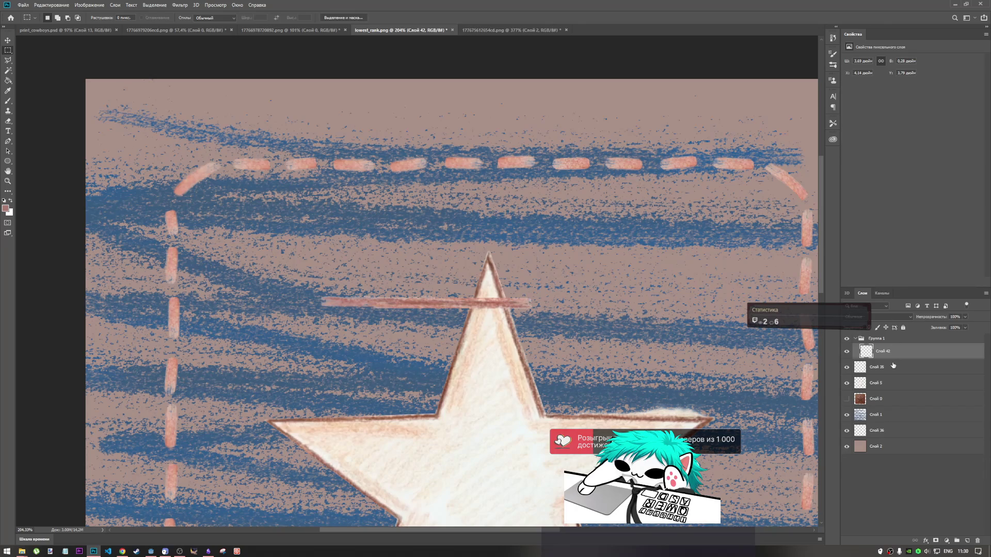
key(ctrl+z)
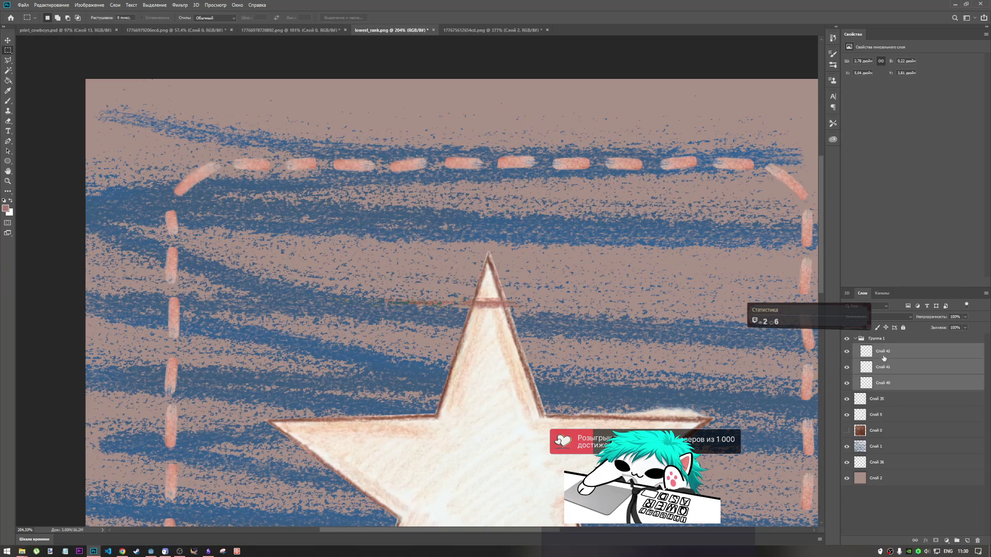
click(855, 339)
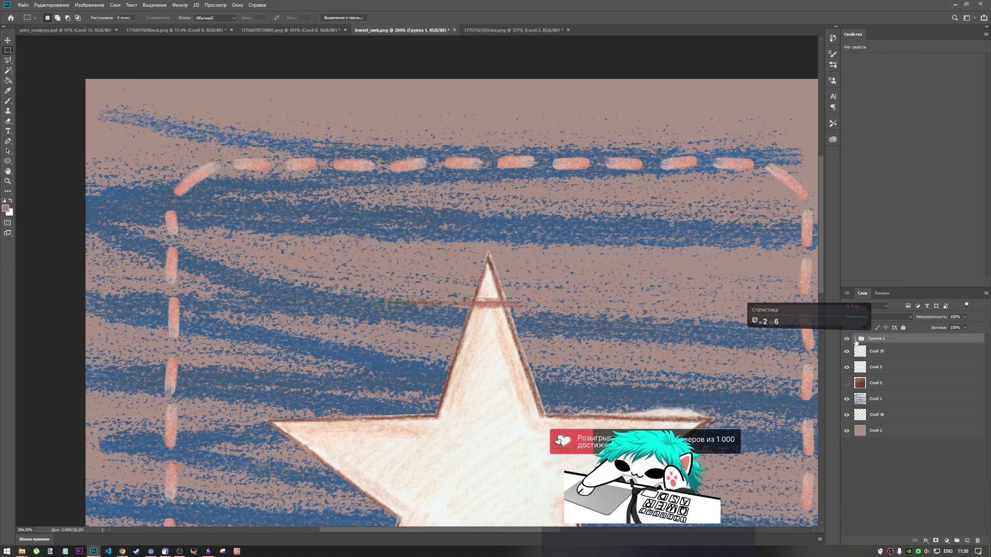
click(857, 338)
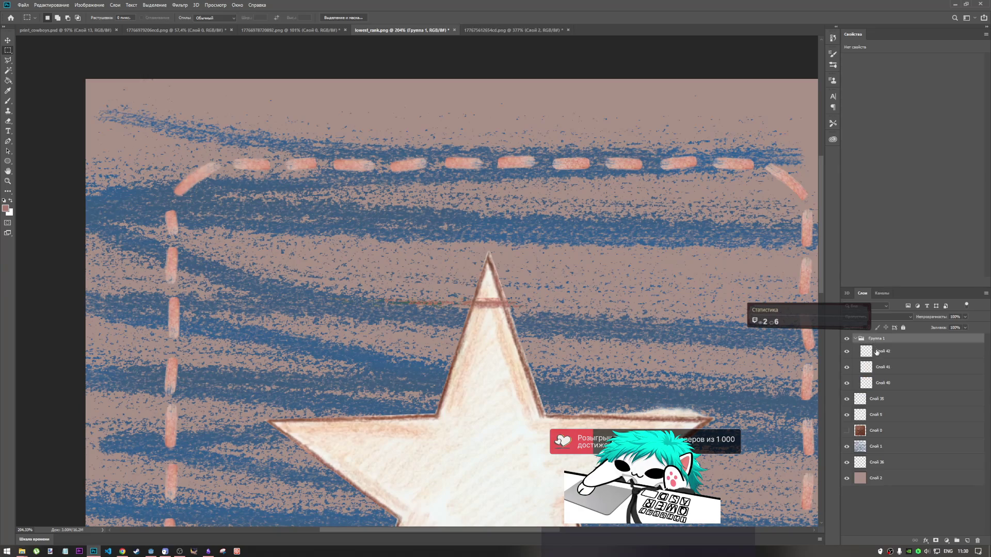
click(876, 351)
shift+click(883, 383)
click(885, 317)
click(877, 349)
click(870, 339)
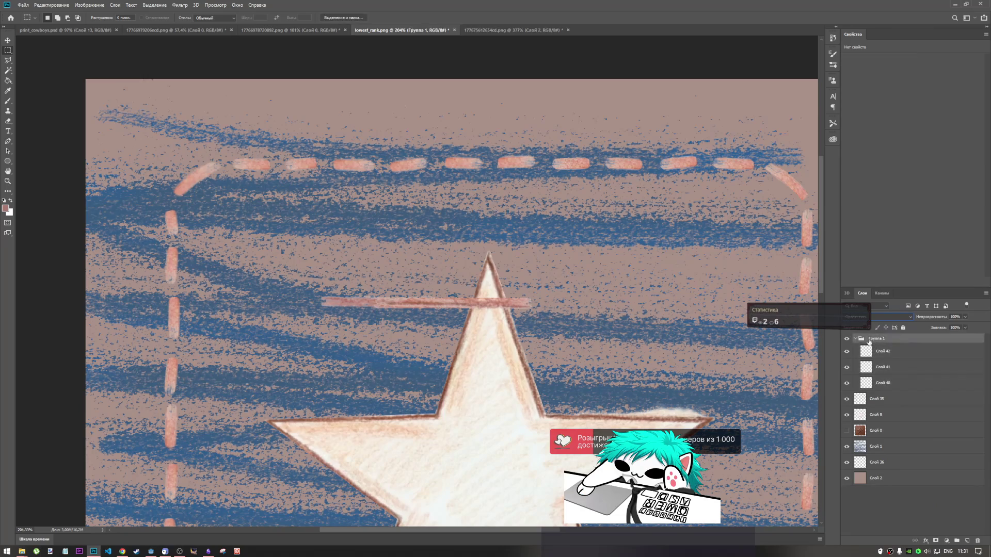
Step: Set a blend mode on Группа 1 and merge it with its strokes into one layer
click(881, 318)
click(878, 354)
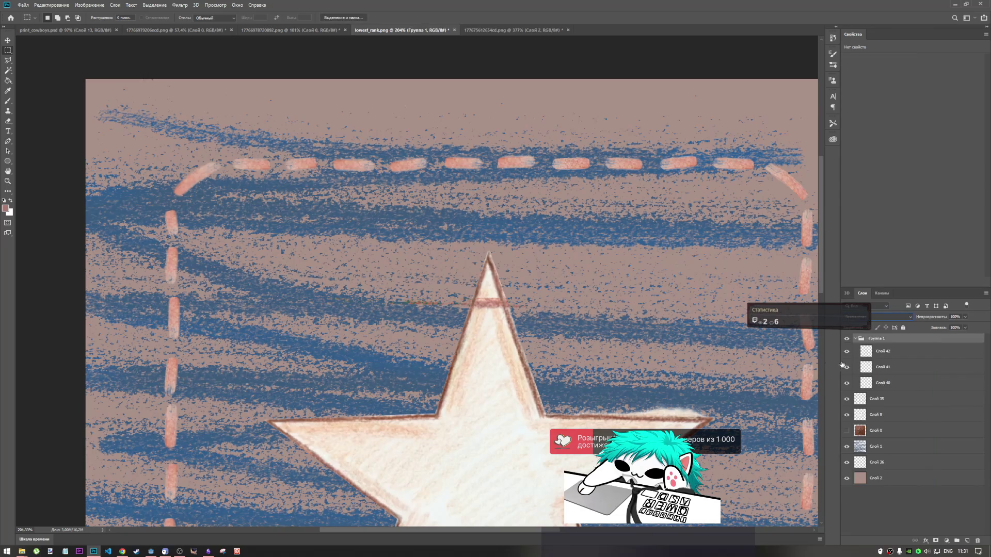
shift+click(884, 384)
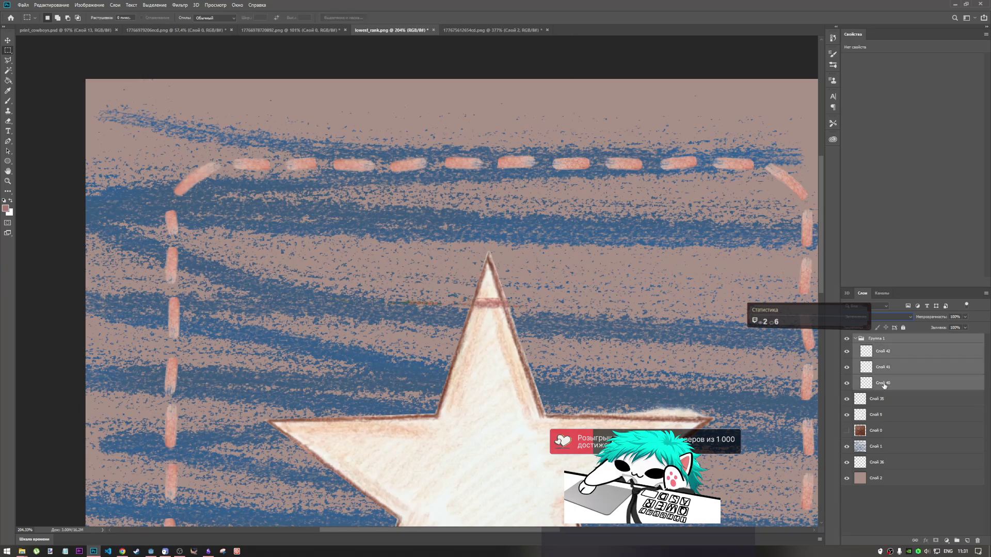
right_click(884, 385)
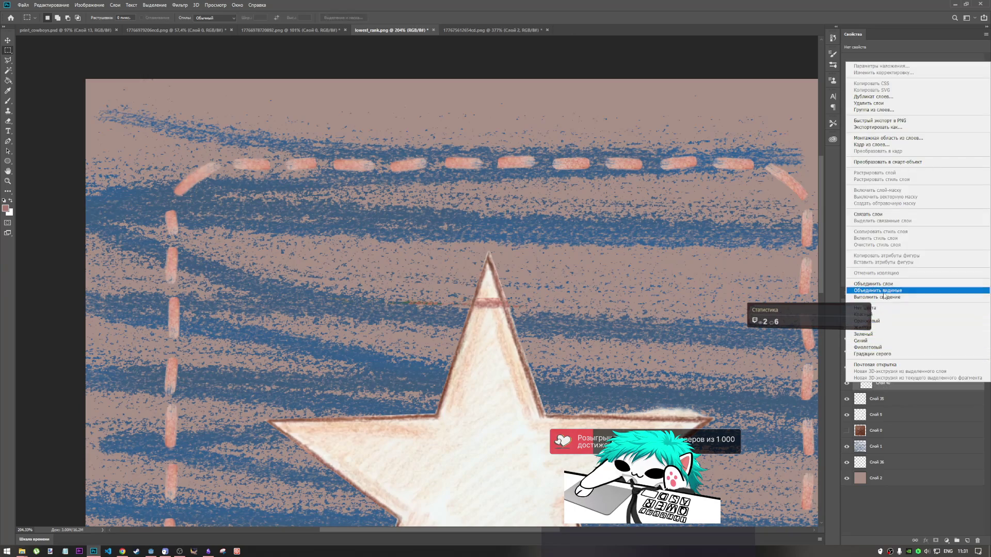
click(884, 285)
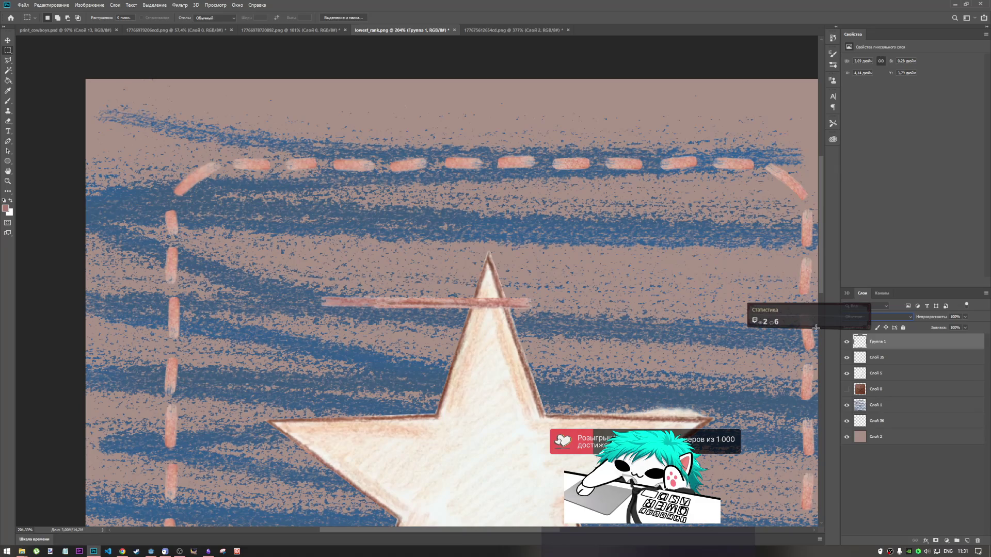
Step: Set the merged line to Darken (Затемнение) and move it up above the top border
click(878, 317)
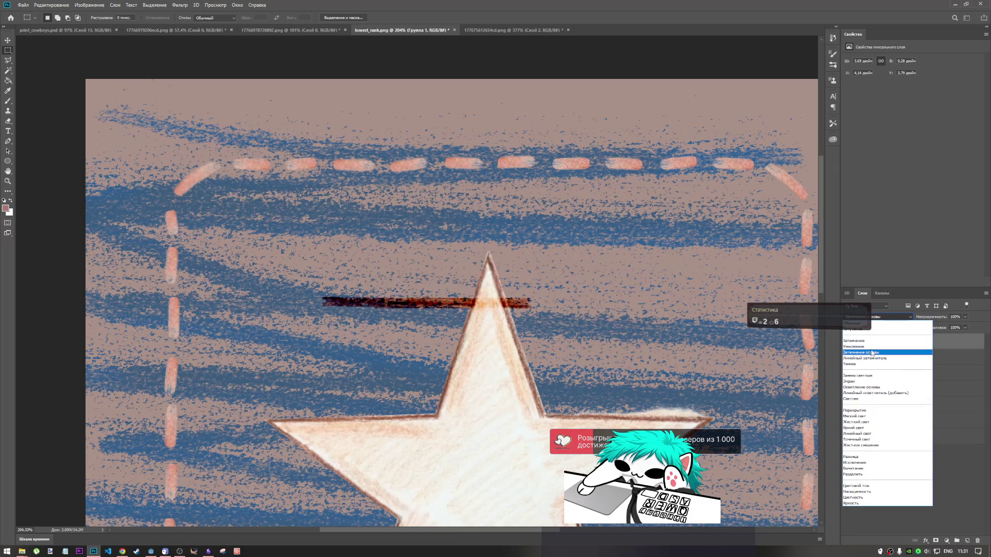
click(873, 342)
key(ctrl+t)
mouse_move(485, 302)
mouse_down()
mouse_move(476, 148)
mouse_move(443, 103)
mouse_move(407, 122)
mouse_up()
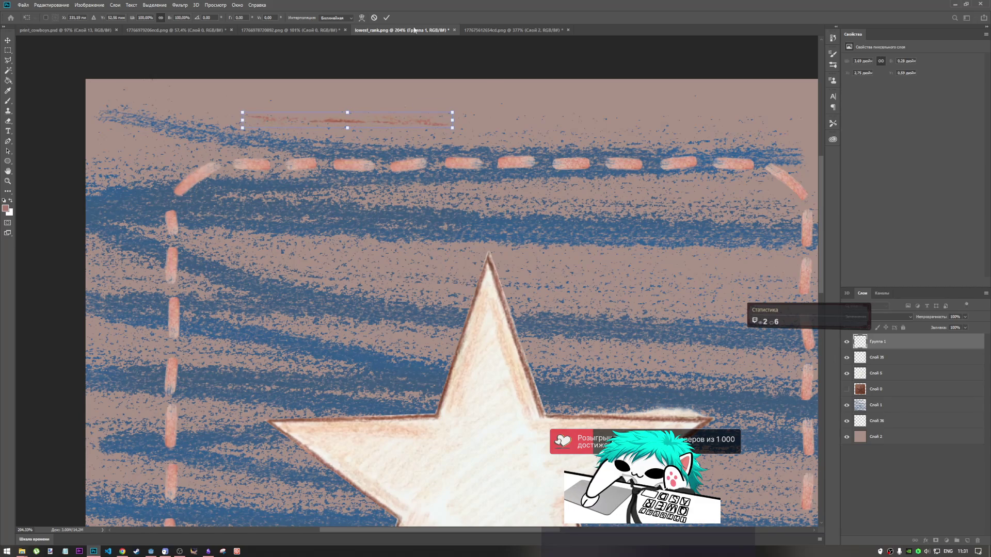
Step: Undo the merge of the stroke layers and select the whole Группа 1 group
click(374, 18)
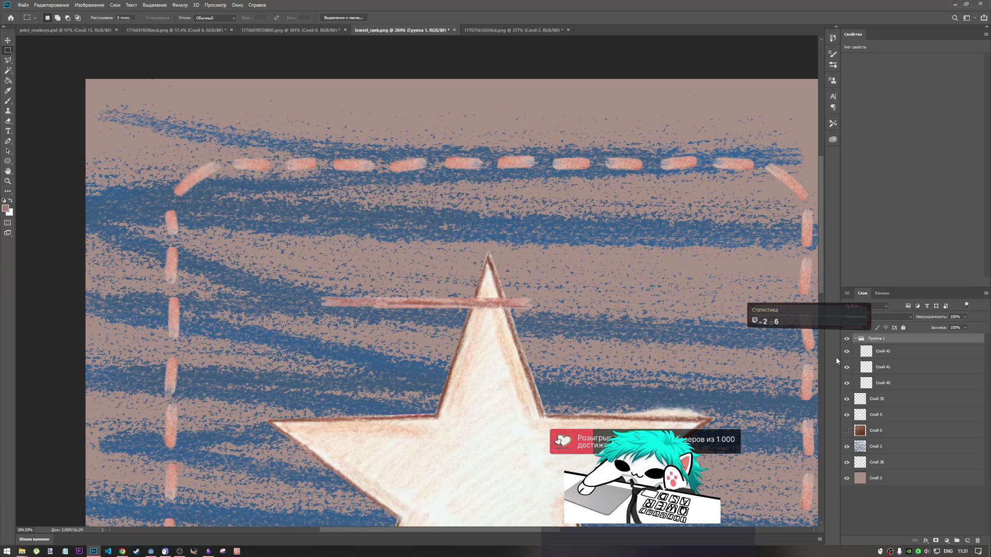
key(ctrl+z)
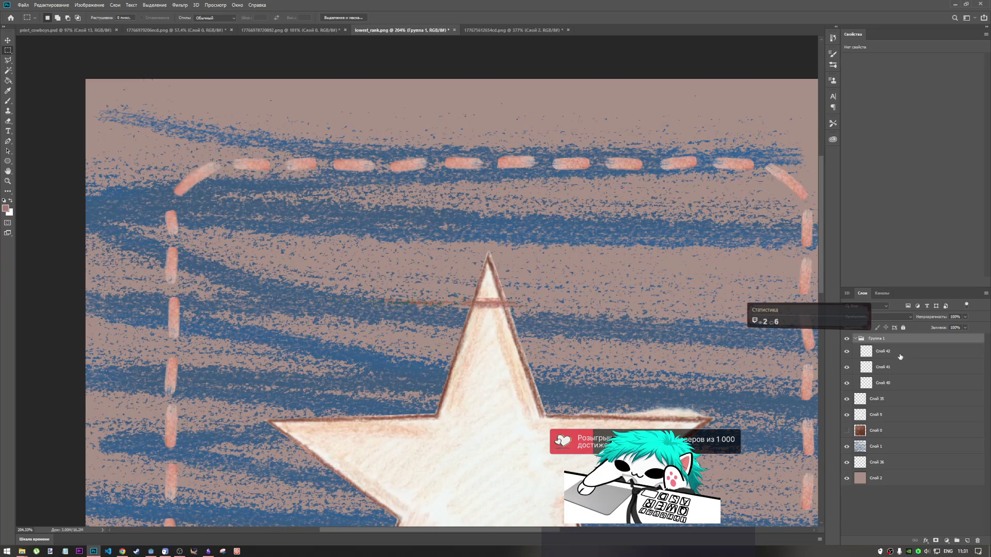
click(900, 356)
click(898, 373)
click(884, 341)
Step: Move the stroke group up above the top border of stitches
key(ctrl+t)
drag(433, 282, 454, 120)
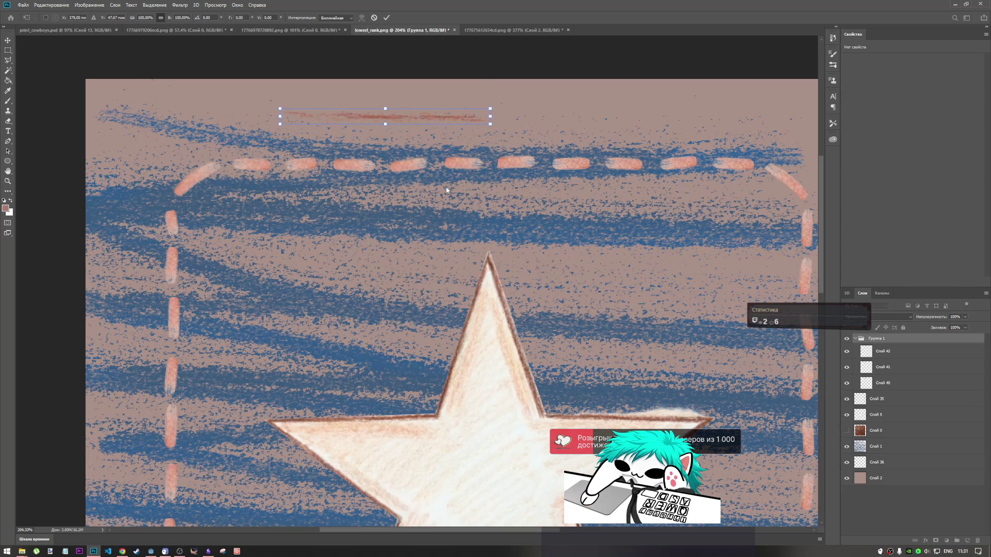
click(386, 18)
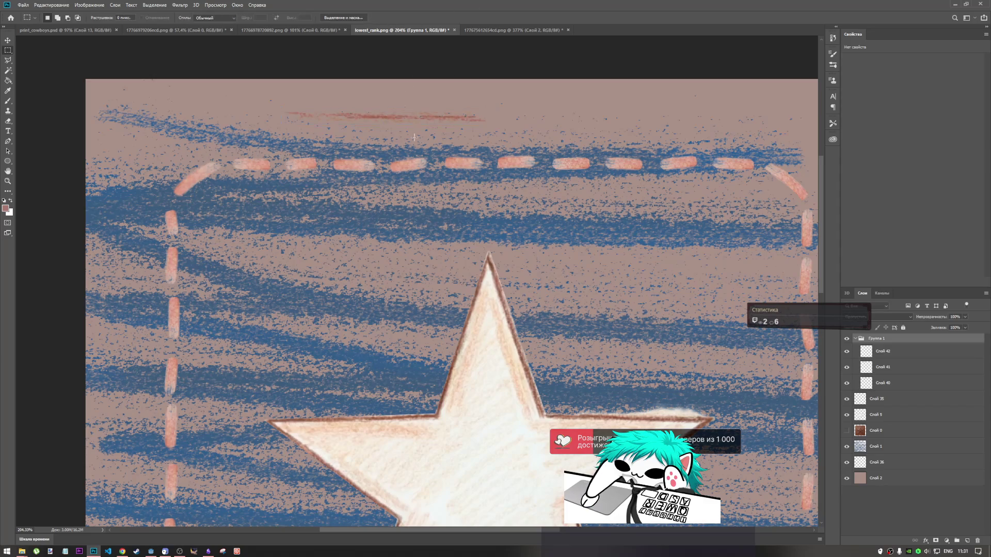
key(ctrl+t)
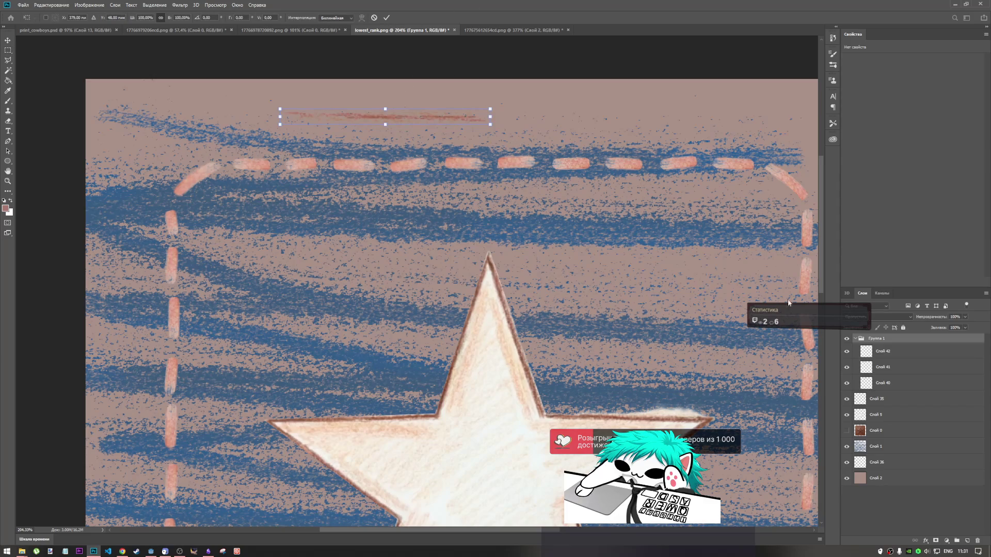
key(Return)
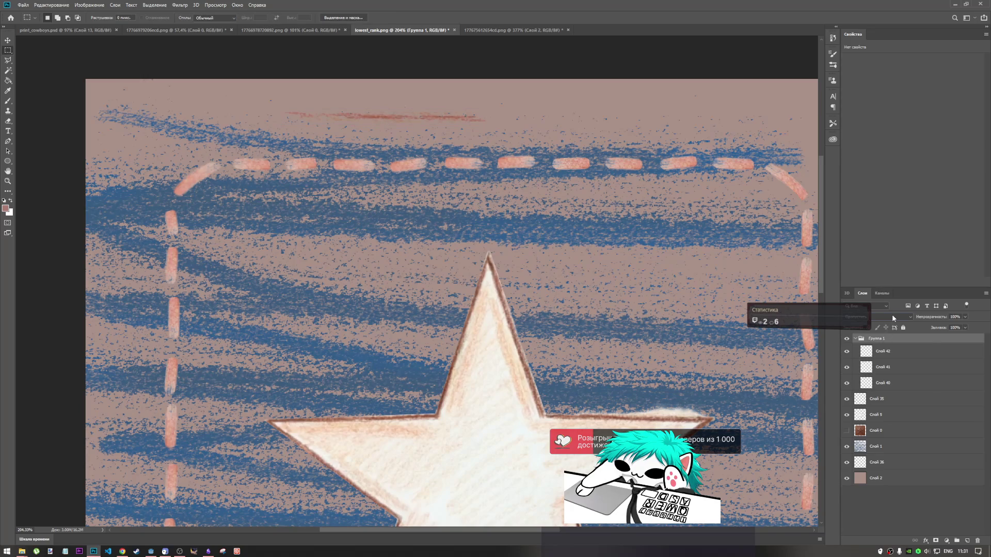
Step: Cycle the stroke layer's blend mode to darken the brown top stroke
click(891, 316)
click(885, 315)
scroll(884, 314, down, 2)
scroll(884, 314, down, 2)
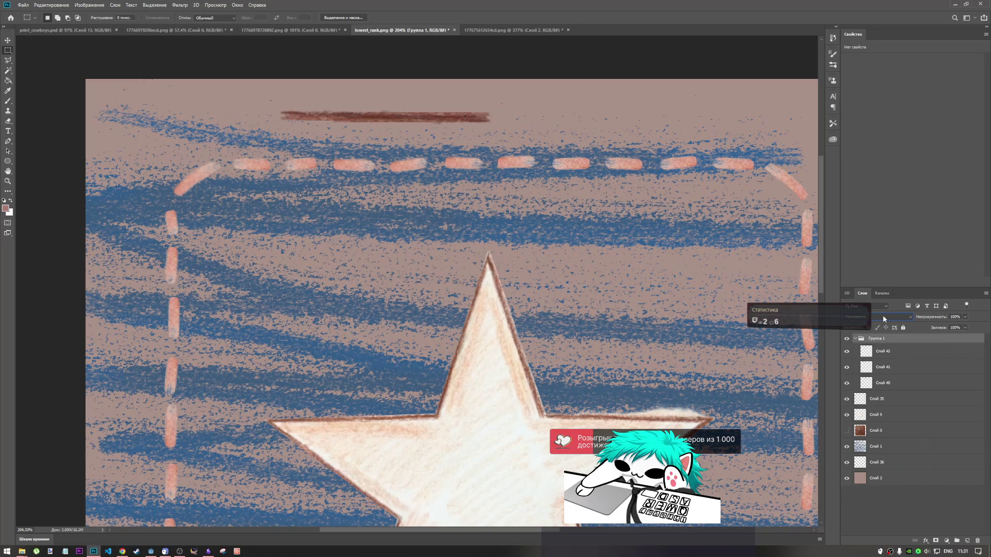
scroll(883, 315, down, 2)
Step: Shift the top stroke down-left just above the stitches and hide background layer Слой 2
key(ctrl+t)
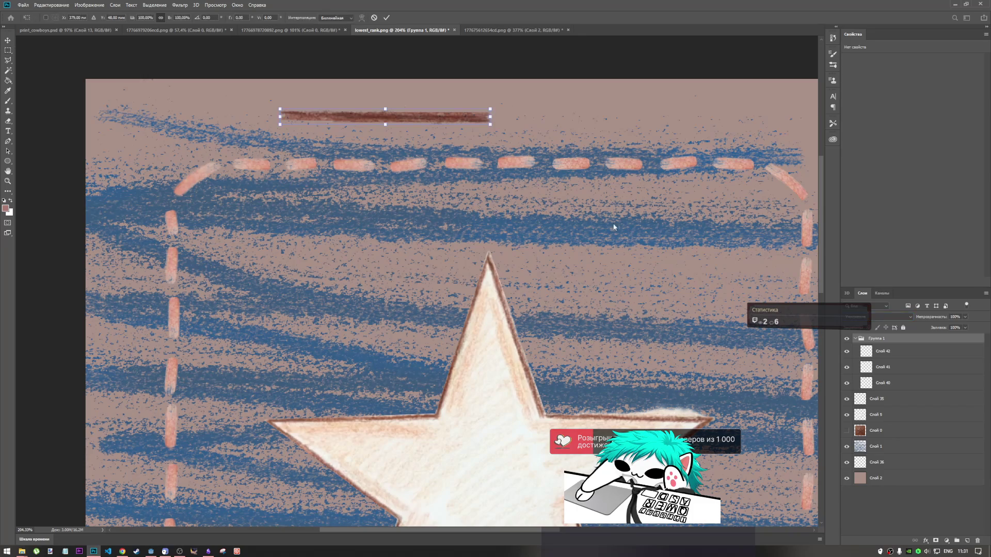
mouse_move(417, 120)
mouse_down()
mouse_move(362, 133)
mouse_move(361, 152)
mouse_move(361, 126)
mouse_up()
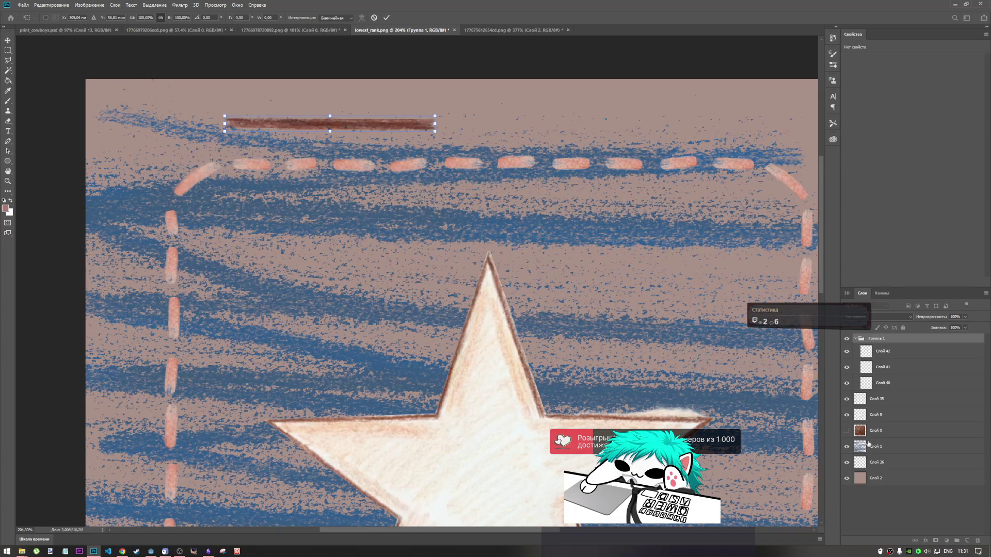
key(Return)
click(845, 479)
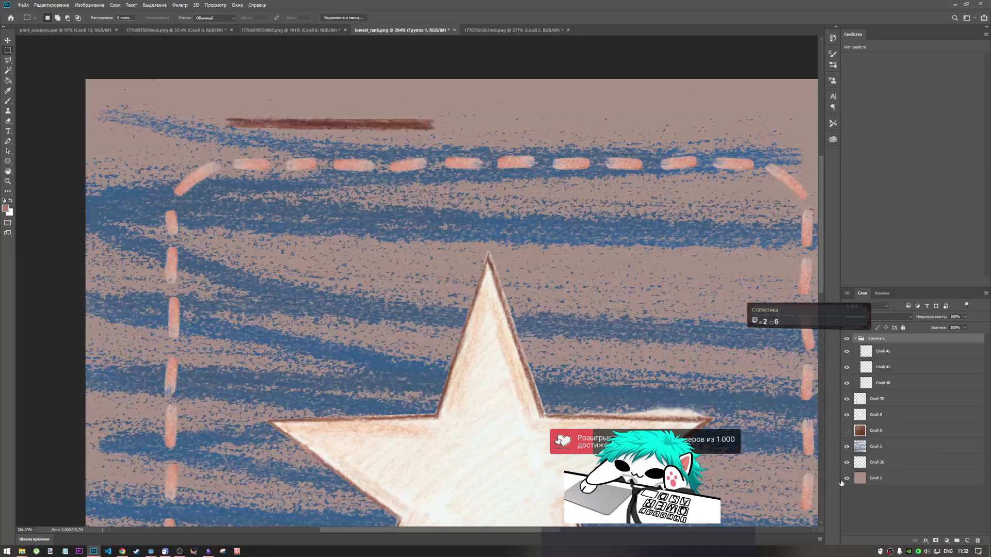
Step: Check the top stroke against the pink background in full view and keep Слой 2 visible
click(846, 478)
key(ctrl+0)
scroll(417, 282, up, 5)
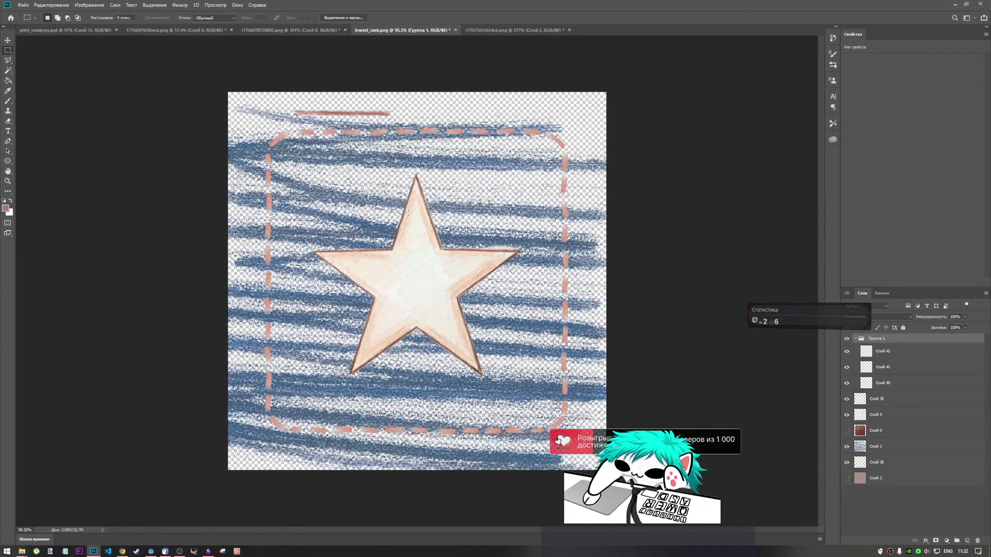
scroll(417, 281, down, 5)
scroll(384, 240, up, 2)
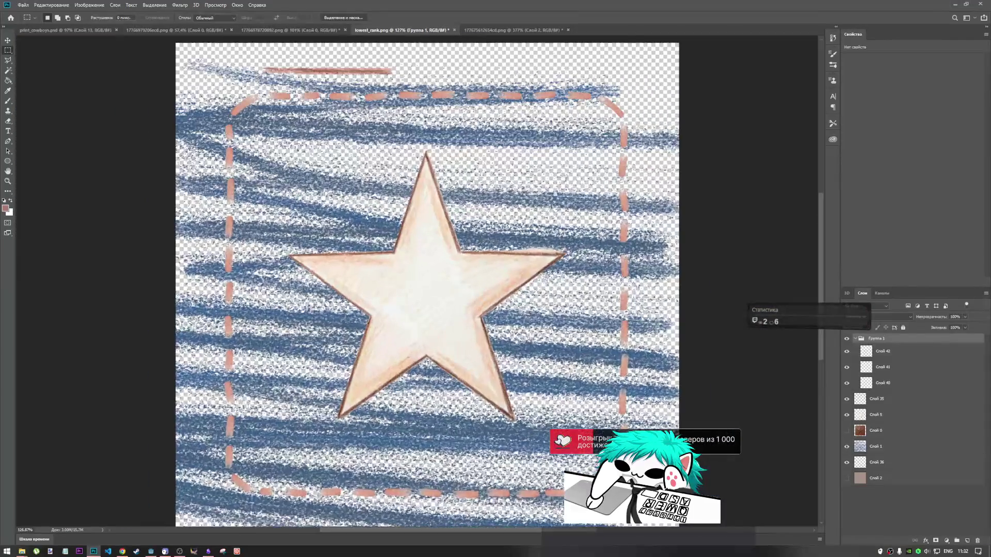
click(847, 479)
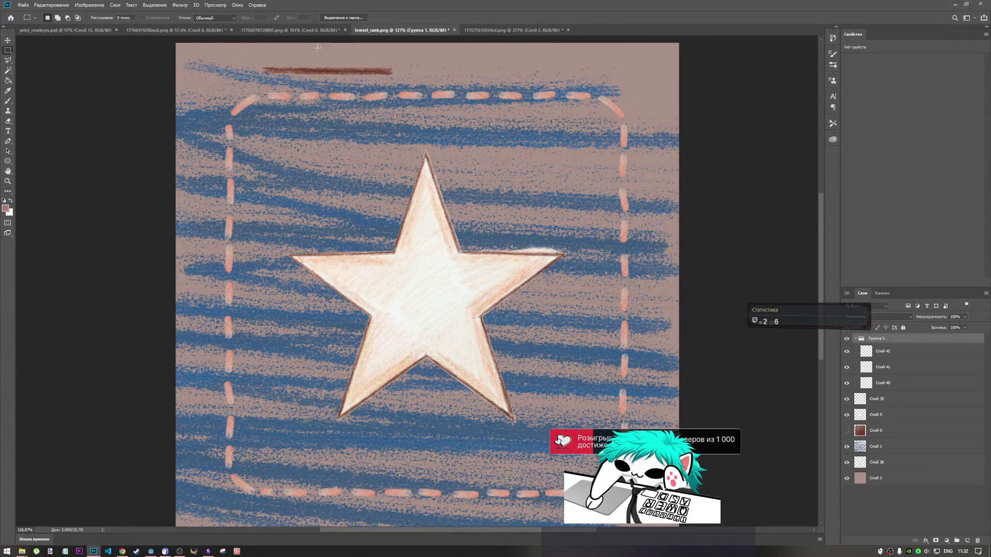
key(ctrl+t)
key(Return)
key(m)
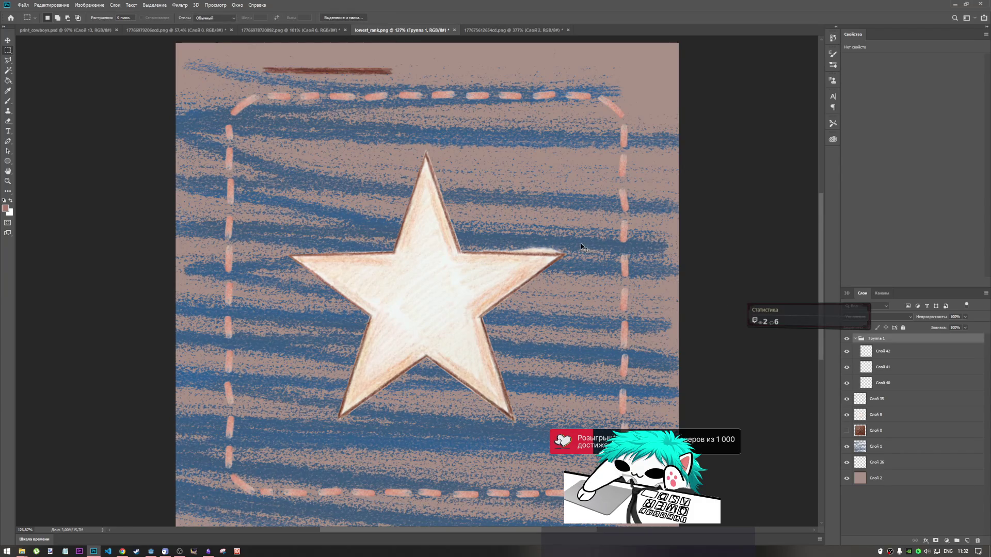
Step: Paste a copy of the brown line and set it, slightly tilted, beside the top stroke
key(ctrl+v)
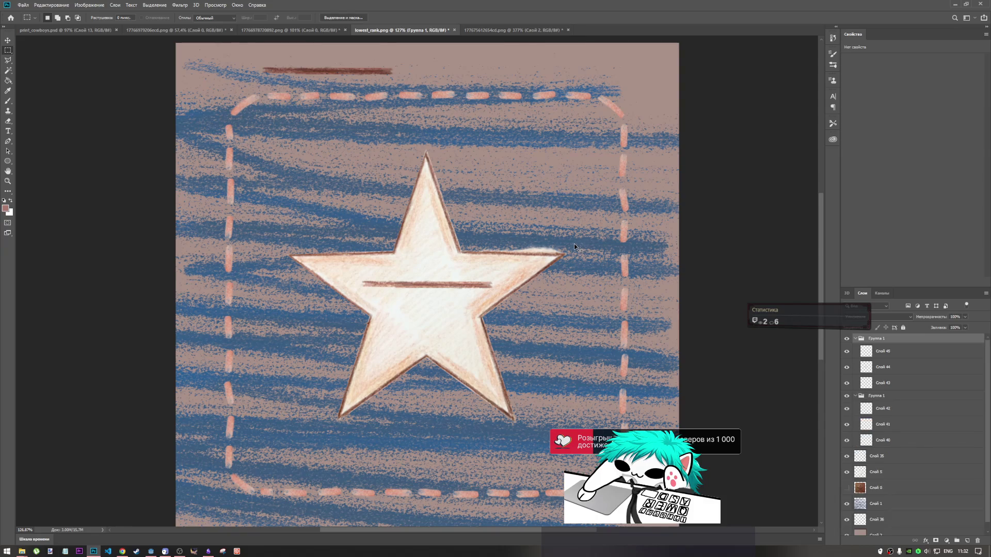
key(ctrl+t)
mouse_move(446, 282)
mouse_down()
mouse_move(453, 122)
mouse_move(473, 69)
mouse_up()
drag(533, 61, 482, 72)
click(386, 17)
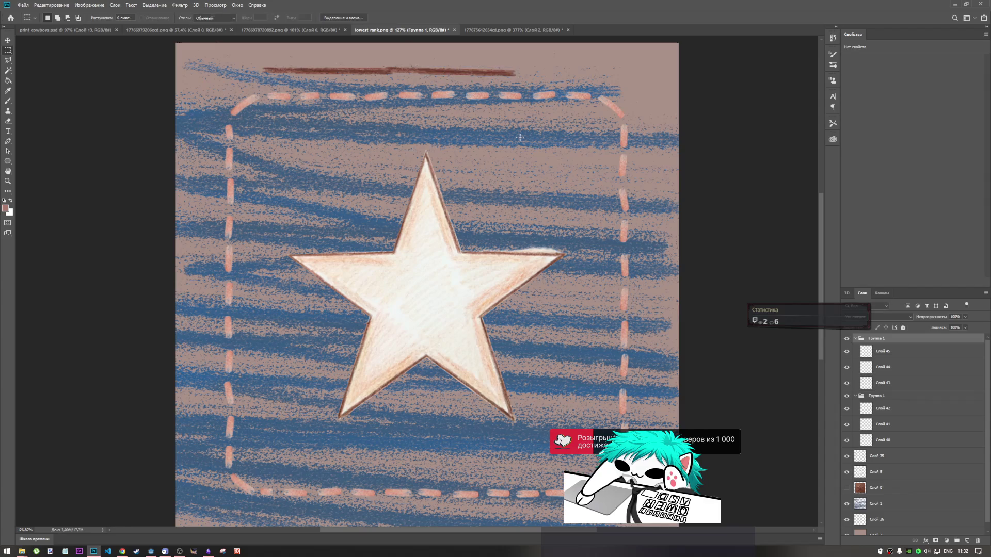
Step: Paste another brown line copy and place it at the top right beside the other strokes
key(ctrl+v)
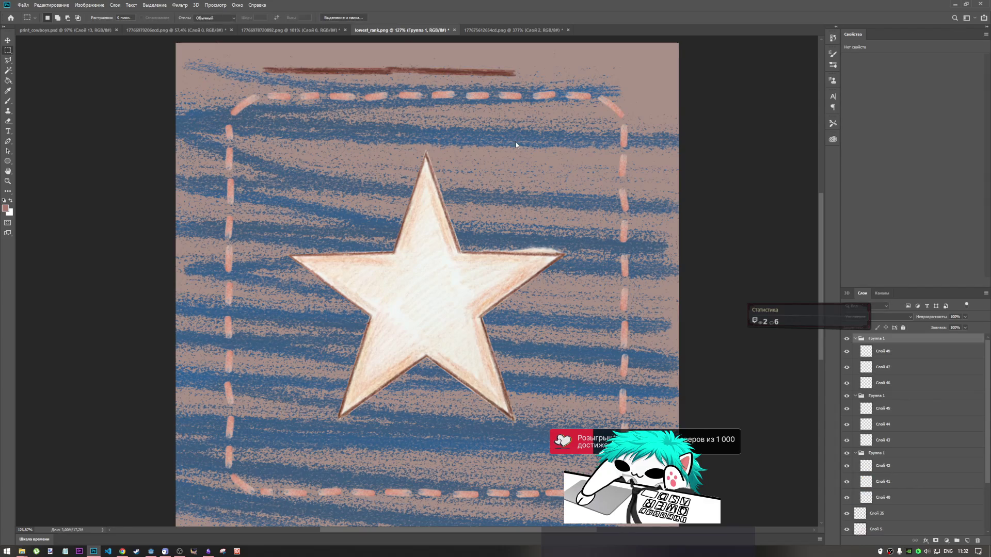
key(ctrl+t)
mouse_move(459, 287)
mouse_down()
mouse_move(571, 136)
mouse_move(597, 67)
mouse_move(605, 89)
mouse_move(646, 71)
mouse_up()
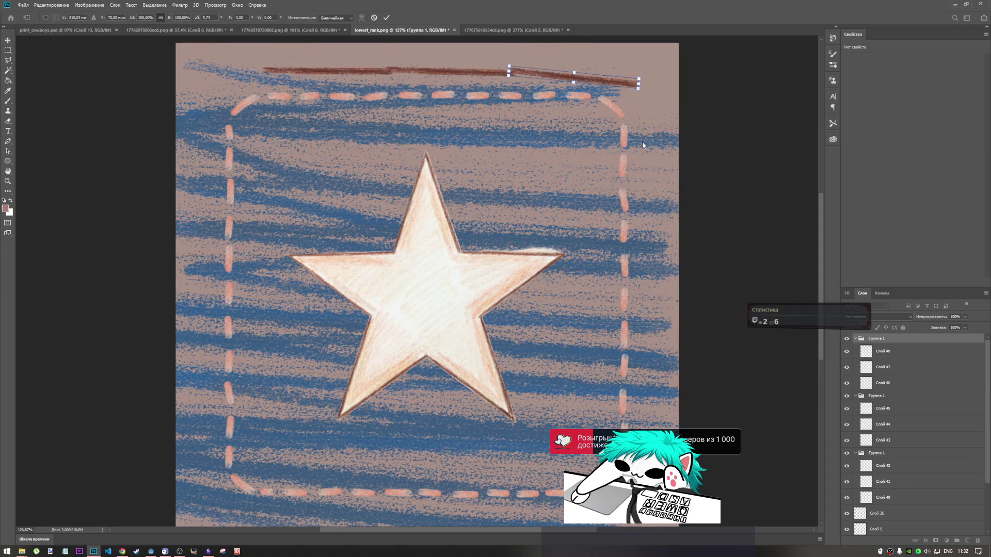
key(Return)
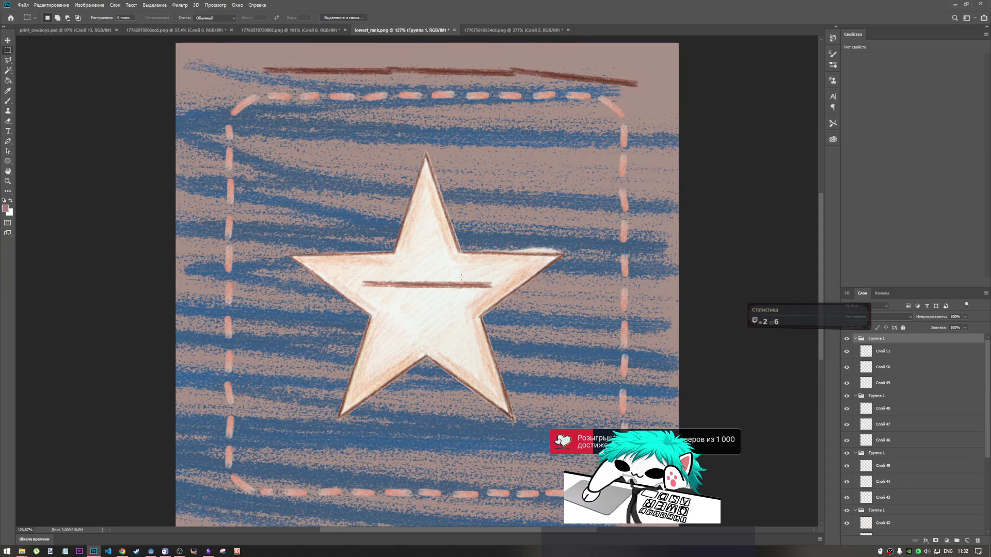
Step: Turn a copy nearly vertical along the right edge, then show the leather patch layer Слой 0
key(ctrl+t)
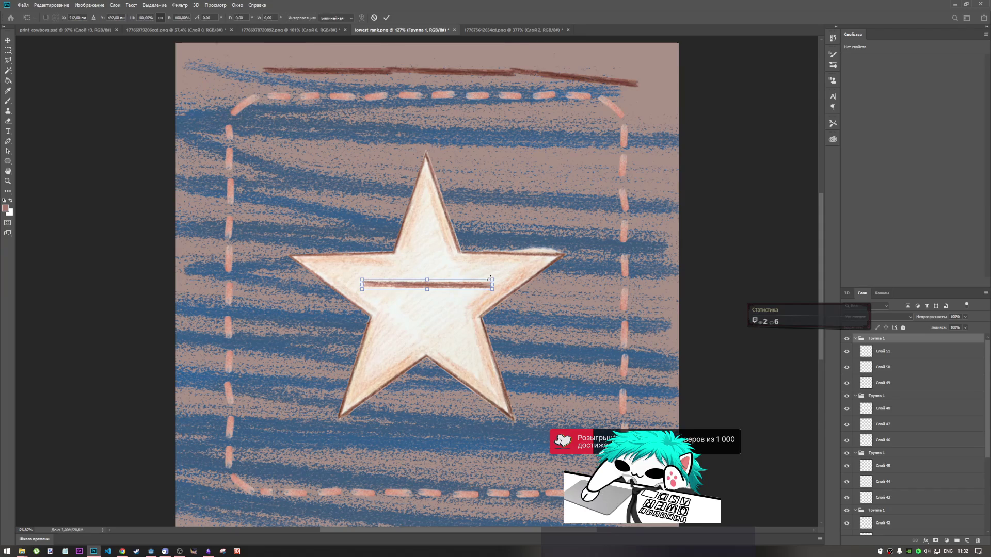
drag(504, 276, 429, 166)
mouse_move(488, 233)
mouse_down()
mouse_move(661, 111)
mouse_move(645, 93)
mouse_move(666, 85)
mouse_move(644, 109)
mouse_up()
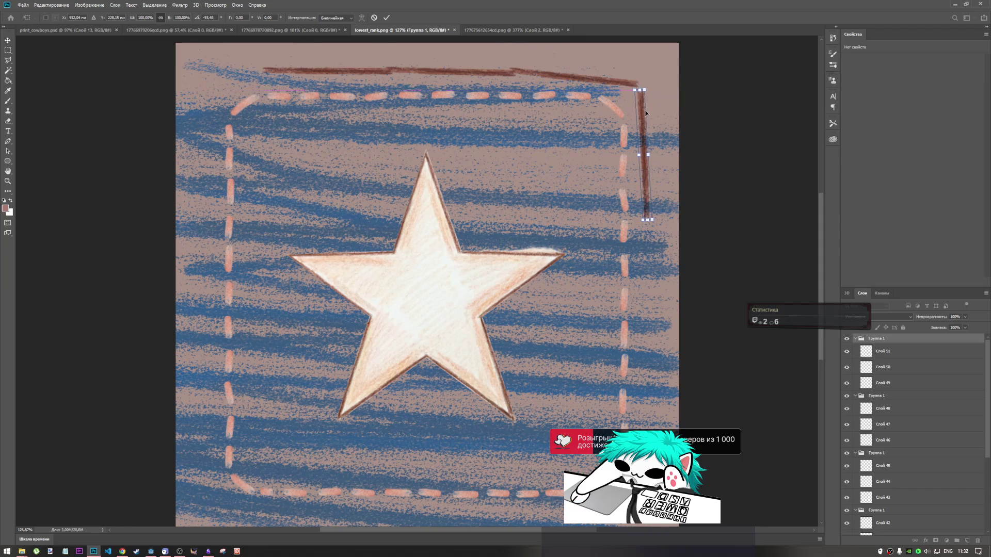
scroll(916, 427, down, 5)
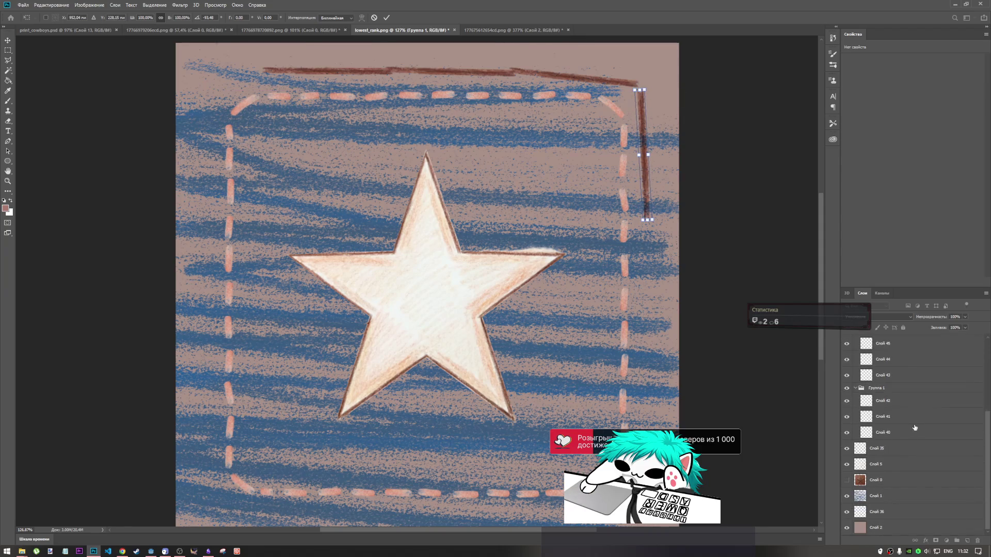
click(846, 480)
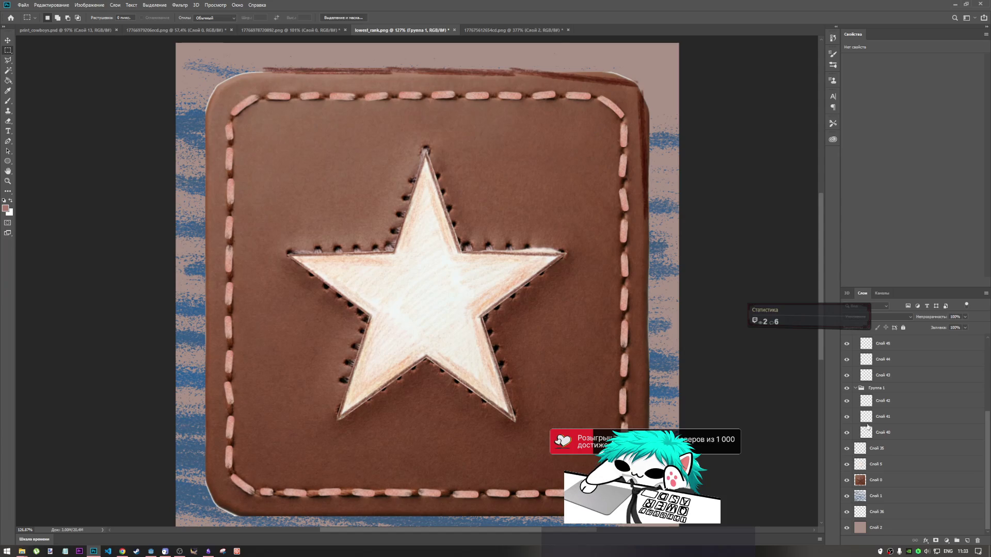
Step: Collapse all four Группа 1 stroke groups in the Layers panel
click(852, 390)
click(855, 388)
click(855, 379)
click(856, 373)
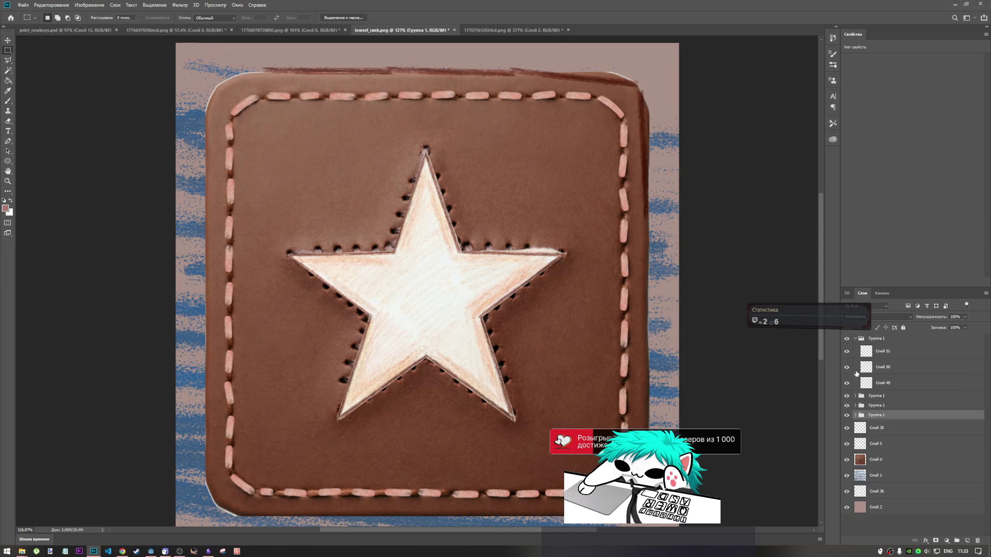
click(857, 342)
click(855, 340)
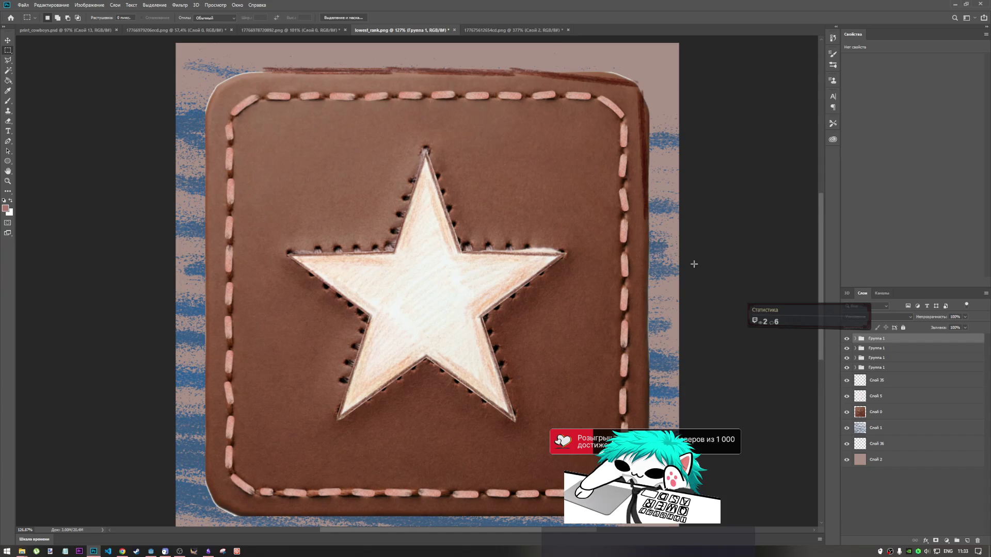
Step: Select the top stroke group and briefly toggle its visibility to check it
click(870, 351)
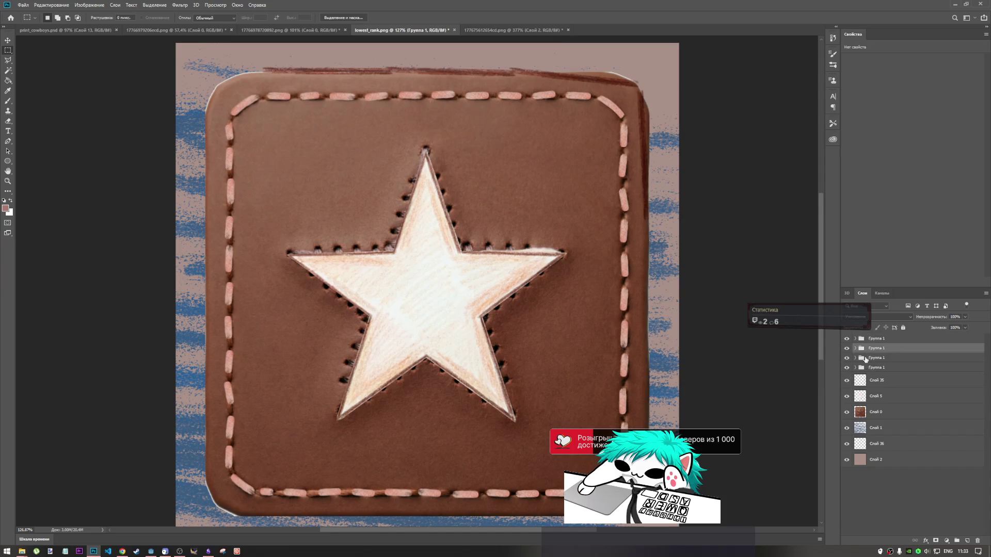
ctrl+click(859, 346)
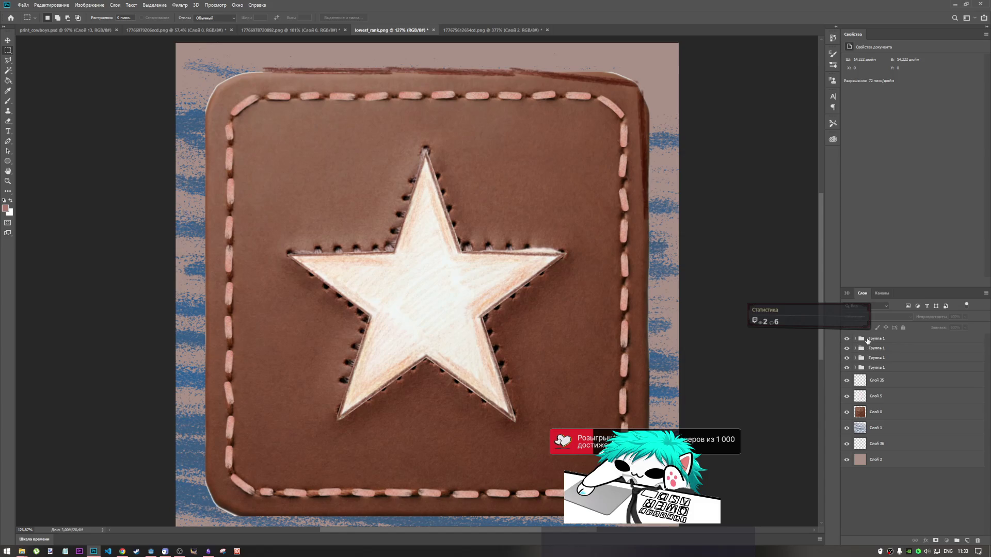
click(863, 342)
click(847, 339)
click(848, 339)
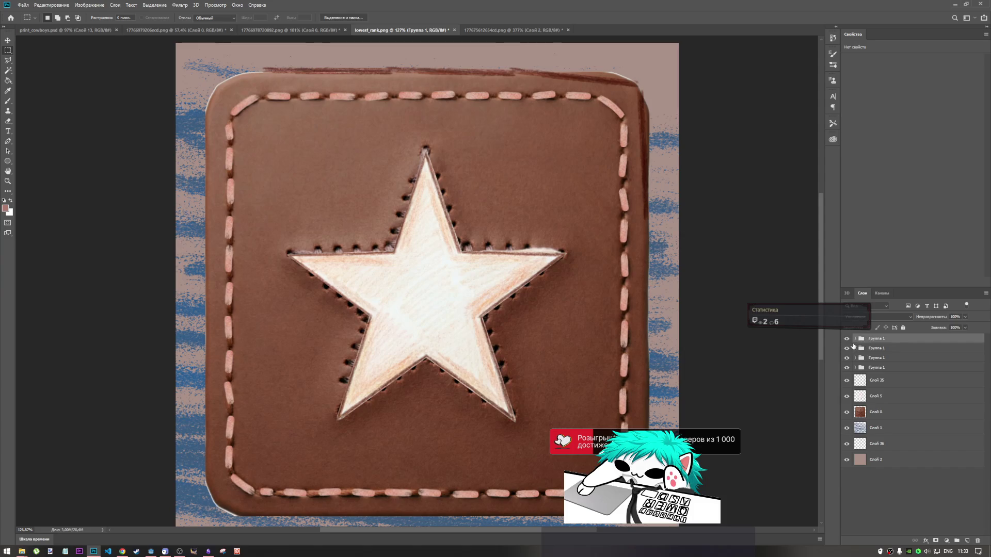
Step: Duplicate the brown line and rotate it into a vertical stroke on the patch's right edge
key(ctrl+j)
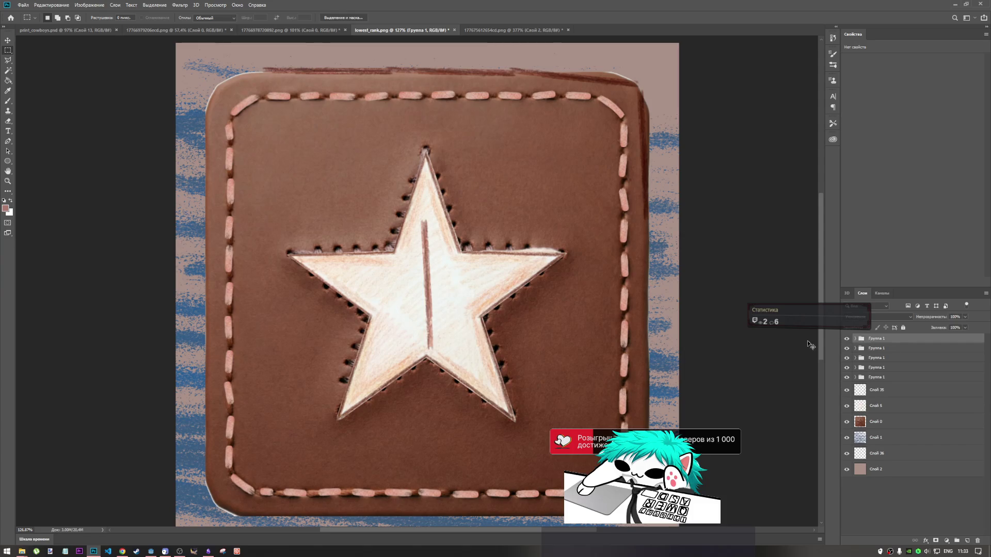
key(ctrl+t)
mouse_move(465, 271)
mouse_down()
mouse_move(342, 182)
mouse_move(326, 282)
mouse_move(336, 291)
mouse_up()
drag(428, 277, 642, 279)
drag(668, 216, 671, 207)
drag(643, 257, 646, 245)
drag(667, 214, 652, 259)
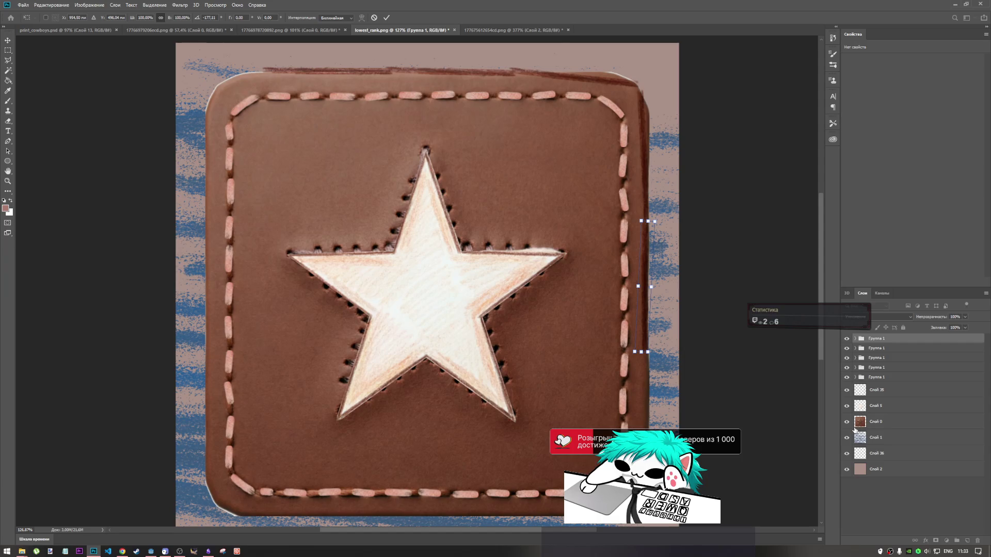
Step: Add a lower copy running down the right edge, stretched slightly longer downward
key(Return)
key(m)
key(ctrl+c)
key(ctrl+v)
key(ctrl+t)
mouse_move(425, 305)
mouse_down()
mouse_move(457, 338)
mouse_move(675, 433)
mouse_move(668, 430)
mouse_up()
mouse_move(662, 367)
mouse_down()
mouse_move(602, 361)
mouse_move(663, 354)
mouse_up()
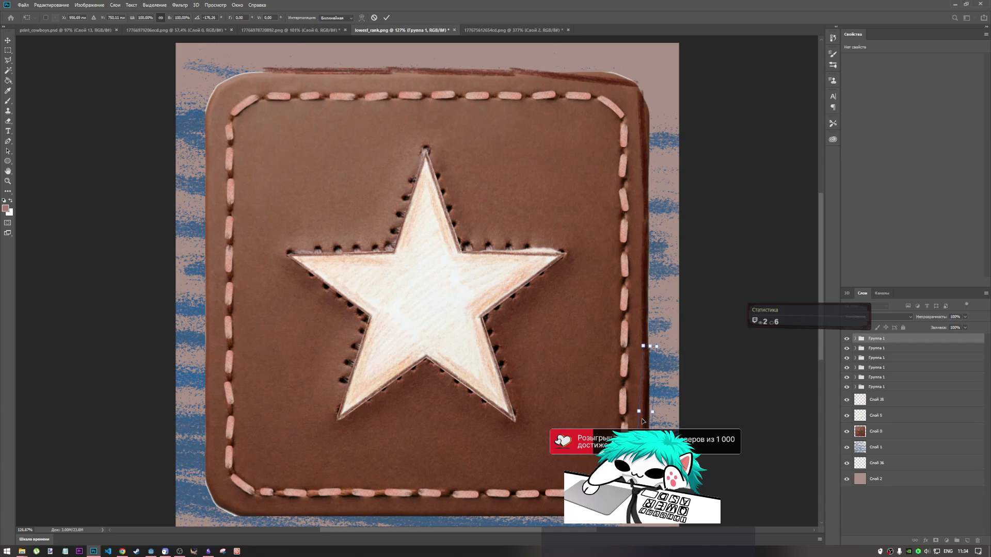
drag(645, 411, 652, 421)
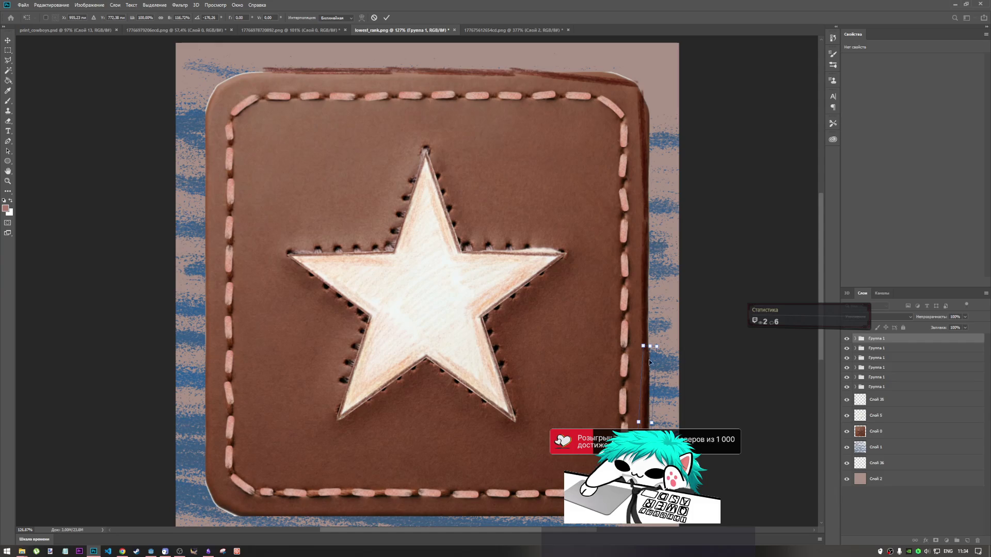
key(Return)
key(m)
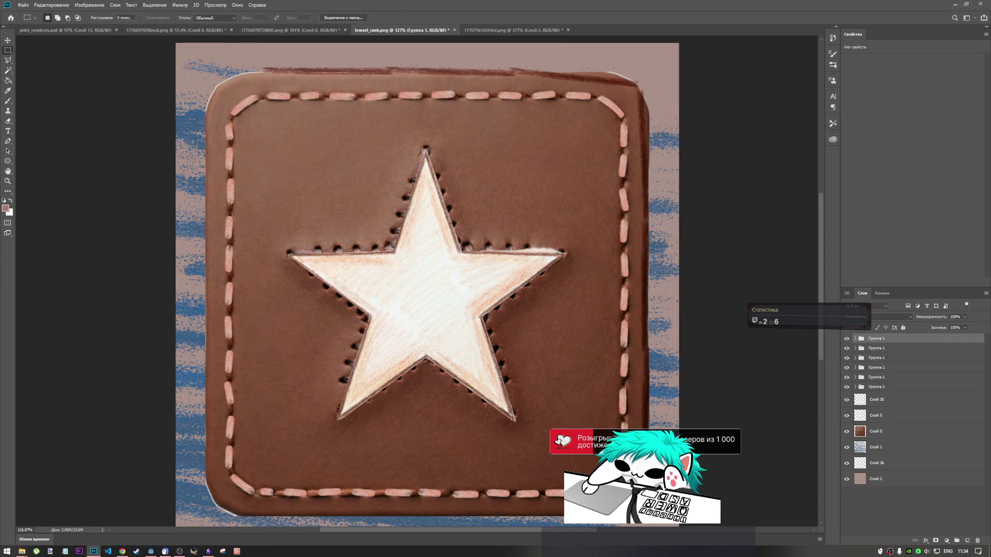
key(ctrl+z)
Step: Lay the pasted line nearly horizontal along the bottom edge, nudged a pixel into position
key(ctrl+t)
mouse_move(452, 289)
mouse_down()
mouse_move(408, 250)
mouse_move(435, 261)
mouse_move(480, 438)
mouse_move(512, 518)
mouse_up()
key(Up)
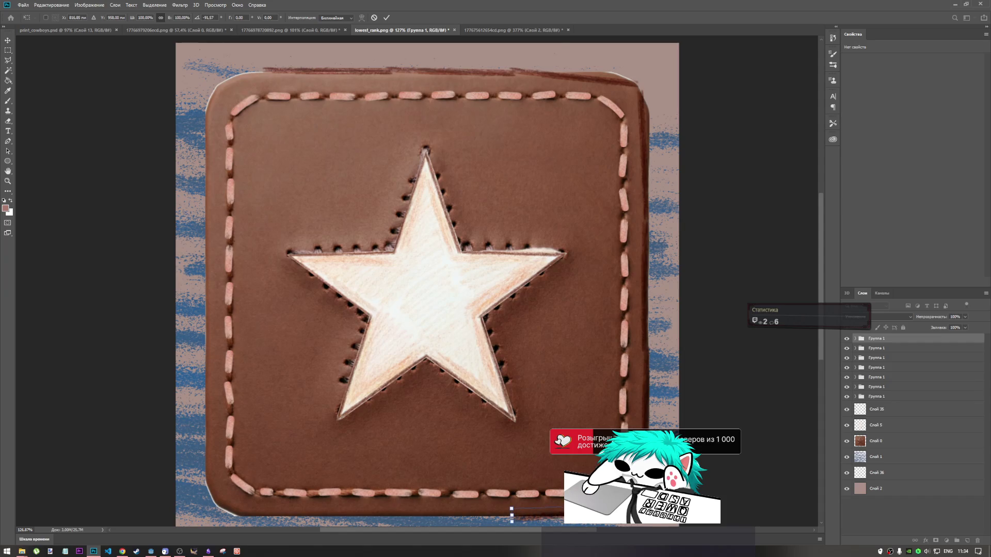
key(Left)
key(Right)
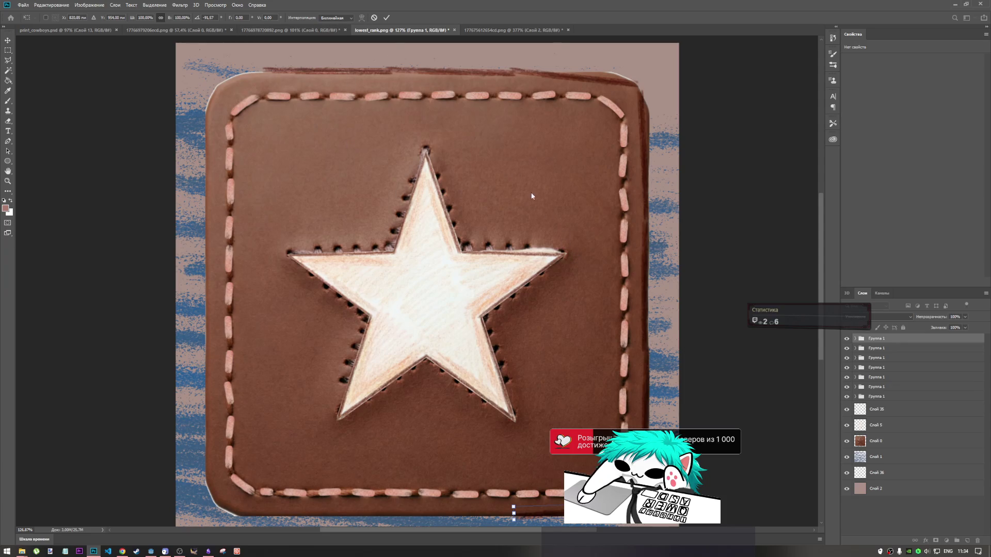
click(387, 18)
click(387, 18)
Step: Add two more tilted stroke copies continuing along the bottom edge
key(ctrl+v)
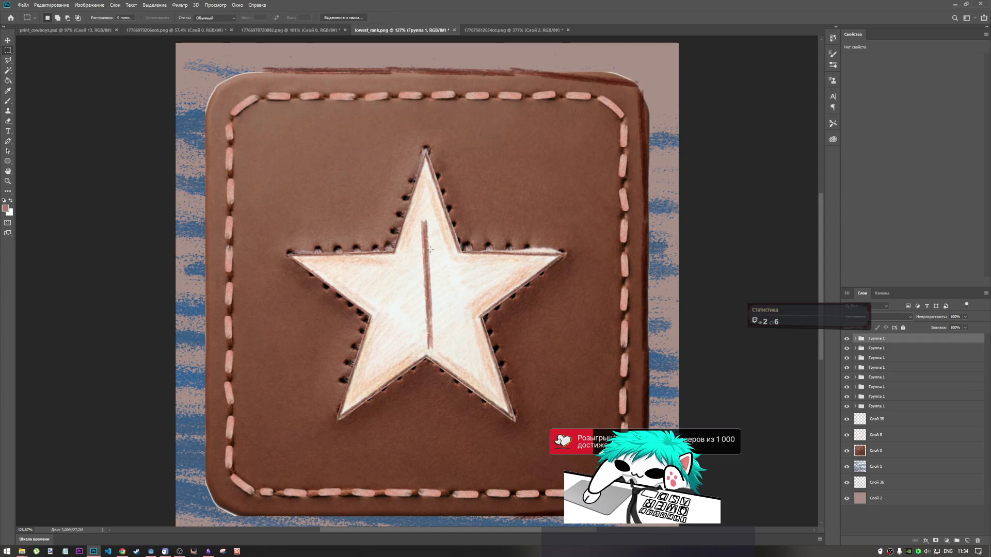
key(ctrl+t)
drag(492, 240, 383, 219)
mouse_move(467, 273)
mouse_down()
mouse_move(454, 283)
mouse_move(502, 464)
mouse_move(476, 505)
mouse_move(537, 493)
mouse_move(503, 515)
mouse_up()
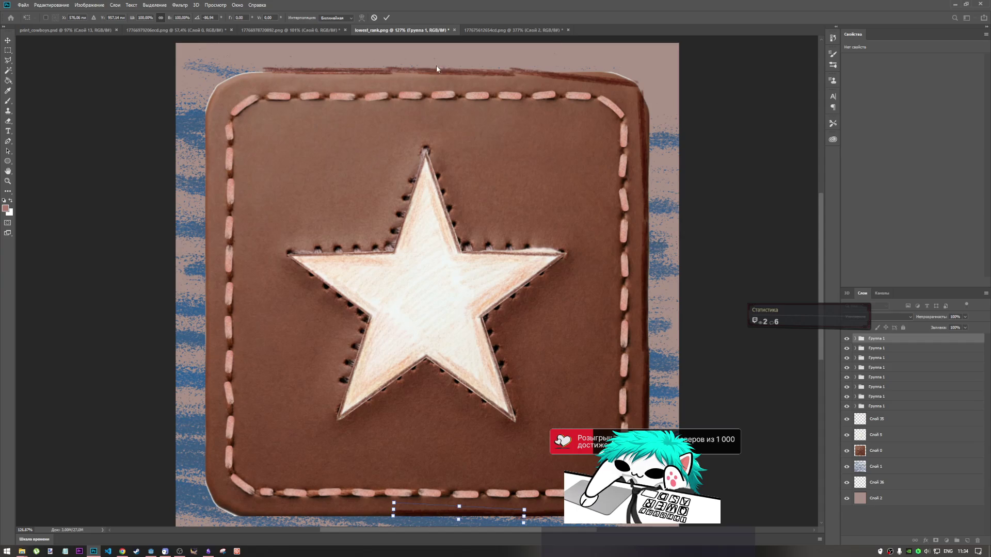
click(387, 17)
key(ctrl+alt+t)
mouse_move(459, 512)
mouse_down()
mouse_move(359, 514)
mouse_move(383, 497)
mouse_move(373, 513)
mouse_move(393, 501)
mouse_move(386, 514)
mouse_up()
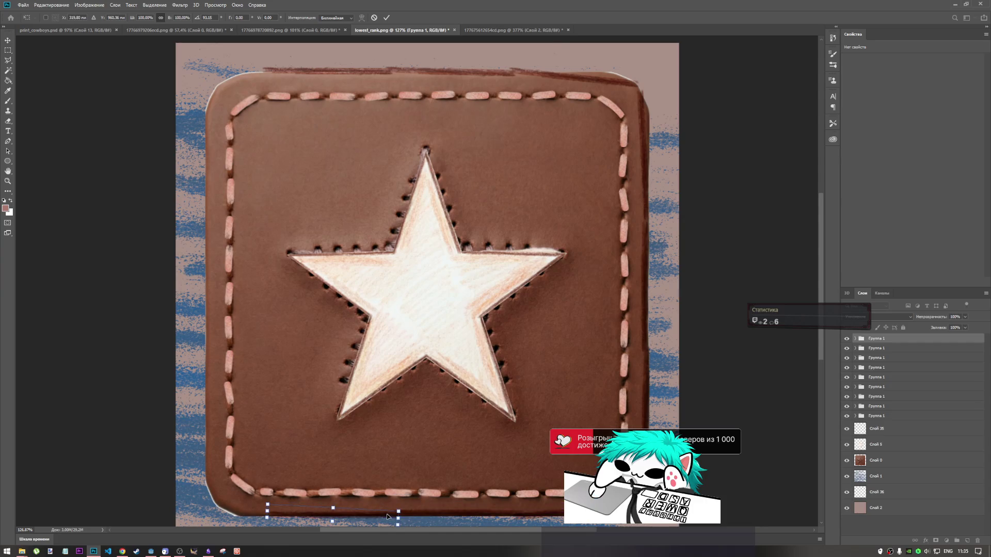
key(Return)
key(m)
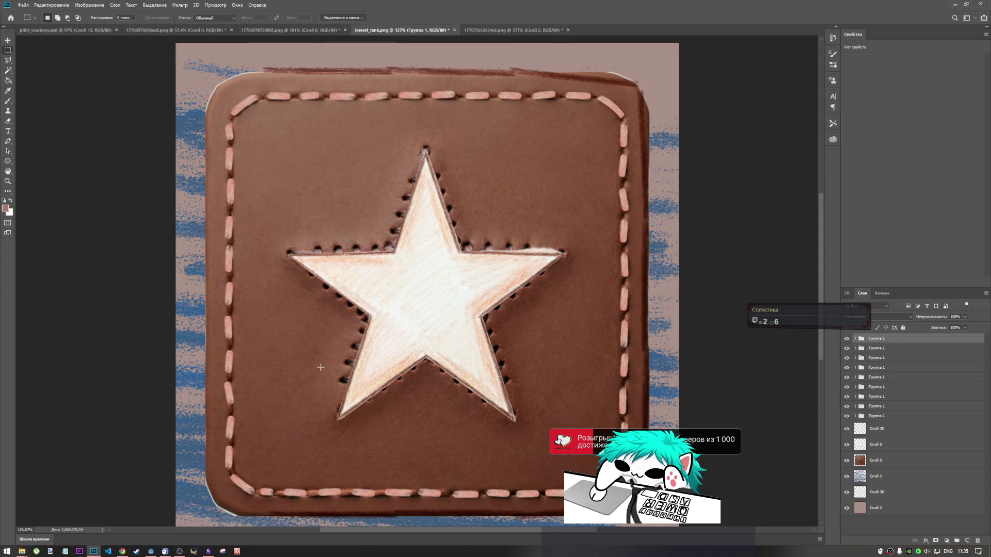
Step: Place a stroke on the lower-left edge, shortened to about half length
key(ctrl+v)
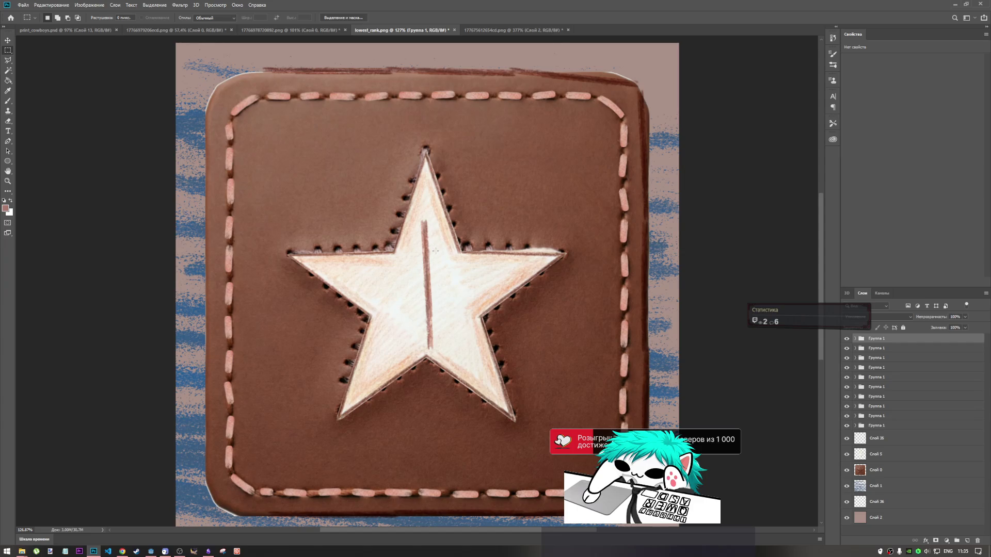
key(ctrl+t)
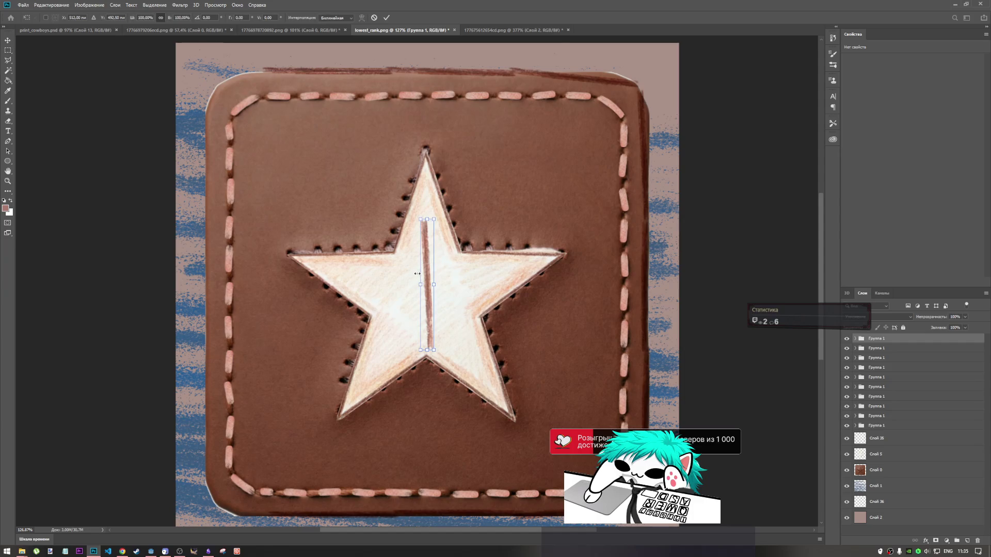
mouse_move(425, 262)
mouse_down()
mouse_move(174, 423)
mouse_move(208, 427)
mouse_move(222, 362)
mouse_move(170, 395)
mouse_up()
mouse_move(272, 472)
mouse_down()
mouse_move(209, 450)
mouse_move(250, 516)
mouse_move(203, 500)
mouse_move(253, 509)
mouse_move(200, 502)
mouse_up()
key(Return)
key(m)
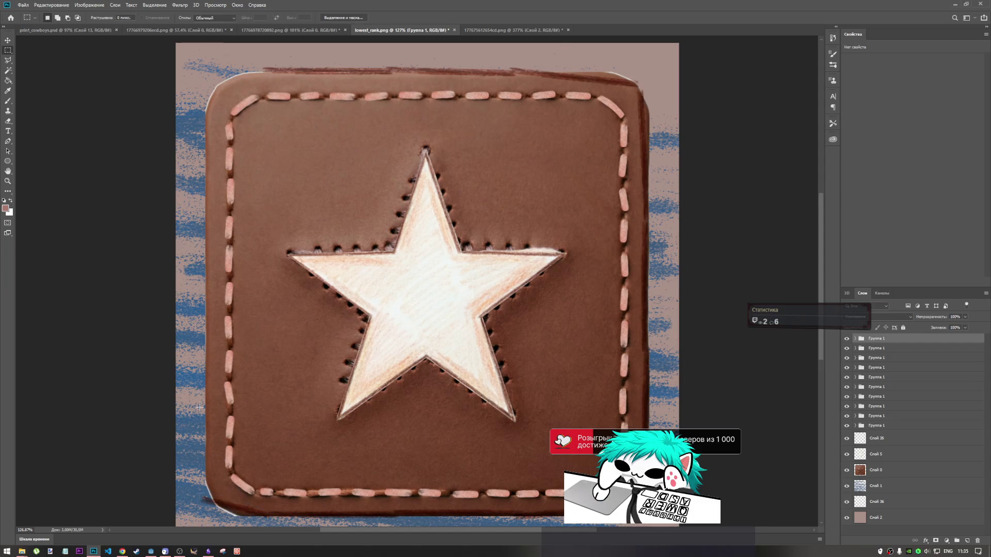
key(ctrl+v)
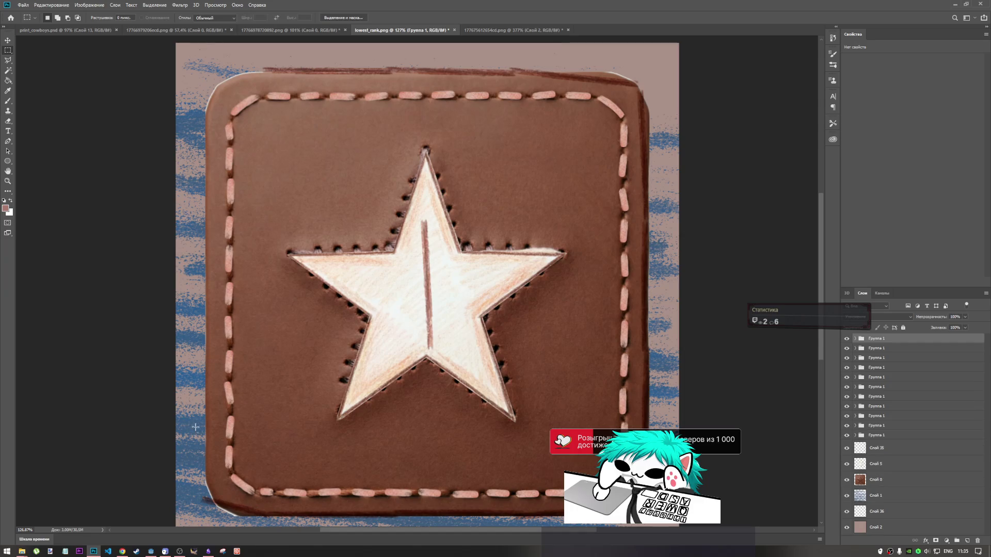
Step: Set a pasted stroke on the lower-left edge, tilted by about one degree
key(ctrl+t)
drag(427, 300, 205, 448)
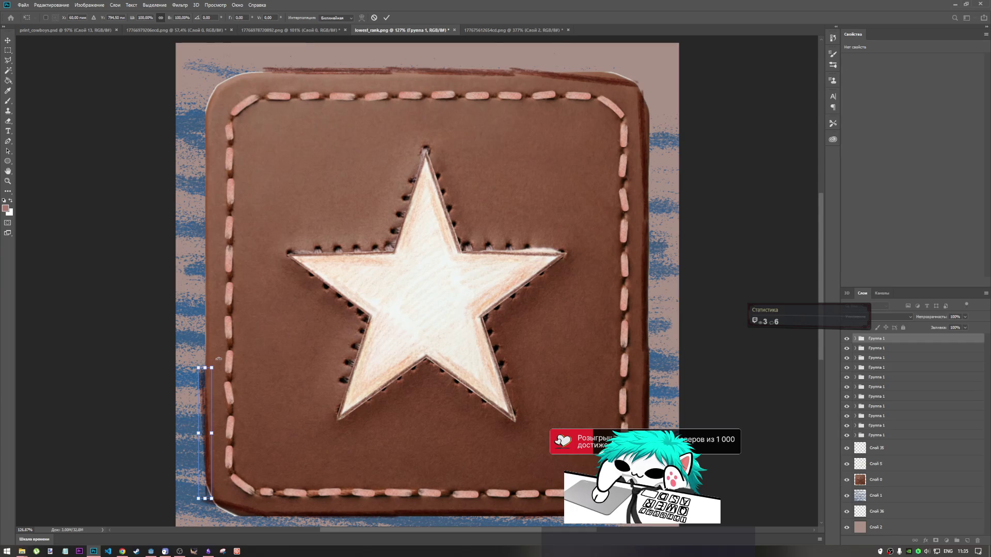
drag(219, 359, 220, 359)
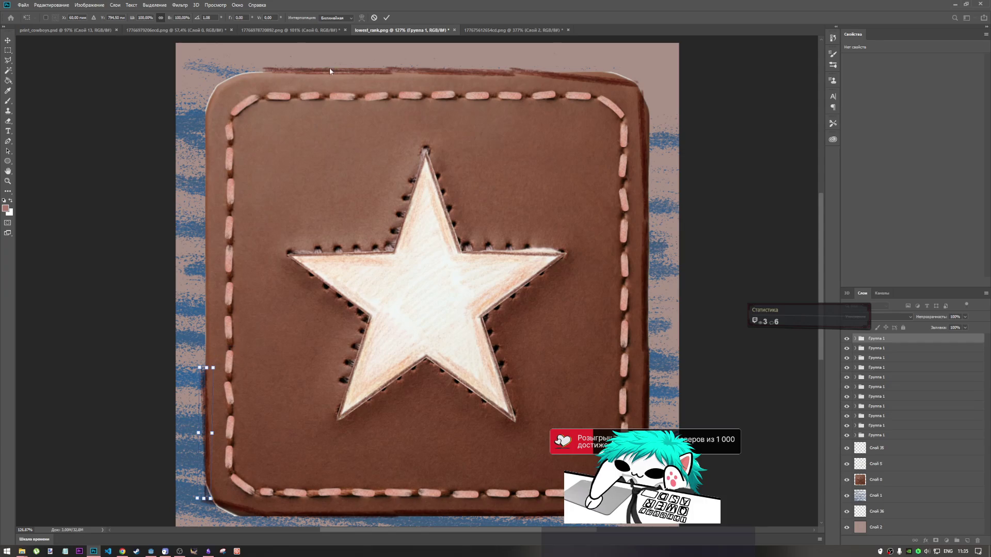
click(386, 17)
Step: Place another stroke along the left stitching, slightly tilted and nudged into place
key(ctrl+v)
key(ctrl+t)
drag(425, 272, 208, 285)
drag(221, 230, 234, 222)
drag(212, 261, 210, 271)
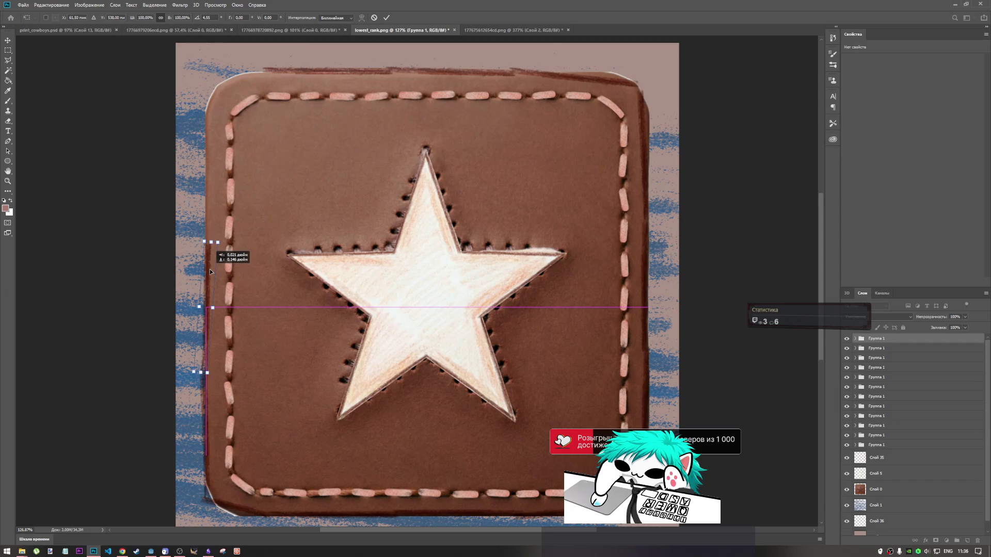
drag(223, 227, 227, 219)
drag(202, 280, 205, 279)
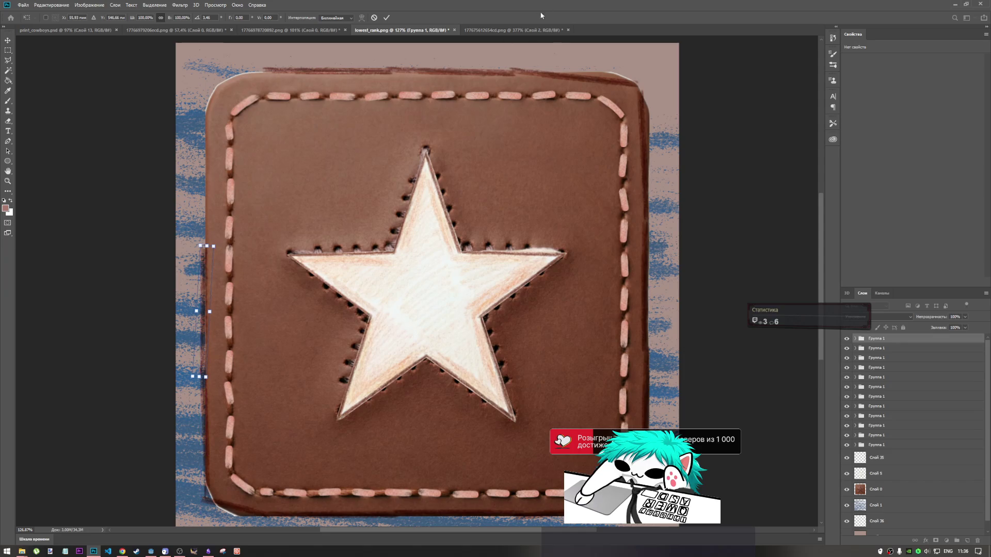
click(387, 18)
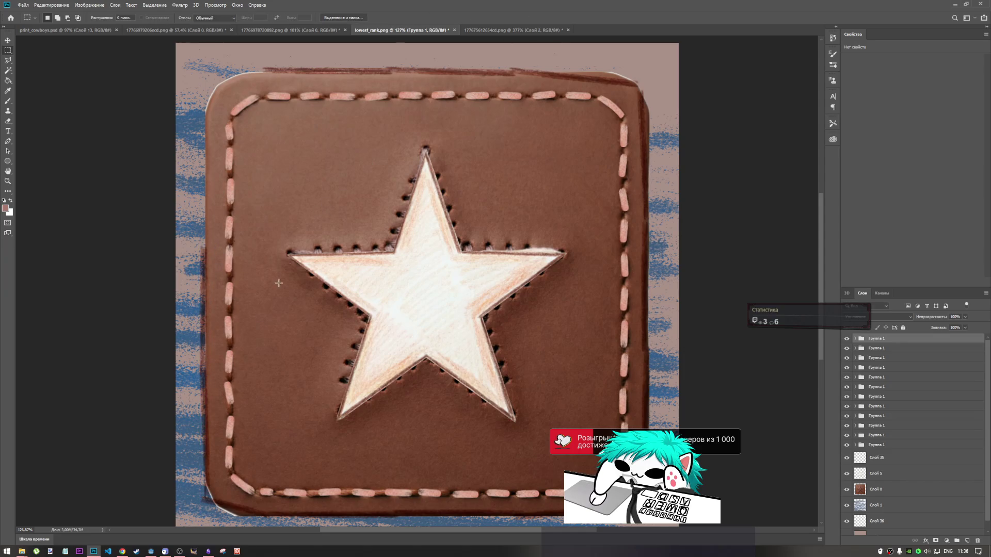
key(ctrl+j)
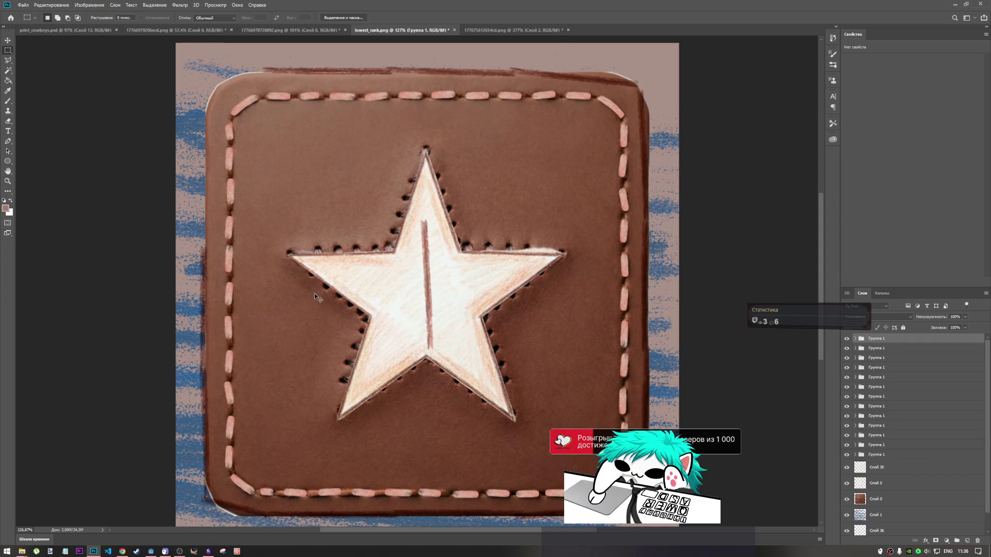
Step: Set a stroke on the upper left edge, tilted about 8 degrees
key(ctrl+t)
mouse_move(436, 288)
mouse_down()
mouse_move(380, 207)
mouse_move(227, 155)
mouse_move(231, 119)
mouse_move(240, 119)
mouse_up()
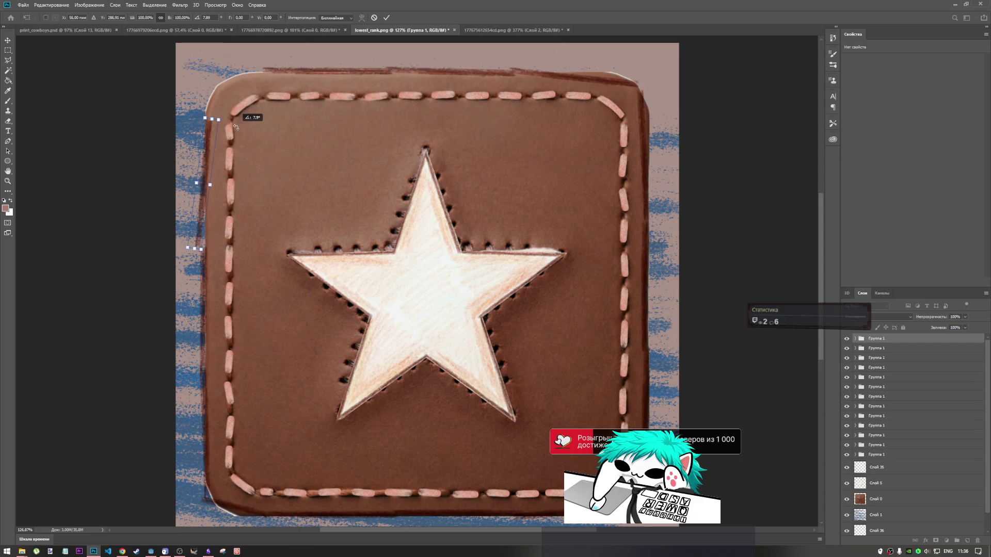
mouse_move(202, 168)
mouse_down()
mouse_move(223, 149)
mouse_move(227, 124)
mouse_up()
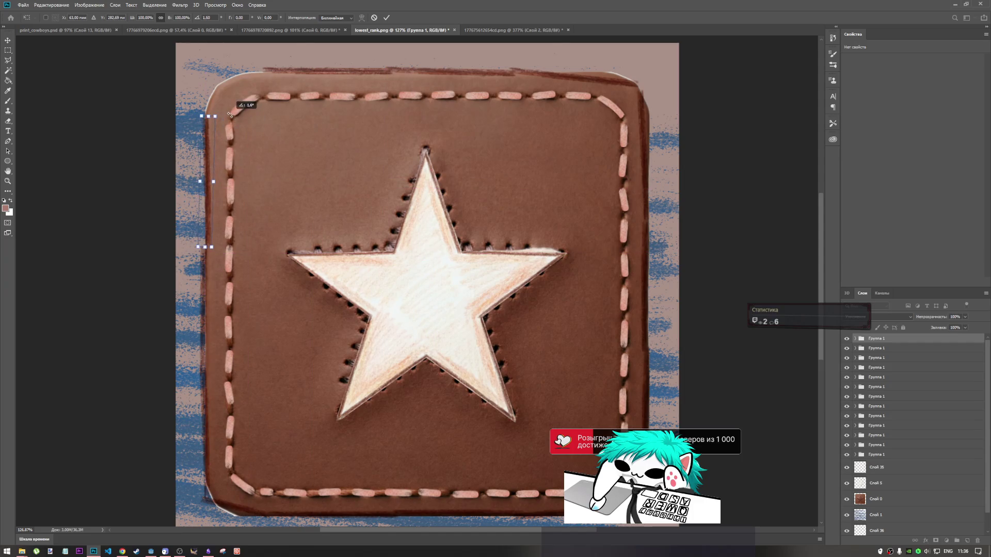
drag(202, 199, 201, 198)
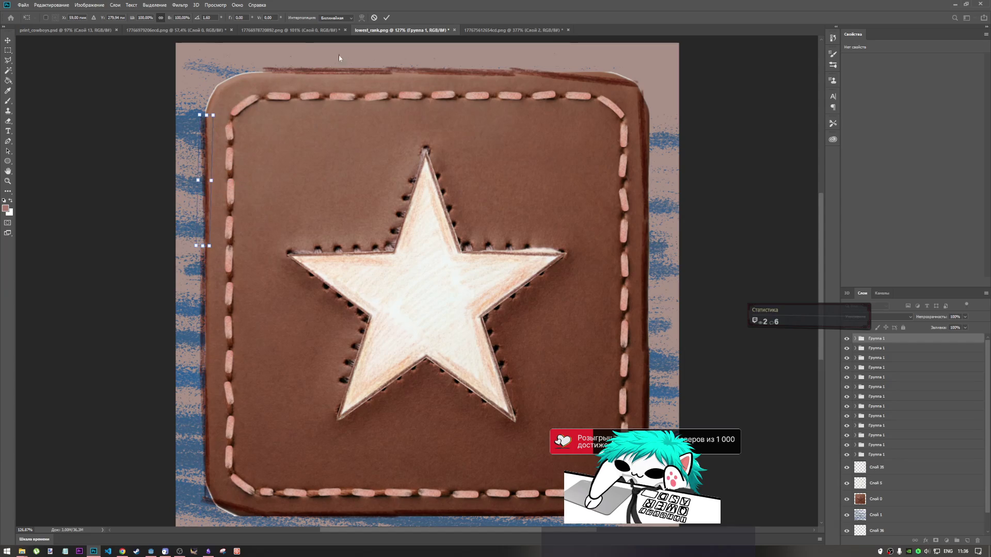
click(386, 18)
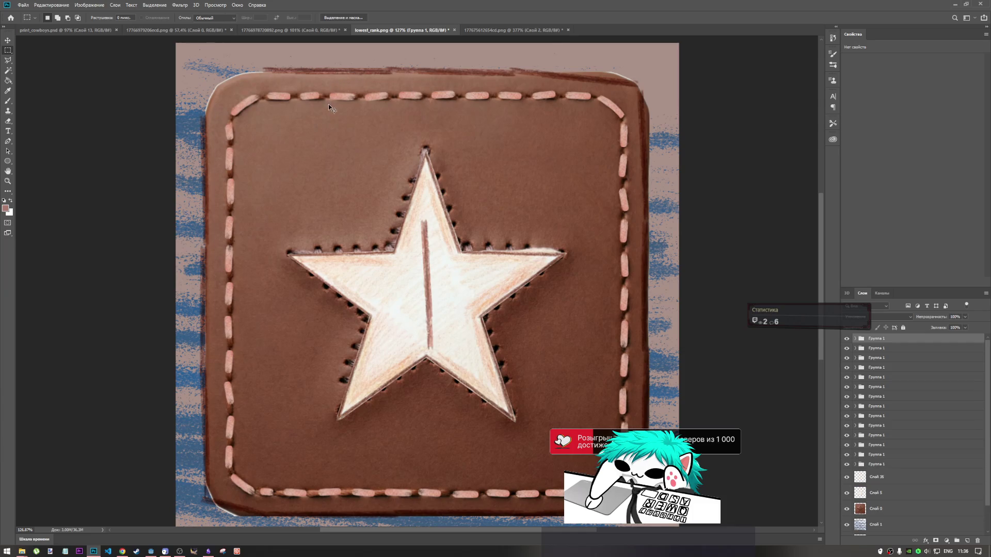
Step: Place a stroke sideways along the top-left seam, nudged right along the top
key(ctrl+t)
mouse_move(428, 268)
mouse_down()
mouse_move(241, 66)
mouse_move(208, 67)
mouse_move(286, 136)
mouse_up()
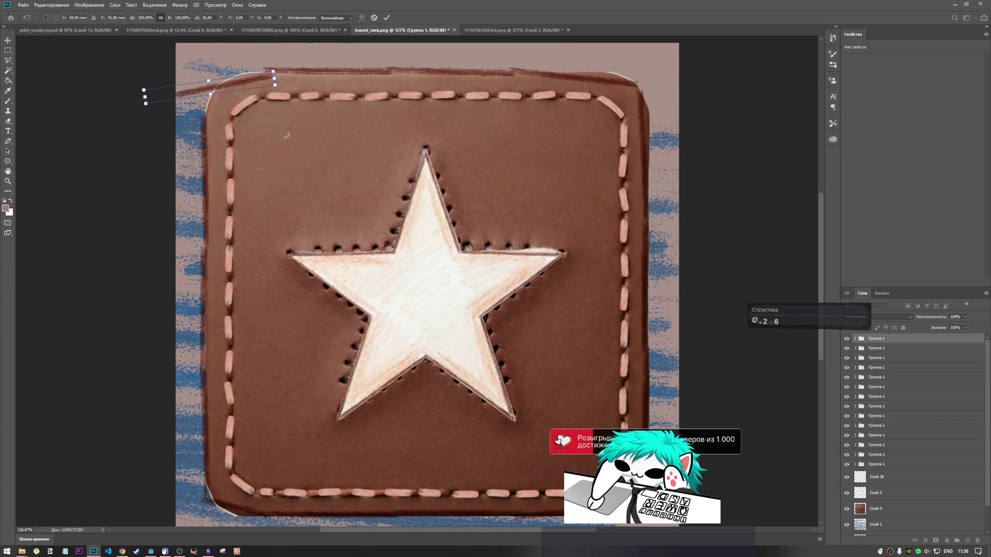
drag(243, 78, 287, 65)
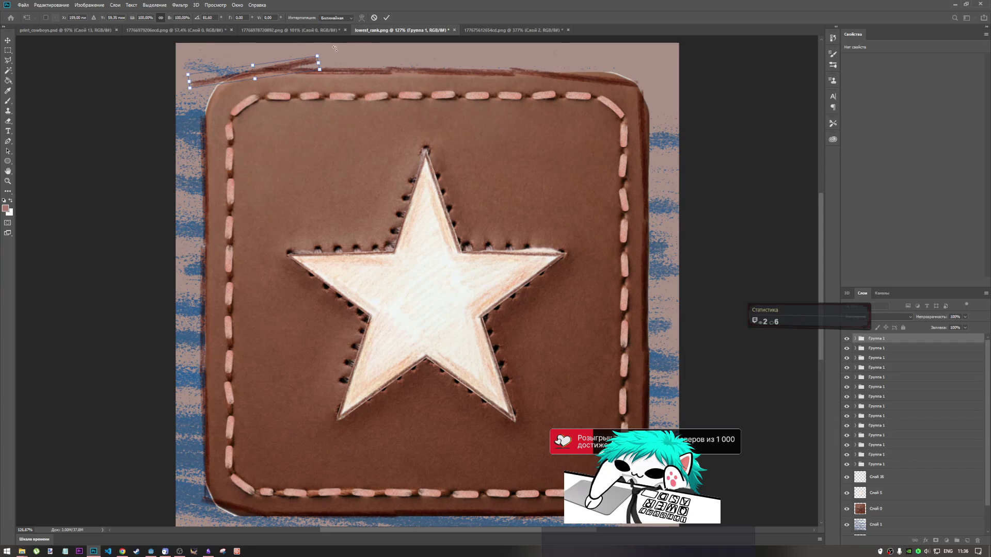
drag(318, 63, 293, 72)
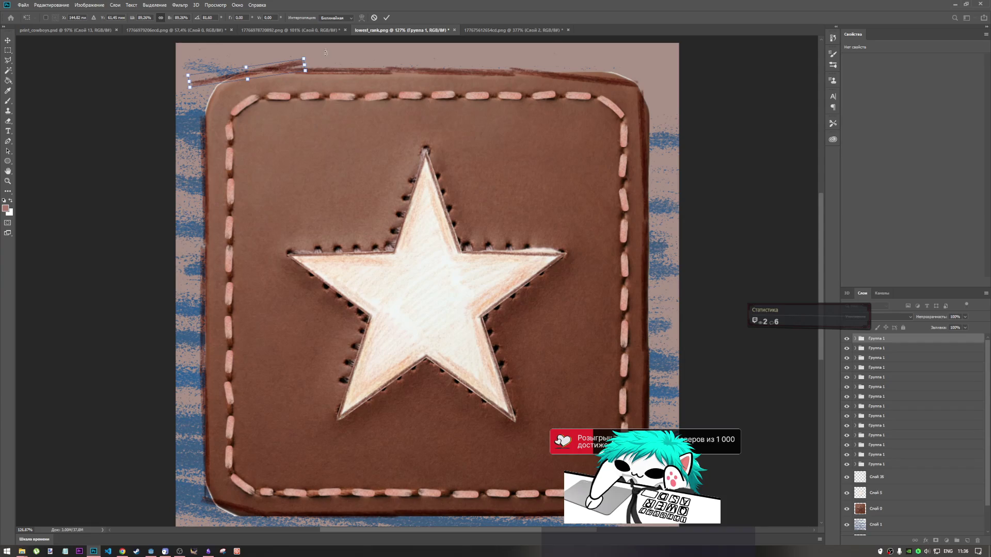
click(374, 19)
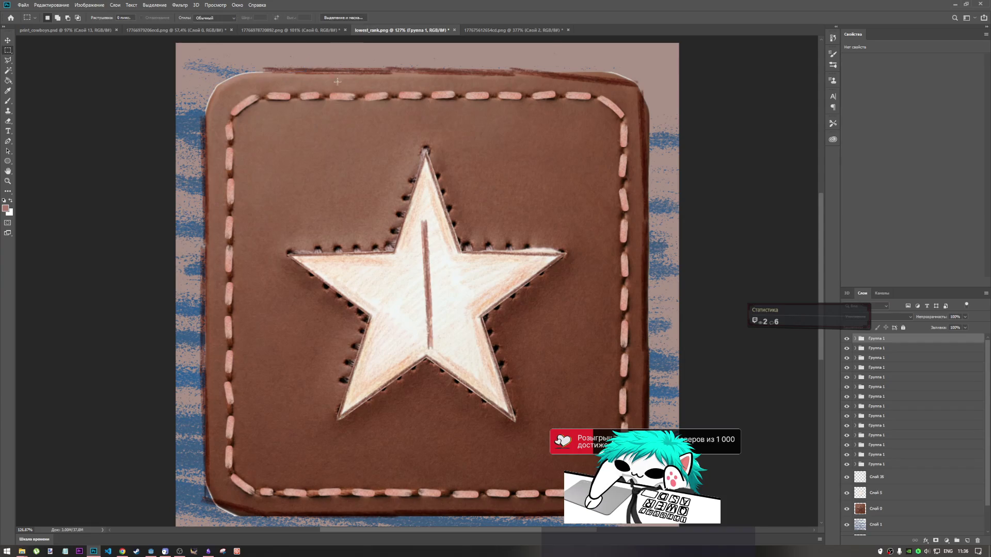
key(ctrl+t)
mouse_move(427, 284)
mouse_down()
mouse_move(258, 47)
mouse_move(250, 77)
mouse_move(262, 45)
mouse_move(292, 69)
mouse_move(273, 50)
mouse_move(312, 55)
mouse_move(318, 74)
mouse_move(260, 69)
mouse_move(294, 54)
mouse_move(269, 67)
mouse_up()
key(Right)
key(Right)
key(Right)
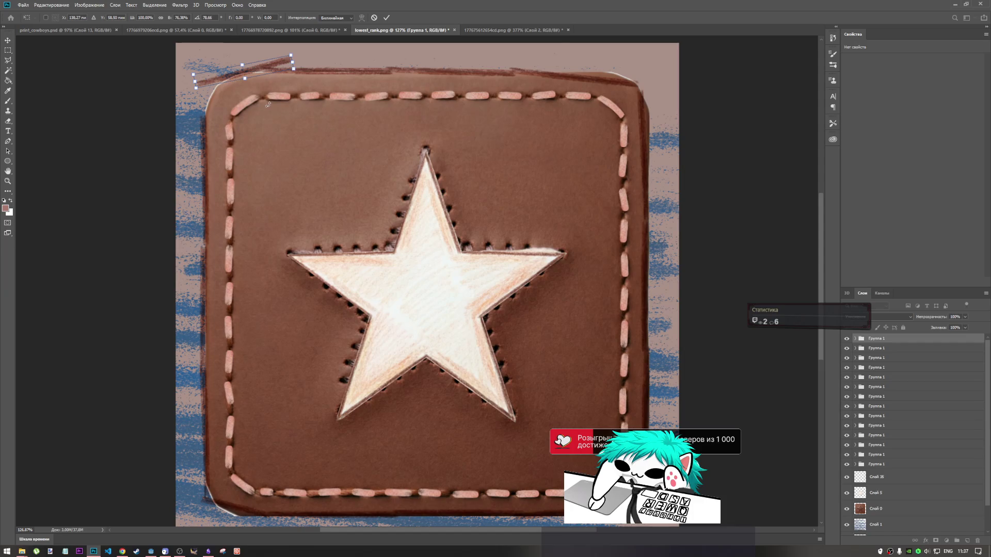
key(Return)
Step: Close the top-left corner with a stroke tilted about 12 degrees, then hide leather patch Слой 0
key(m)
key(ctrl+t)
mouse_move(427, 274)
mouse_down()
mouse_move(164, 136)
mouse_move(208, 108)
mouse_up()
mouse_move(223, 53)
mouse_down()
mouse_move(237, 58)
mouse_move(210, 58)
mouse_move(205, 109)
mouse_move(215, 66)
mouse_move(207, 78)
mouse_move(225, 65)
mouse_up()
key(ctrl+z)
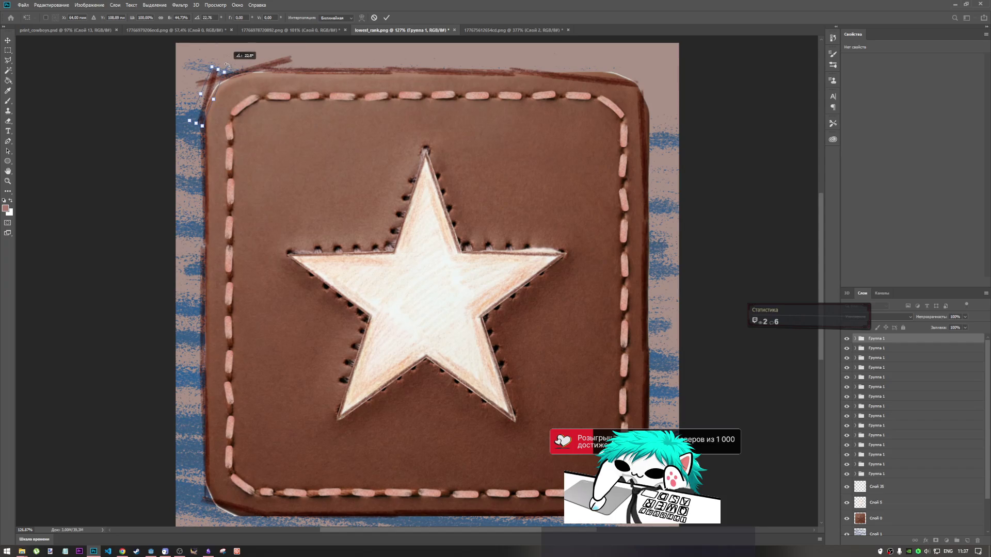
drag(228, 65, 228, 66)
click(386, 17)
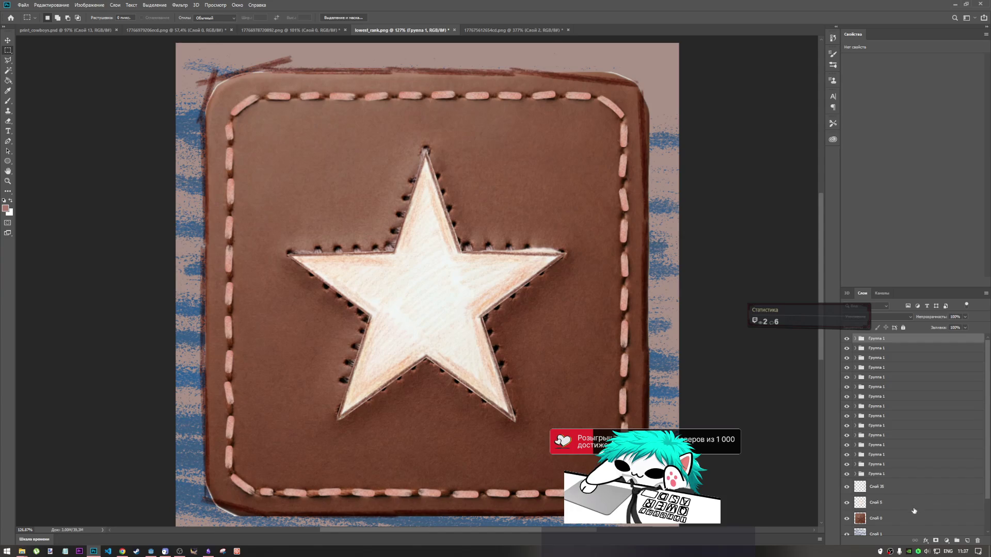
click(847, 519)
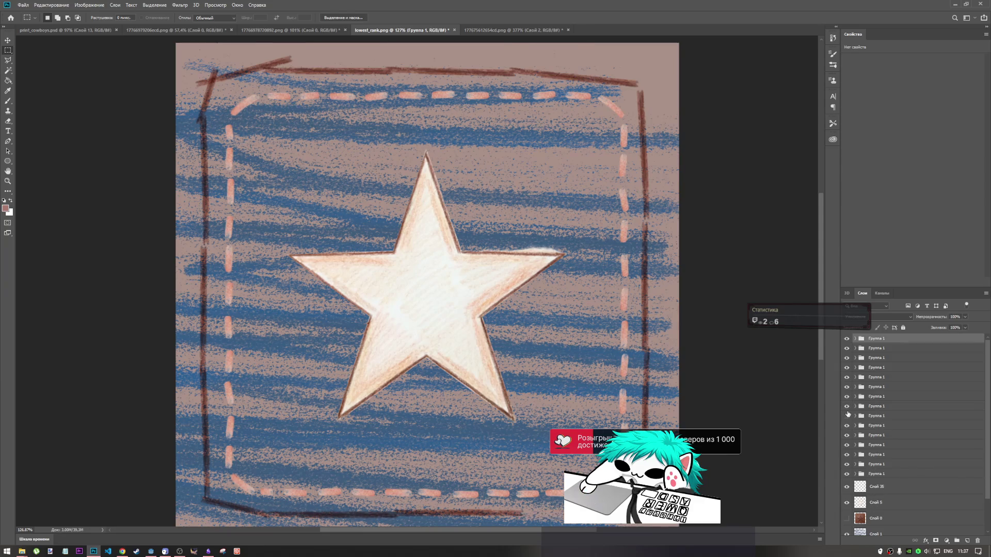
Step: Find and select the layer holding the left border piece by toggling group visibility
click(847, 426)
click(847, 426)
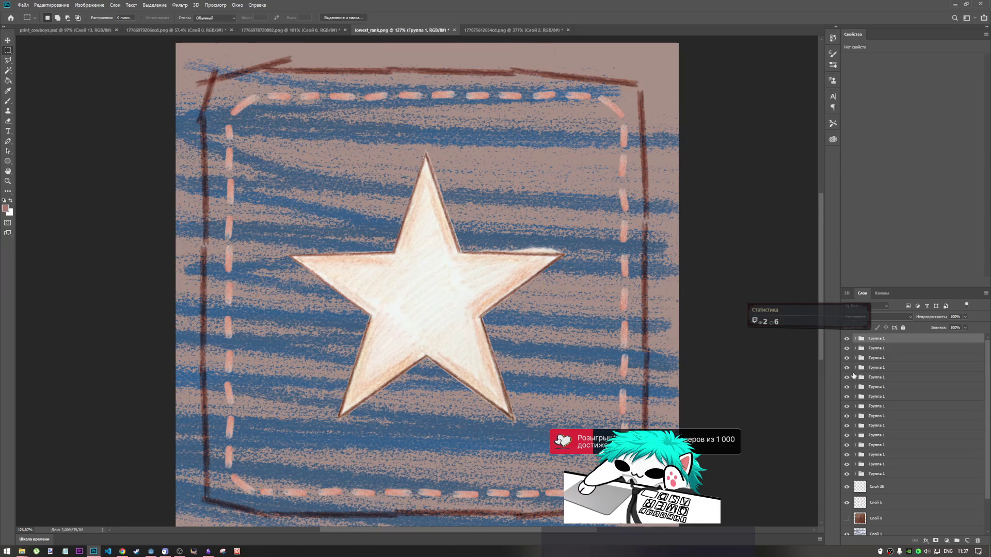
click(847, 368)
click(847, 368)
click(864, 370)
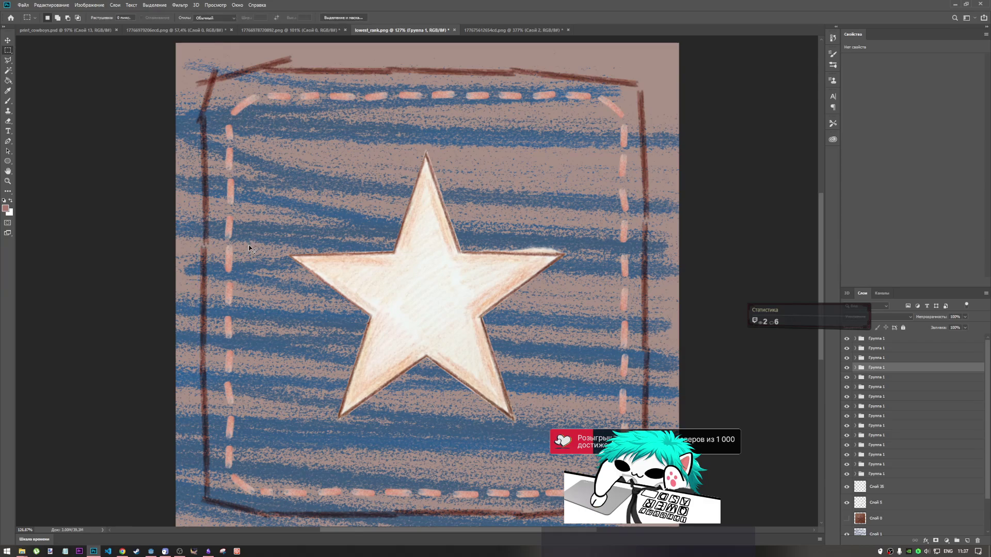
Step: Rotate the left border piece about 6°, raise it slightly and stretch it taller
key(ctrl+t)
drag(213, 241, 221, 244)
drag(207, 281, 207, 278)
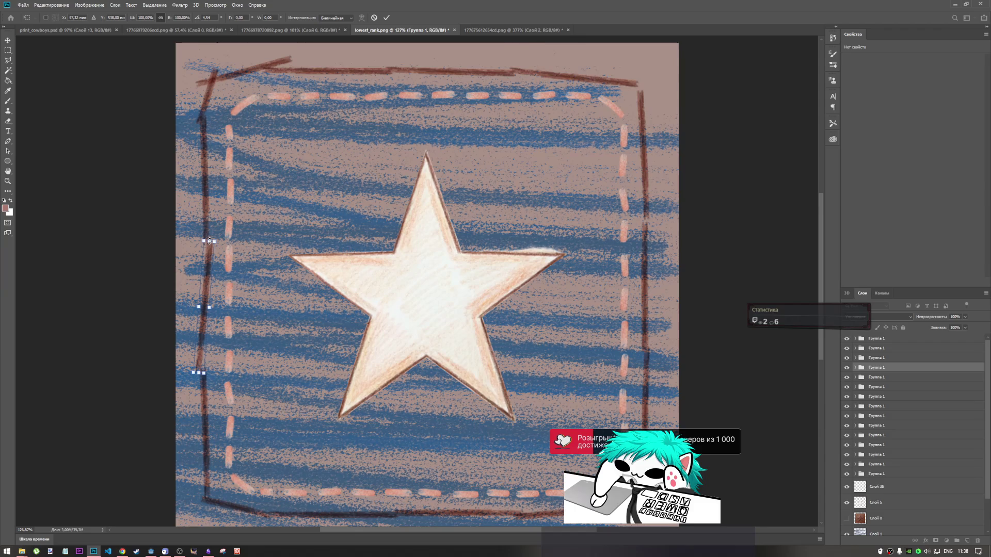
mouse_move(209, 241)
mouse_down()
mouse_move(217, 236)
mouse_move(205, 327)
mouse_up()
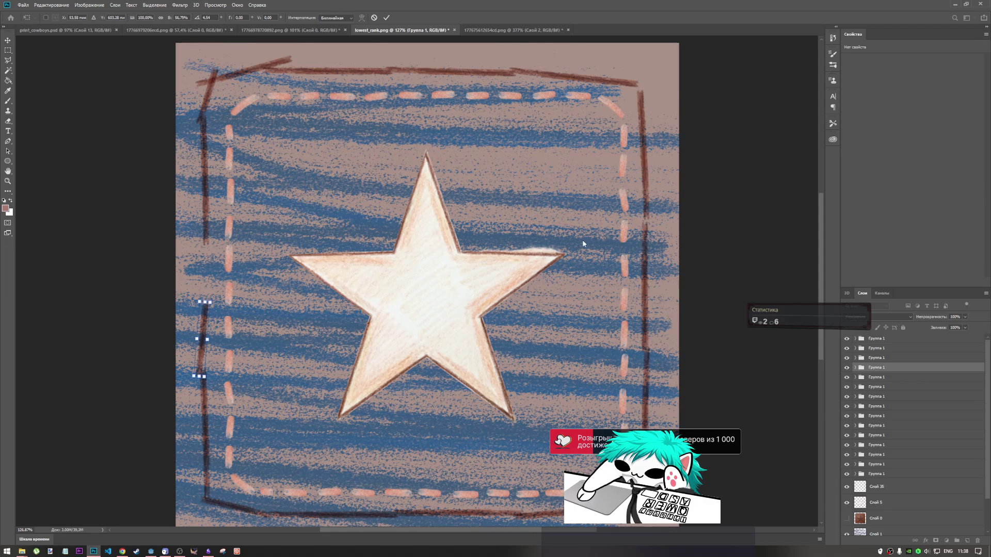
click(387, 18)
Step: Paste a new dark stroke onto the left border, tilt it about 3.4°, shorten it, and slide it down
click(388, 18)
key(ctrl+v)
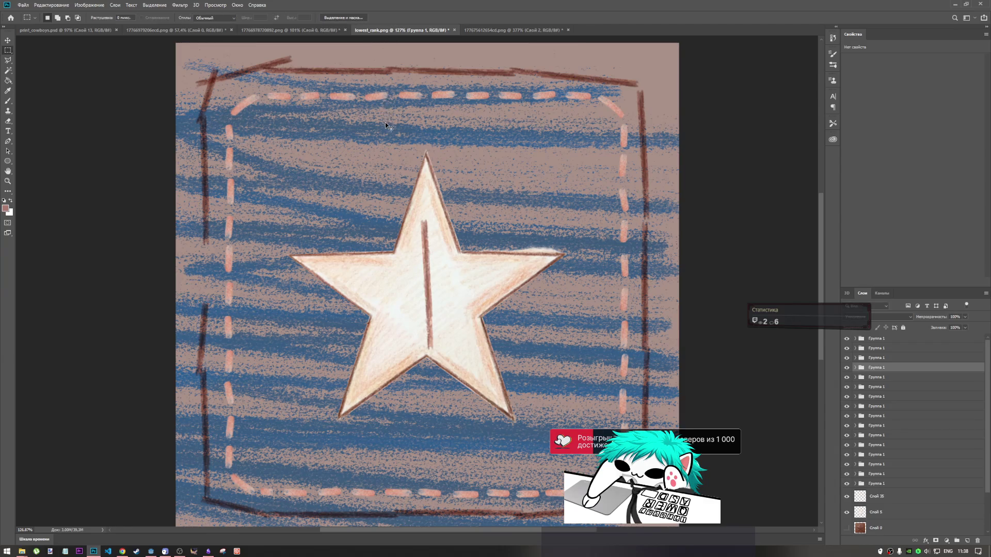
key(ctrl+t)
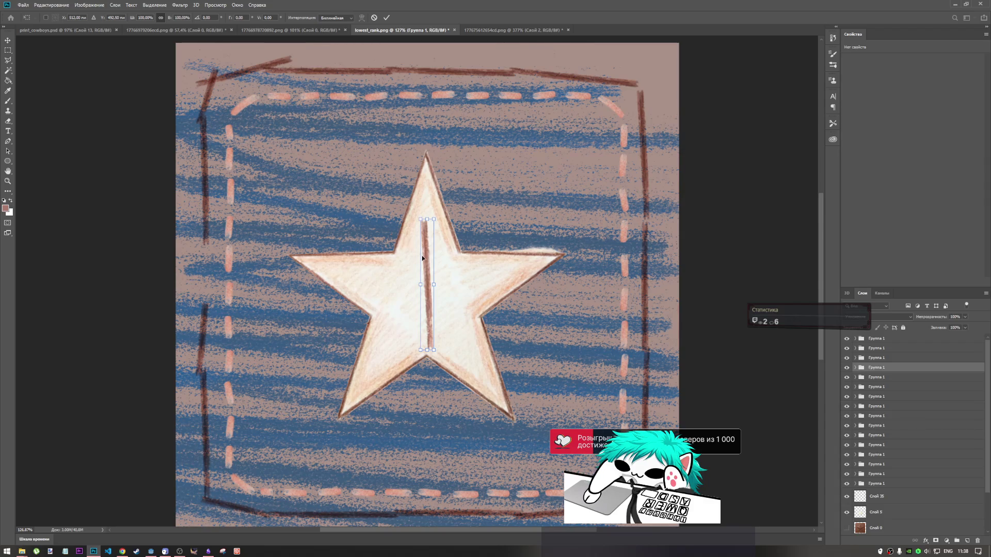
mouse_move(422, 259)
mouse_down()
mouse_move(226, 280)
mouse_move(204, 269)
mouse_up()
drag(227, 219, 231, 217)
drag(206, 267, 200, 272)
drag(226, 215, 208, 234)
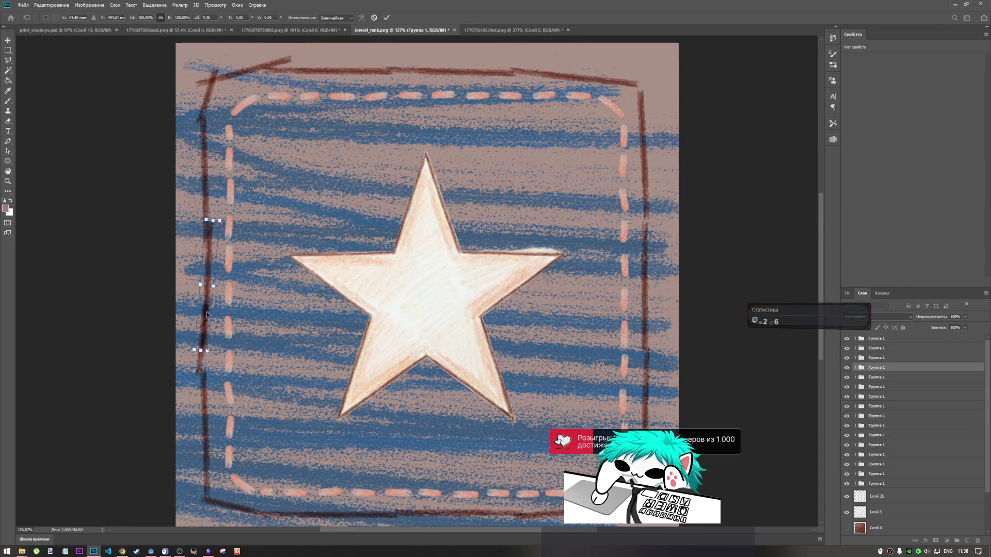
drag(201, 350, 203, 318)
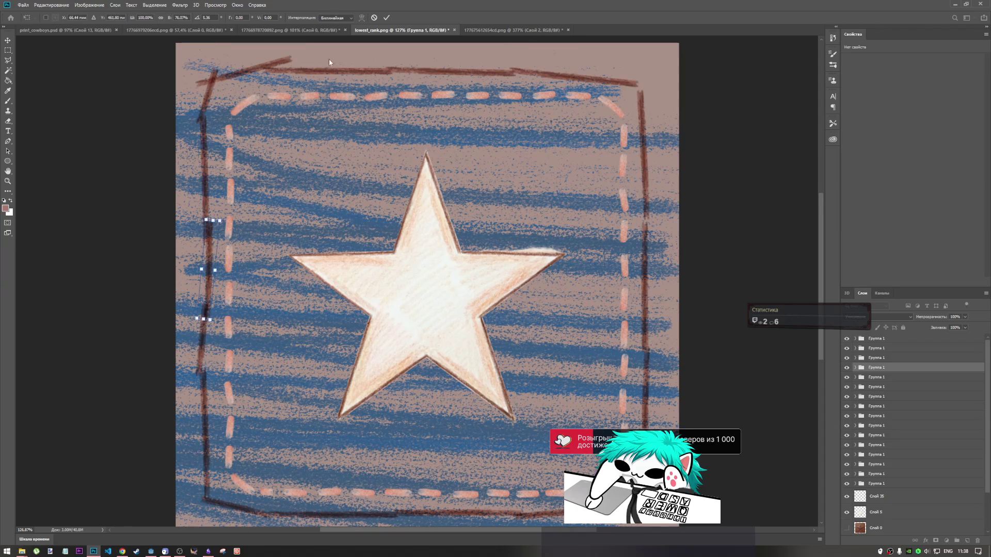
click(386, 18)
key(m)
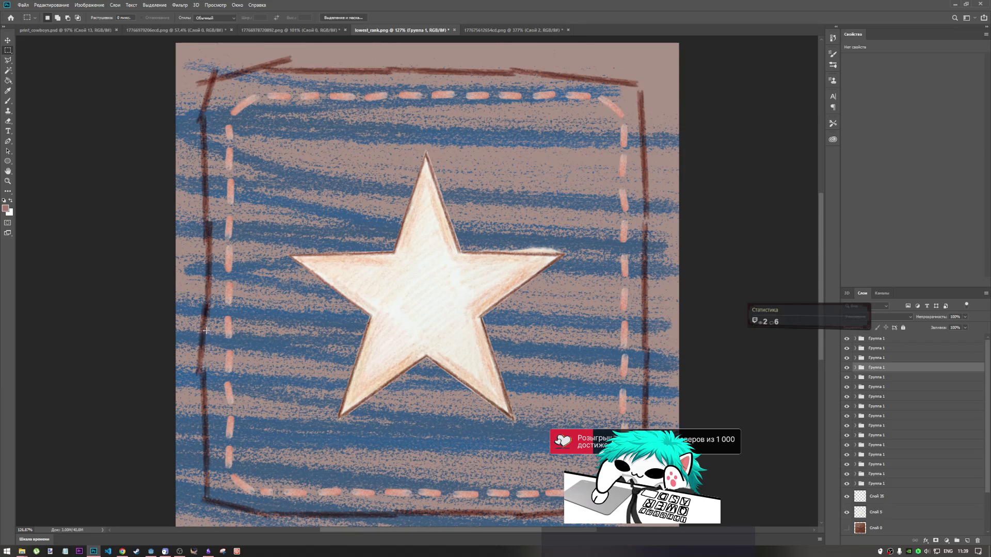
key(ctrl+t)
drag(209, 252, 208, 262)
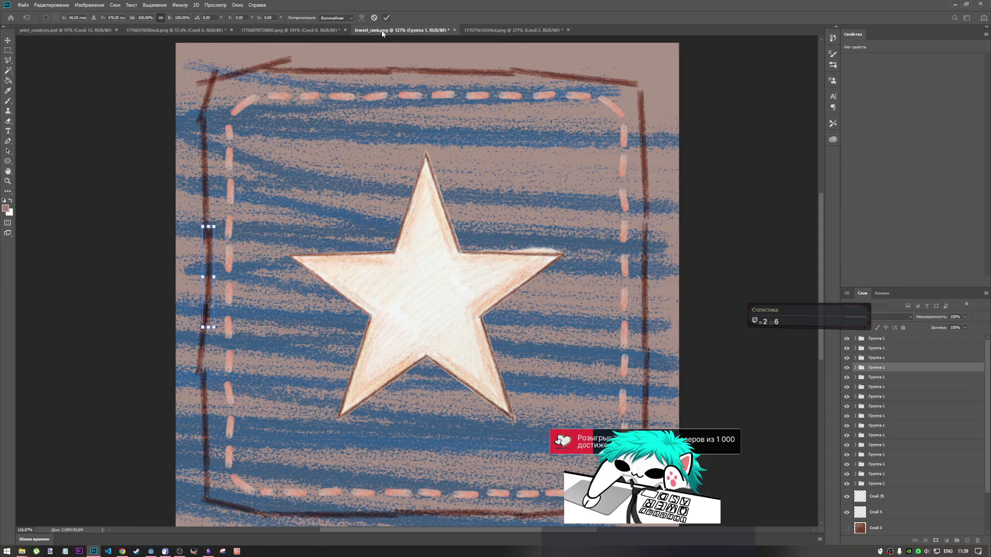
Step: Apply the dark stroke's lowered position and select the left border stroke's layer
click(387, 17)
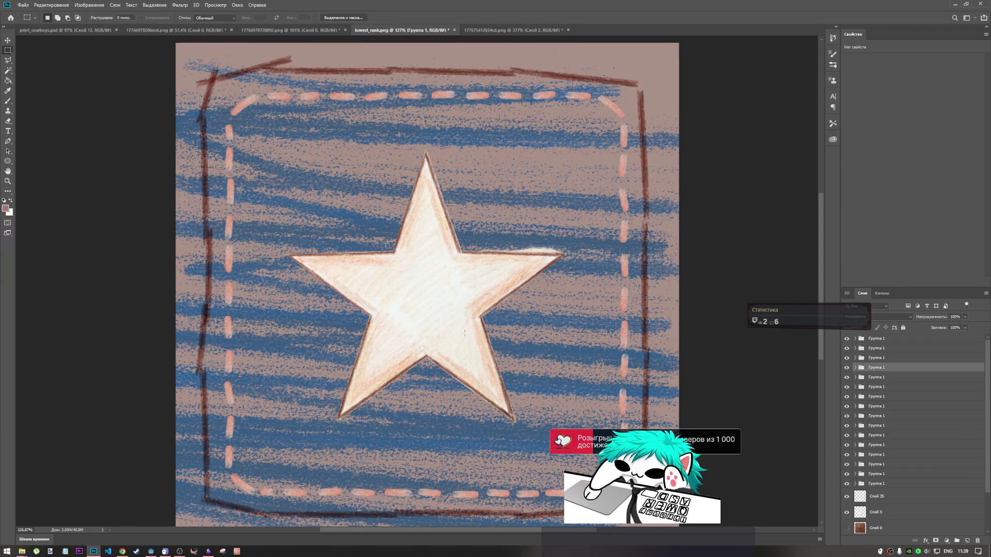
click(874, 378)
click(847, 378)
click(846, 378)
Step: Rotate the short left border stroke about -4.5° and slide it down the frame
key(ctrl+t)
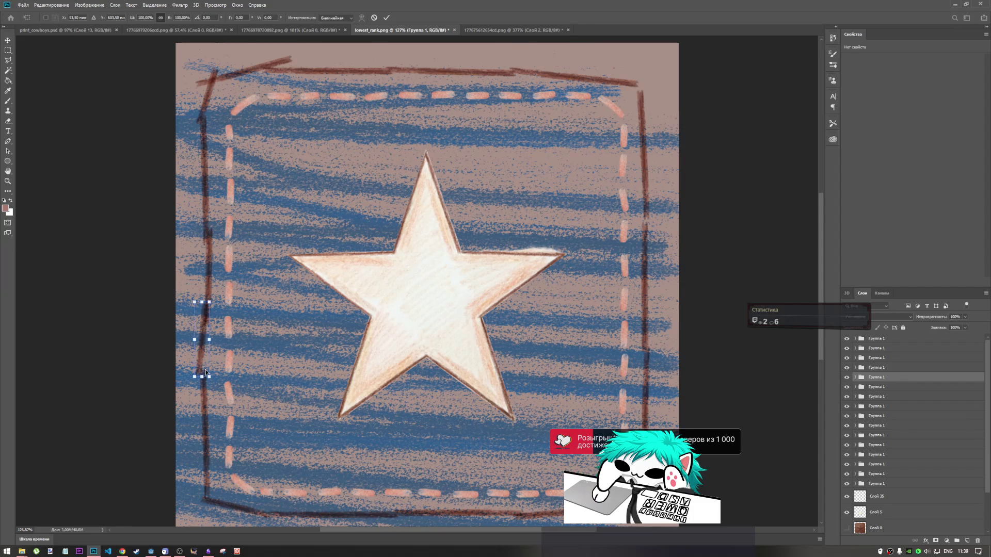
mouse_move(221, 325)
mouse_down()
mouse_move(222, 314)
mouse_move(204, 337)
mouse_up()
key(Return)
key(m)
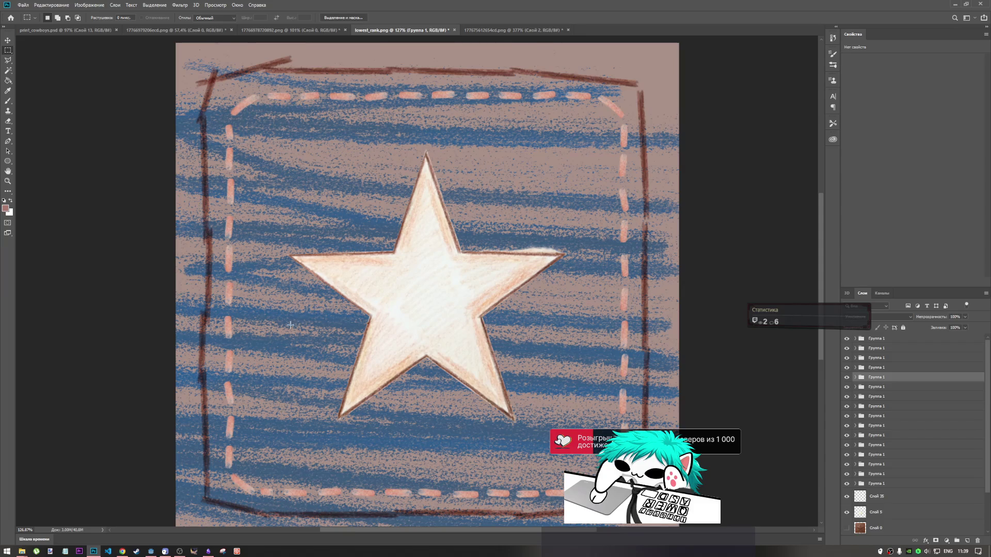
key(ctrl+t)
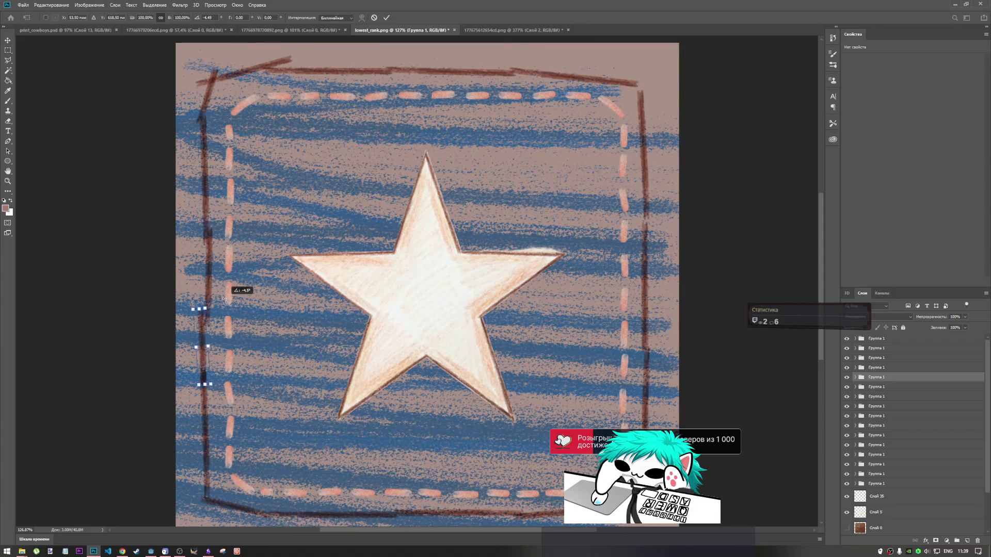
drag(203, 332, 204, 343)
Step: Identify and select the lower-left border stroke's layer by toggling layer visibility
click(387, 18)
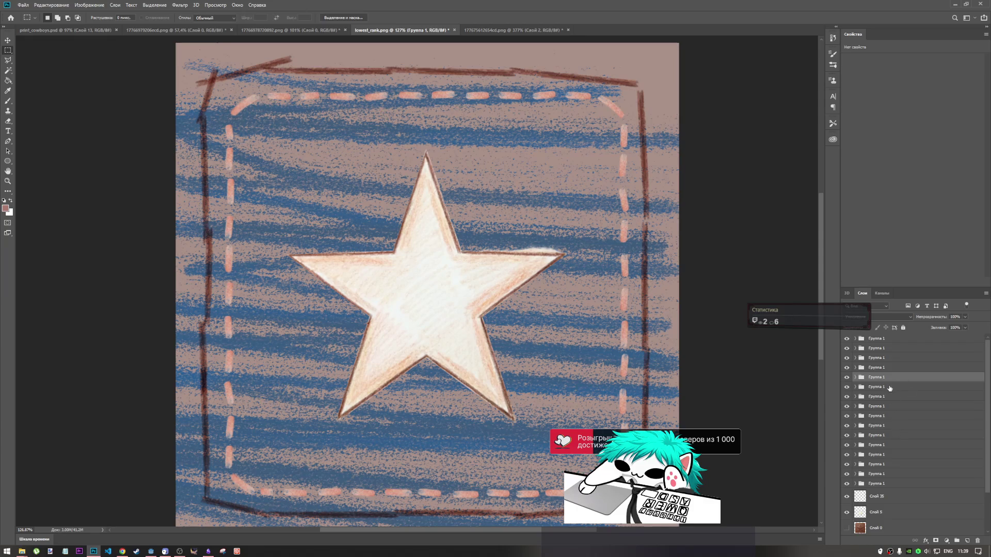
click(883, 368)
click(847, 367)
click(846, 367)
click(846, 397)
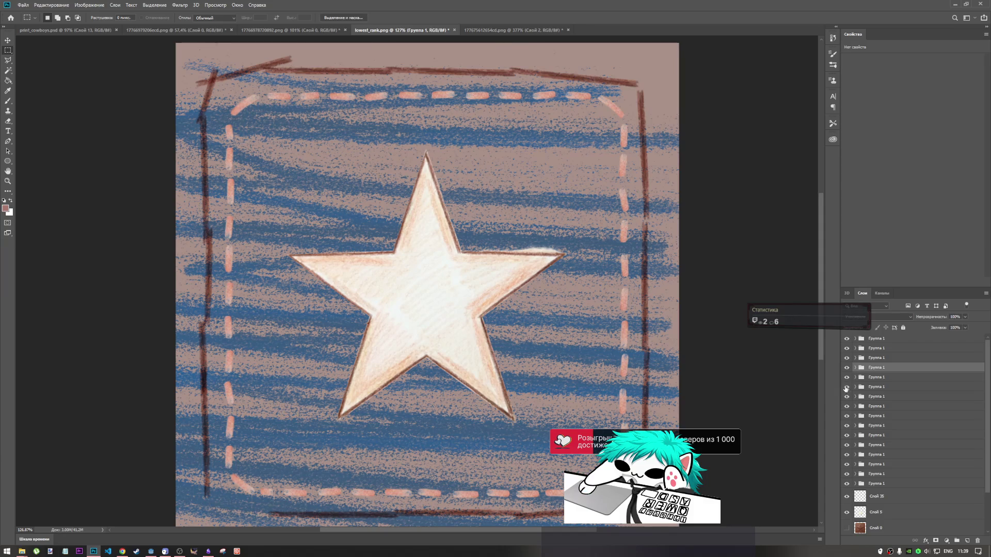
click(846, 396)
click(846, 387)
click(847, 386)
click(847, 386)
click(846, 378)
click(871, 387)
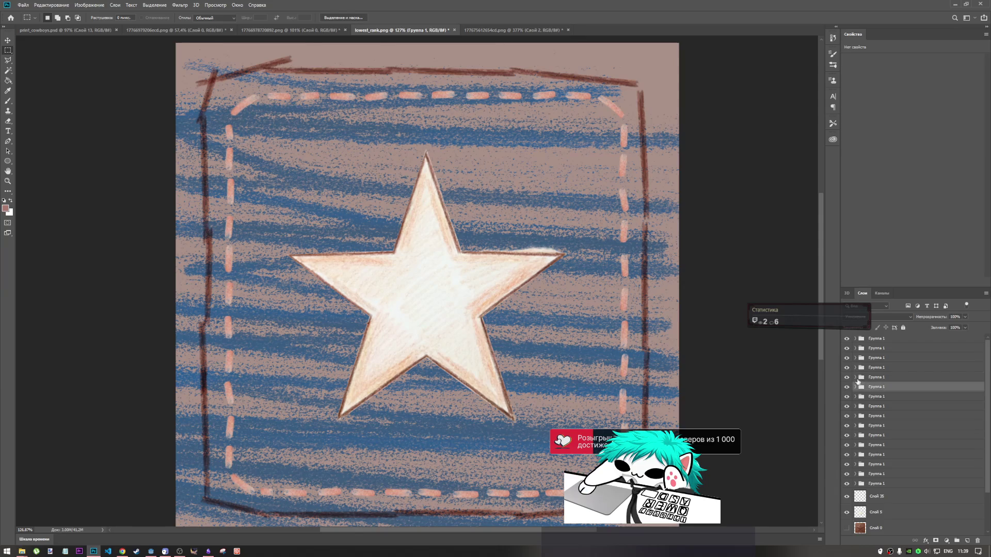
click(847, 377)
click(847, 378)
click(846, 377)
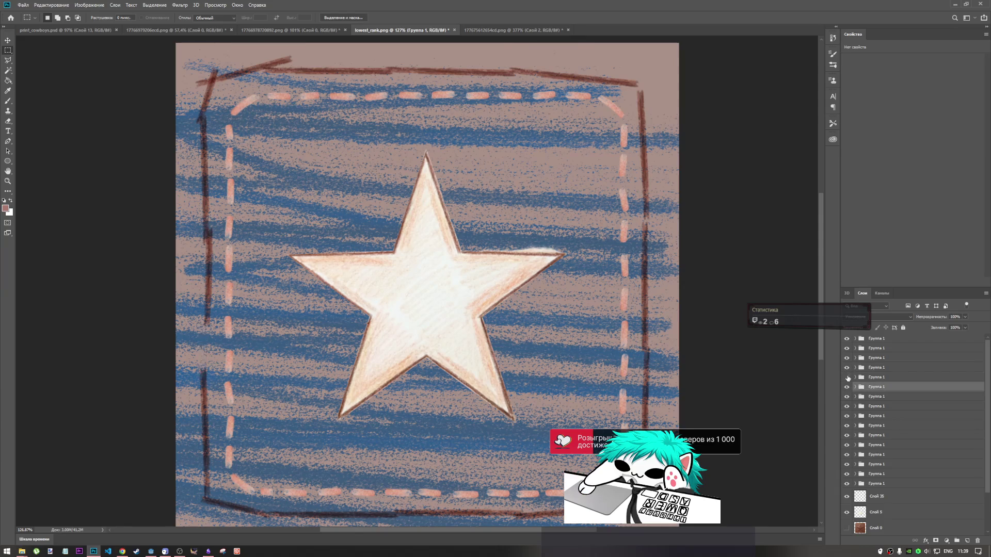
click(847, 378)
click(847, 386)
click(846, 386)
Step: Move the lower-left stroke down, tilt it about 7°, and shorten it from the top
key(ctrl+t)
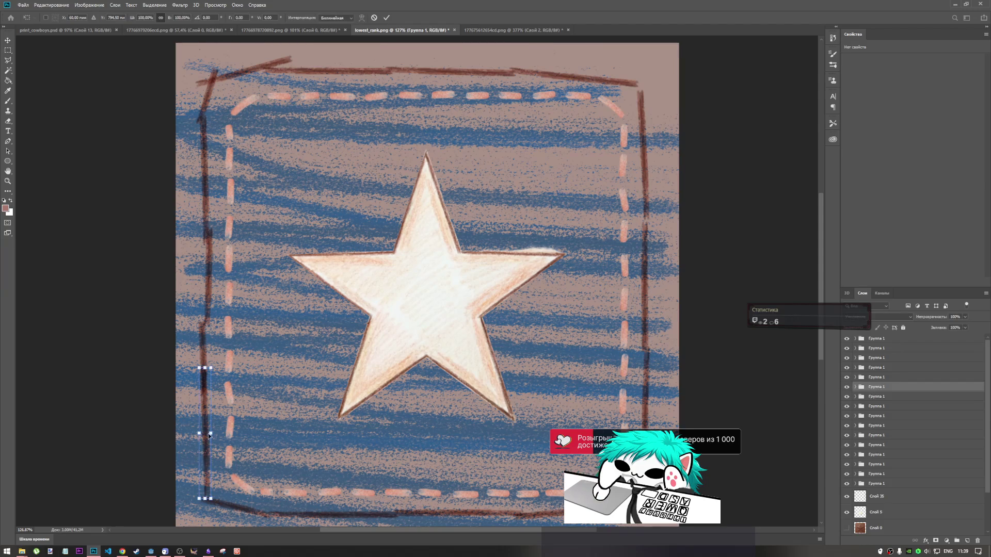
mouse_move(205, 425)
mouse_down()
mouse_move(204, 449)
mouse_move(202, 425)
mouse_up()
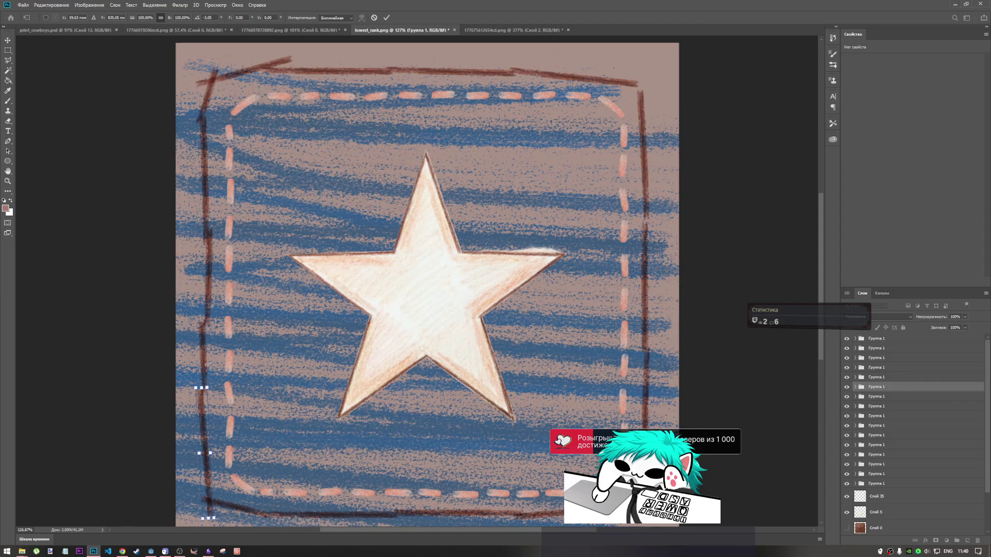
drag(208, 362, 248, 375)
drag(207, 417, 204, 411)
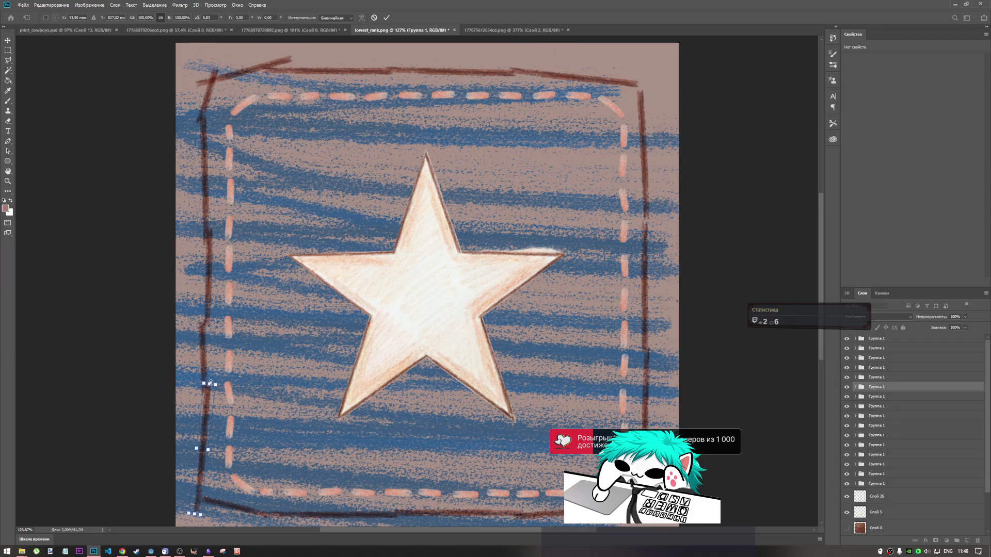
drag(210, 383, 210, 392)
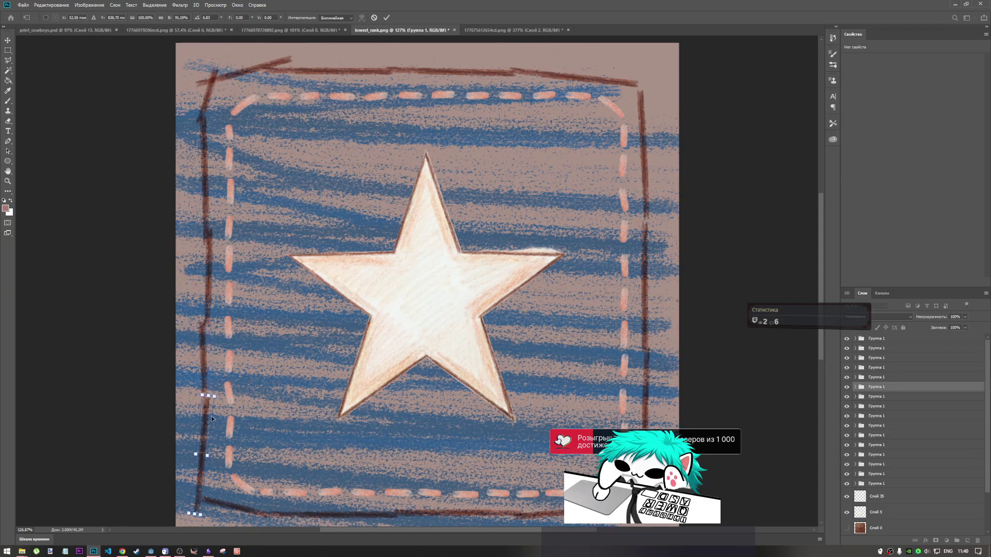
click(387, 18)
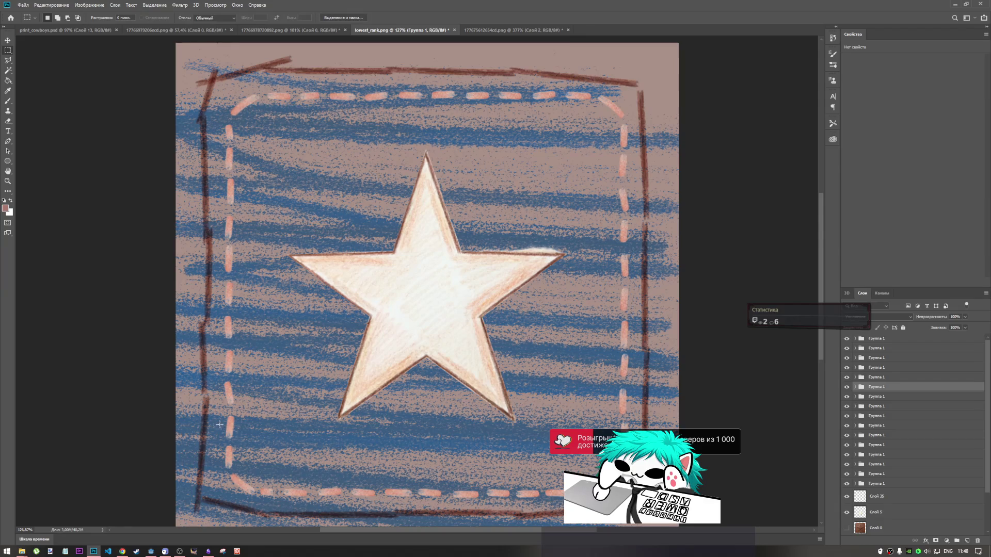
Step: Nudge the thin left stroke slightly upward
key(ctrl+t)
drag(207, 417, 207, 411)
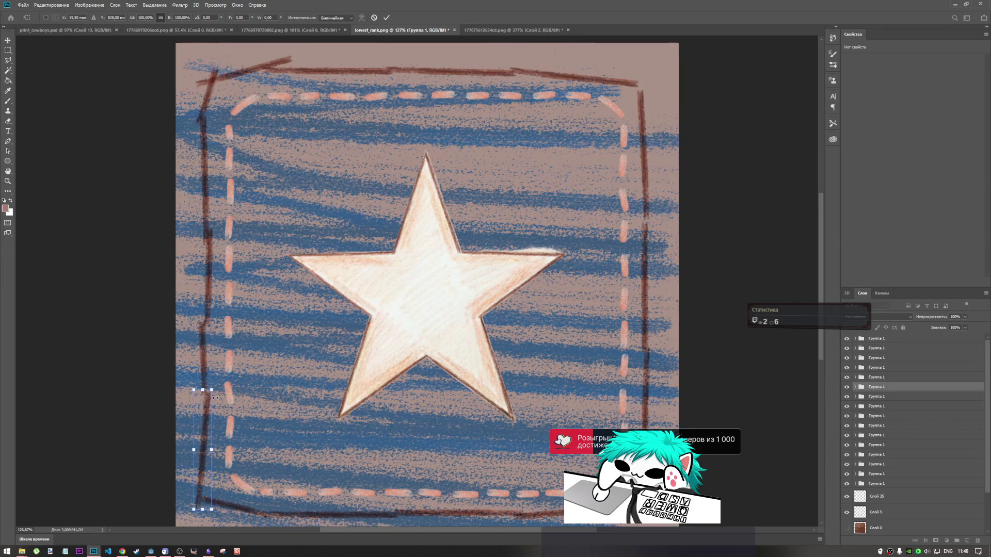
click(386, 18)
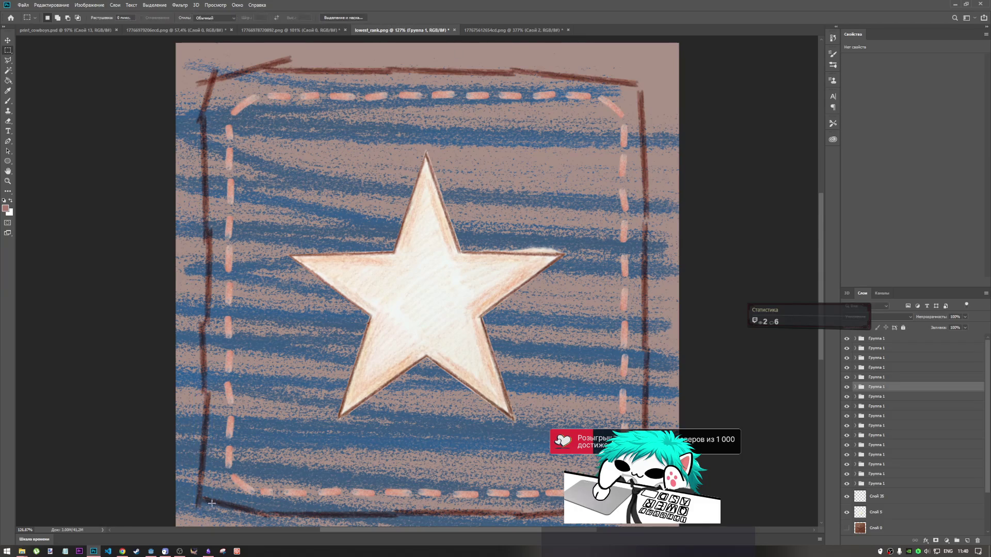
Step: Stretch the bottom-left stroke longer toward the left and shift it along the bottom edge
click(889, 399)
key(ctrl+t)
mouse_move(200, 506)
mouse_down()
mouse_move(190, 502)
mouse_move(227, 481)
mouse_move(227, 494)
mouse_up()
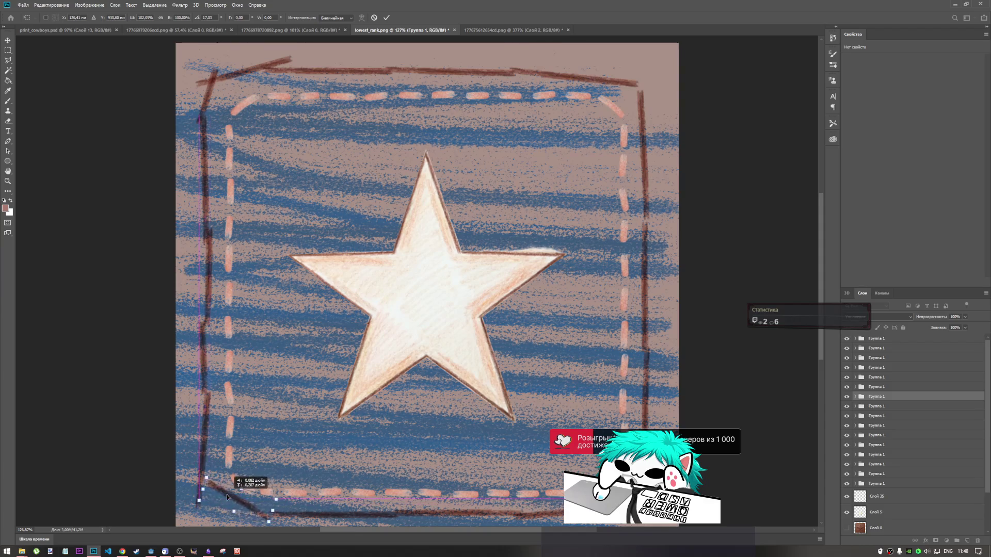
key(ctrl+z)
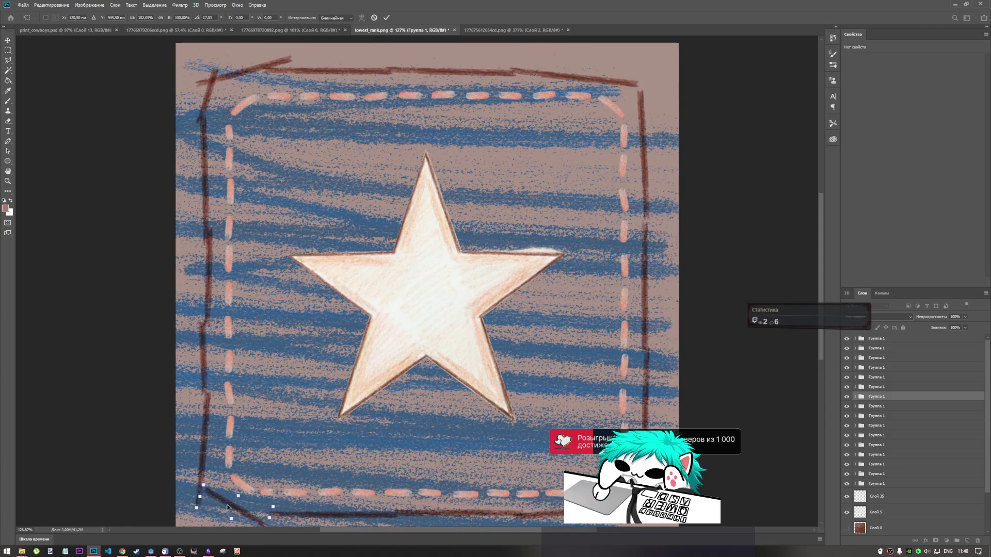
click(387, 17)
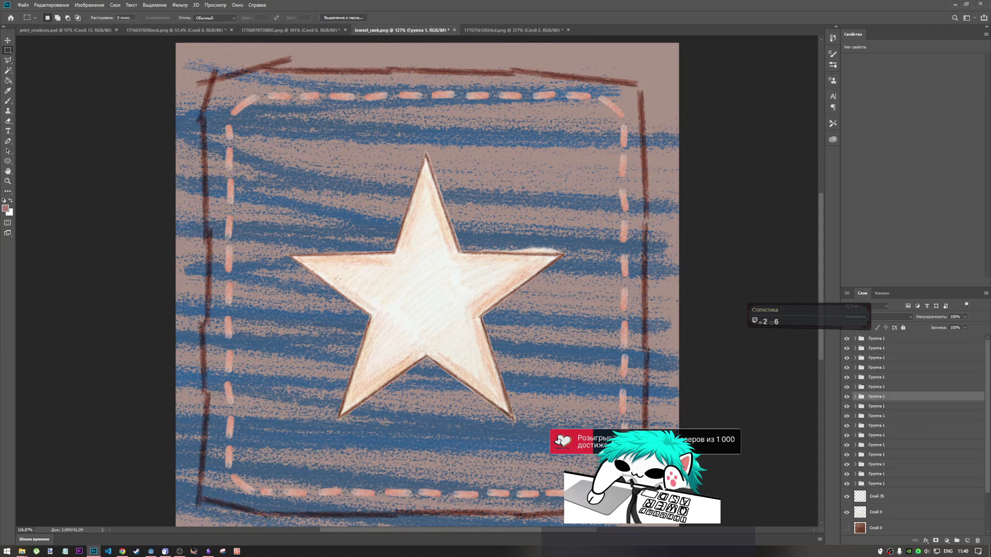
key(ctrl+t)
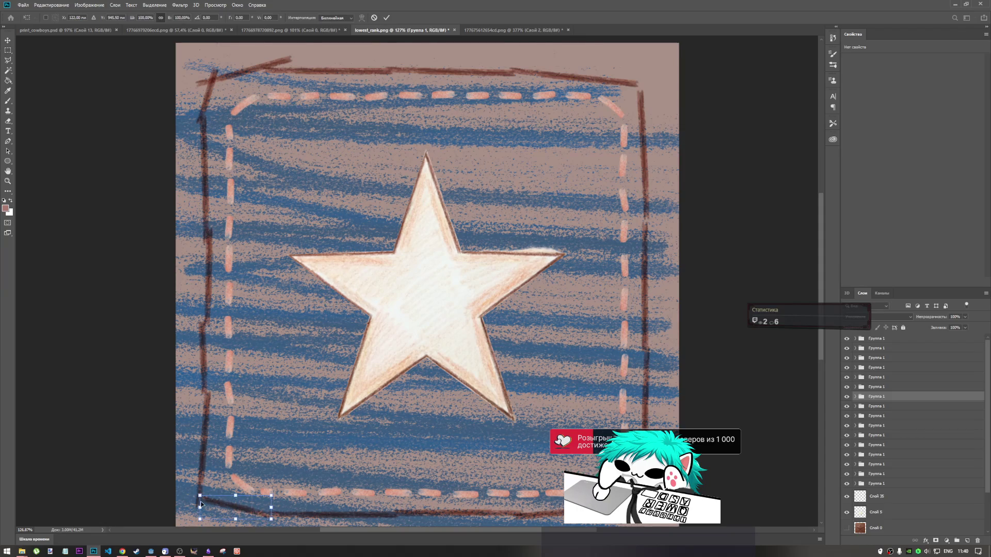
drag(200, 507, 192, 495)
drag(192, 495, 209, 500)
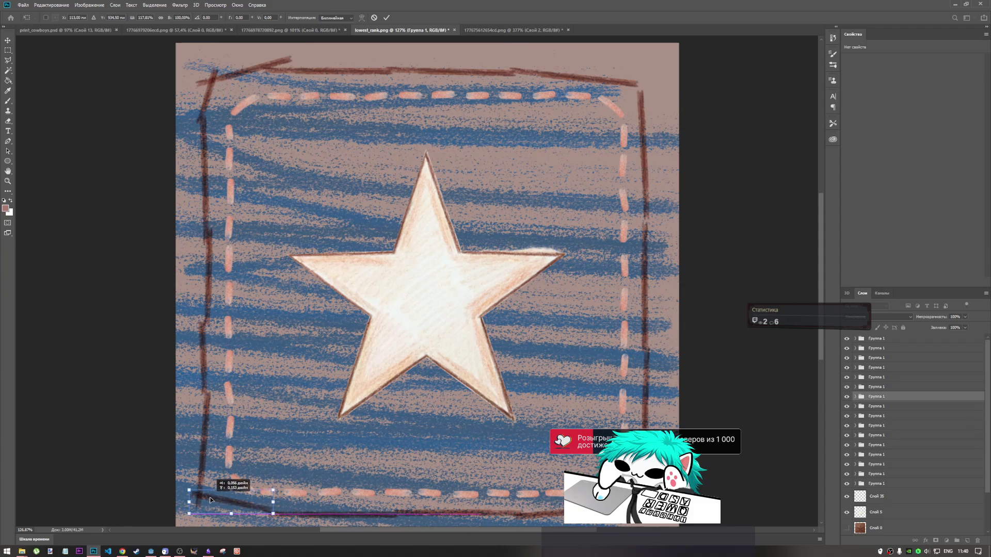
key(Return)
key(m)
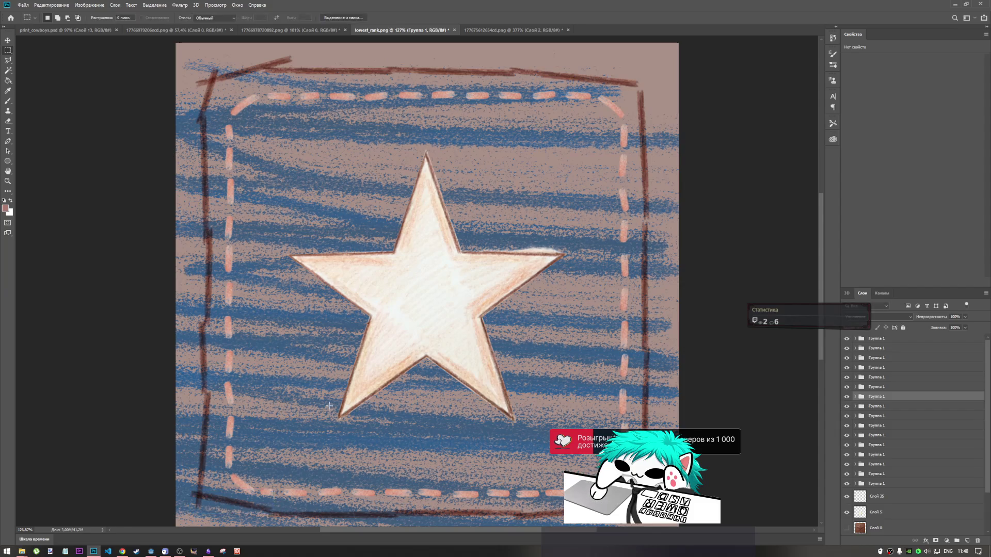
Step: Tilt the bottom-left stroke by about -0.5°
key(ctrl+t)
mouse_move(292, 498)
mouse_down()
mouse_move(290, 485)
mouse_move(261, 503)
mouse_up()
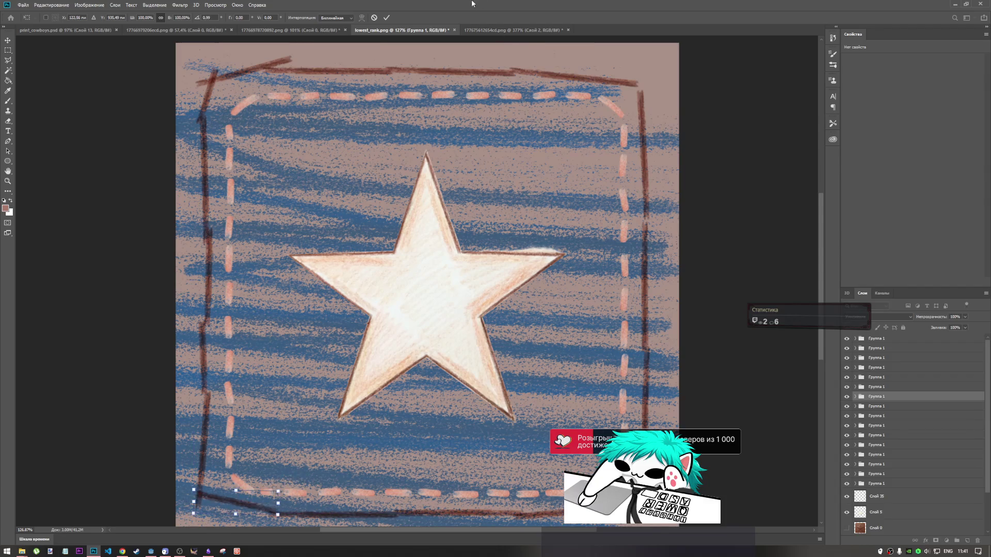
click(386, 18)
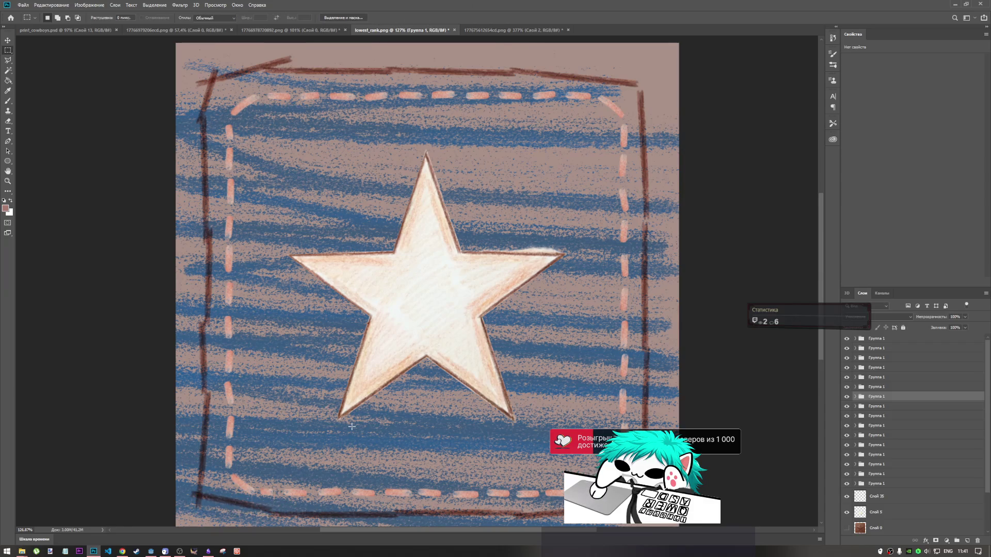
Step: Identify the right frame line's middle segment group by toggling layer visibility
click(874, 436)
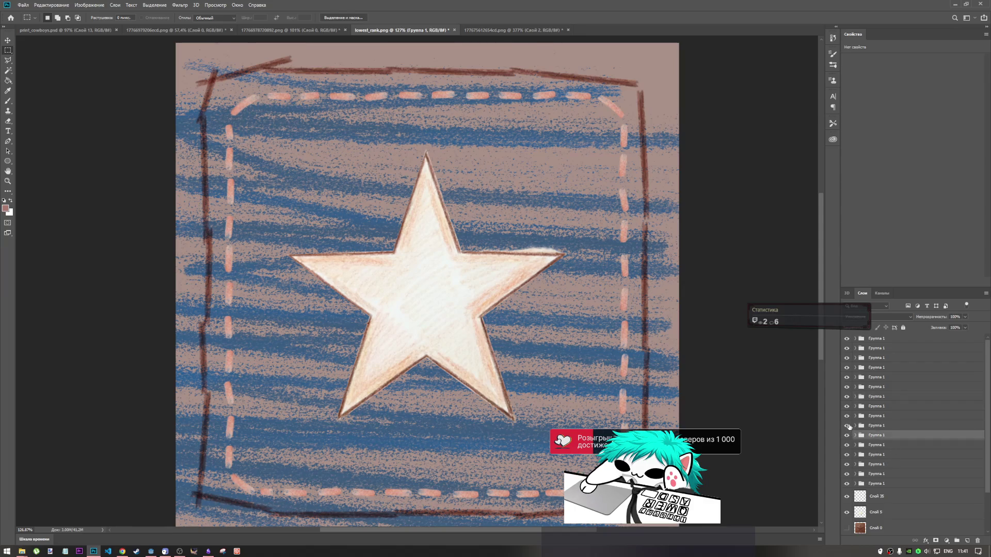
click(846, 455)
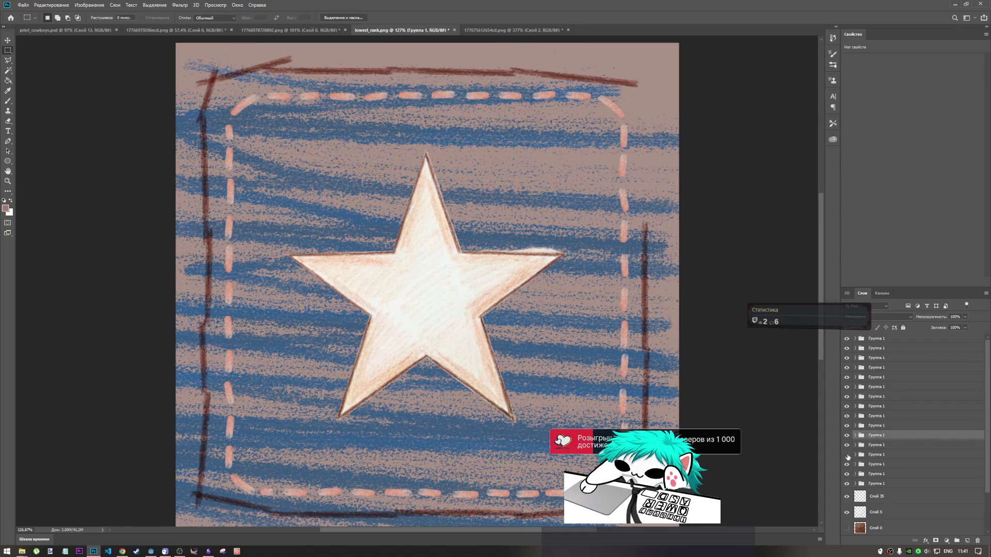
click(846, 455)
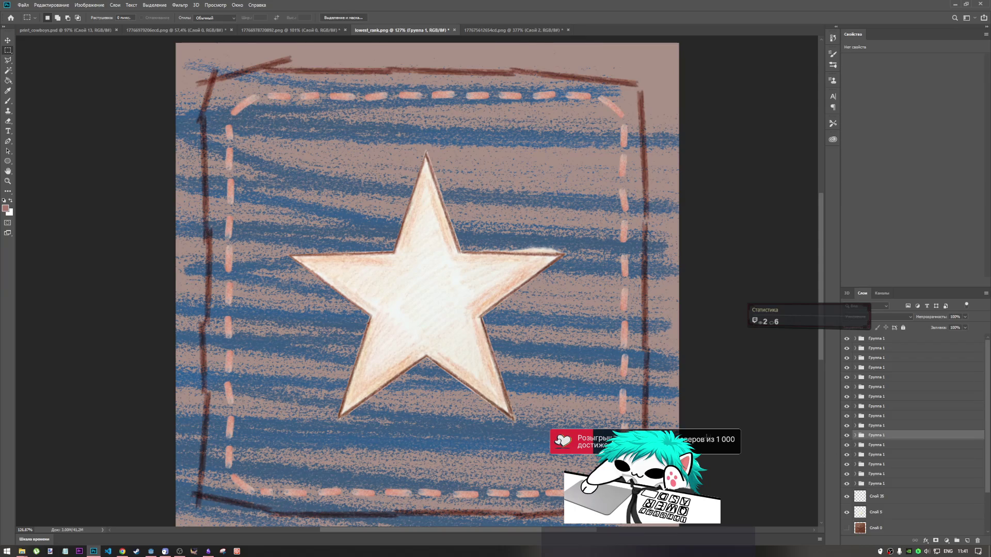
click(847, 446)
click(847, 446)
click(846, 455)
click(846, 455)
click(847, 455)
click(846, 456)
click(846, 455)
click(845, 425)
click(847, 425)
click(847, 416)
click(847, 435)
click(847, 426)
click(846, 427)
click(847, 396)
click(847, 396)
click(847, 426)
click(847, 426)
click(847, 435)
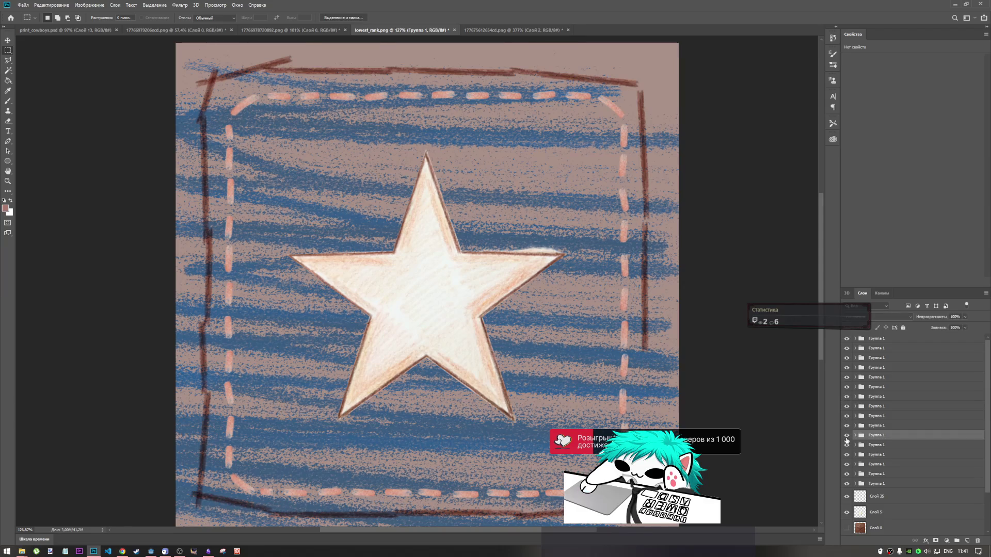
click(847, 435)
click(847, 445)
click(846, 435)
click(847, 445)
click(846, 435)
Step: Rotate the right frame segment about 1.1°, discarding a trial move
key(ctrl+t)
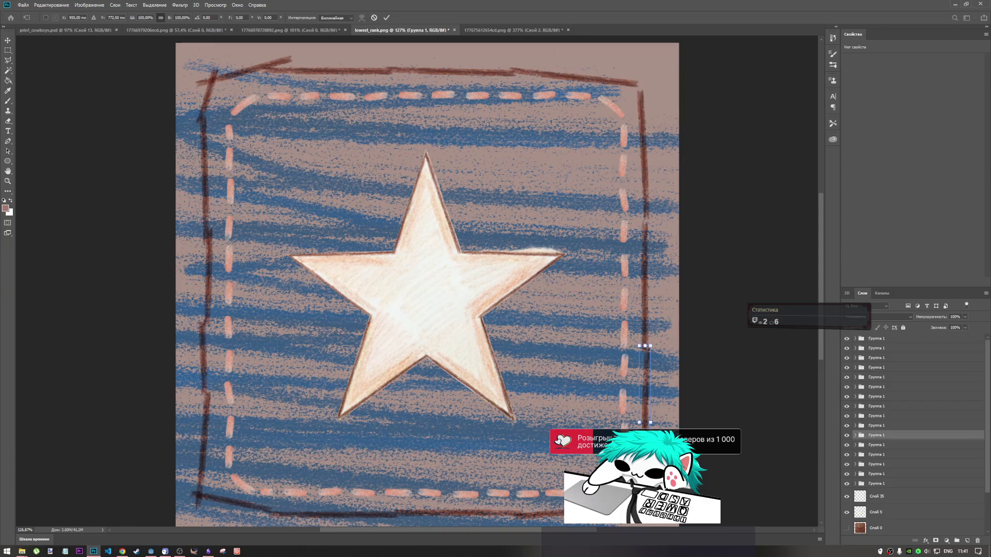
mouse_move(645, 385)
mouse_down()
mouse_move(645, 356)
mouse_move(661, 356)
mouse_move(644, 343)
mouse_move(649, 376)
mouse_up()
key(ctrl+z)
drag(663, 341, 663, 339)
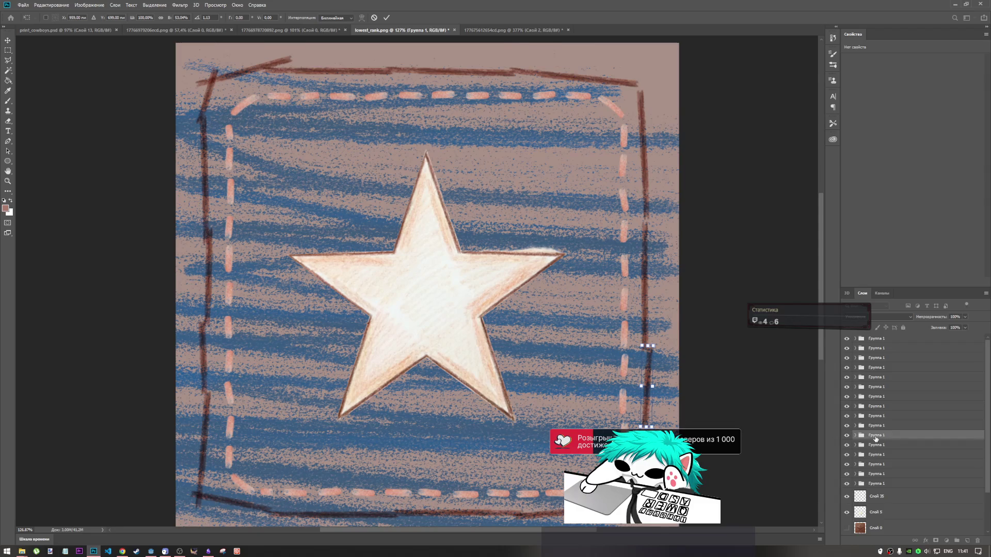
click(387, 18)
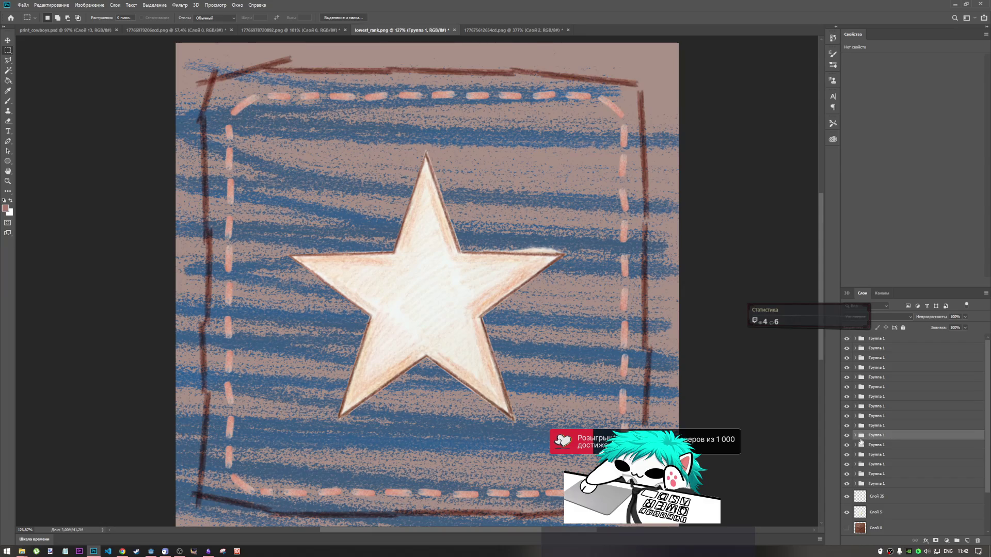
Step: Place a copied stroke on the lower right frame line, stretched slightly taller
key(ctrl+z)
key(ctrl+t)
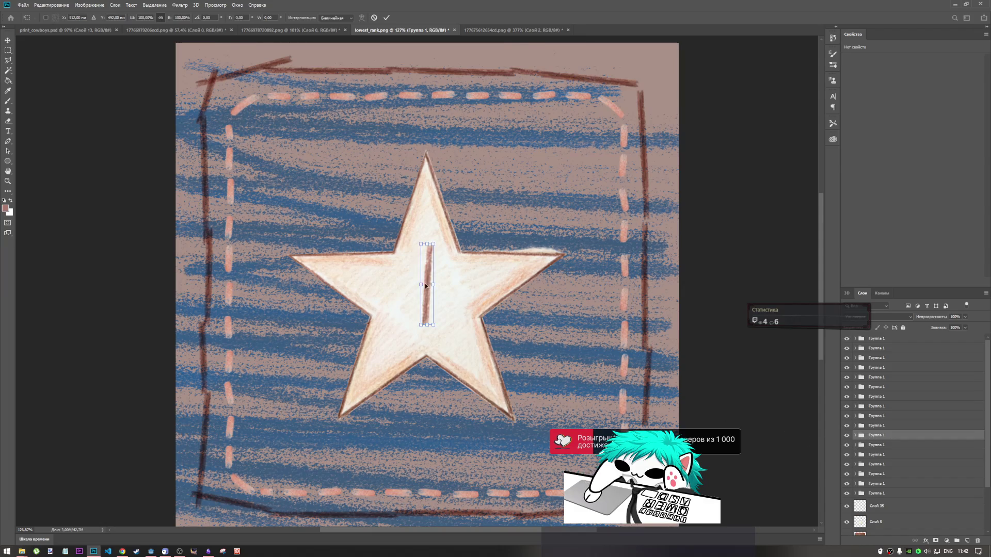
mouse_move(425, 281)
mouse_down()
mouse_move(566, 420)
mouse_move(640, 413)
mouse_move(642, 423)
mouse_up()
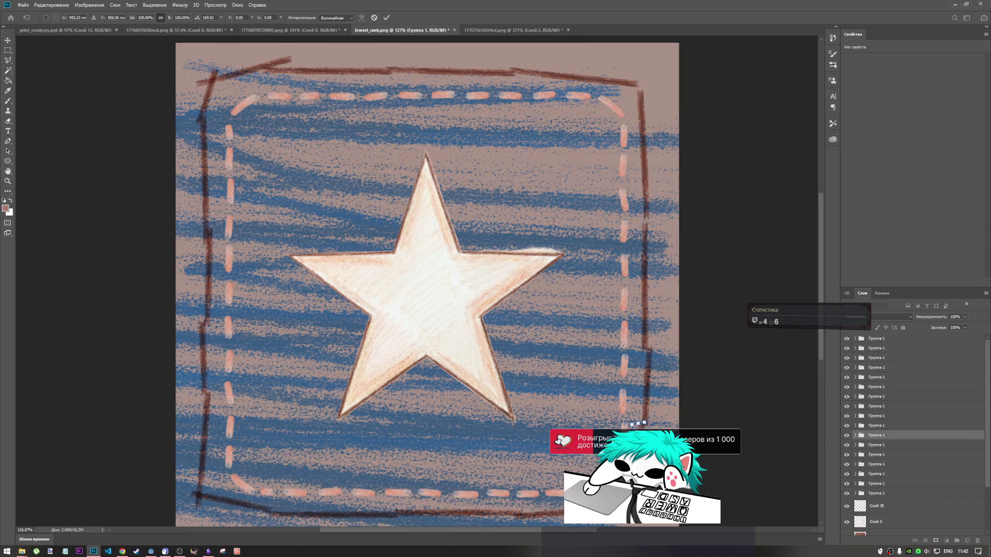
drag(643, 424, 643, 428)
click(386, 17)
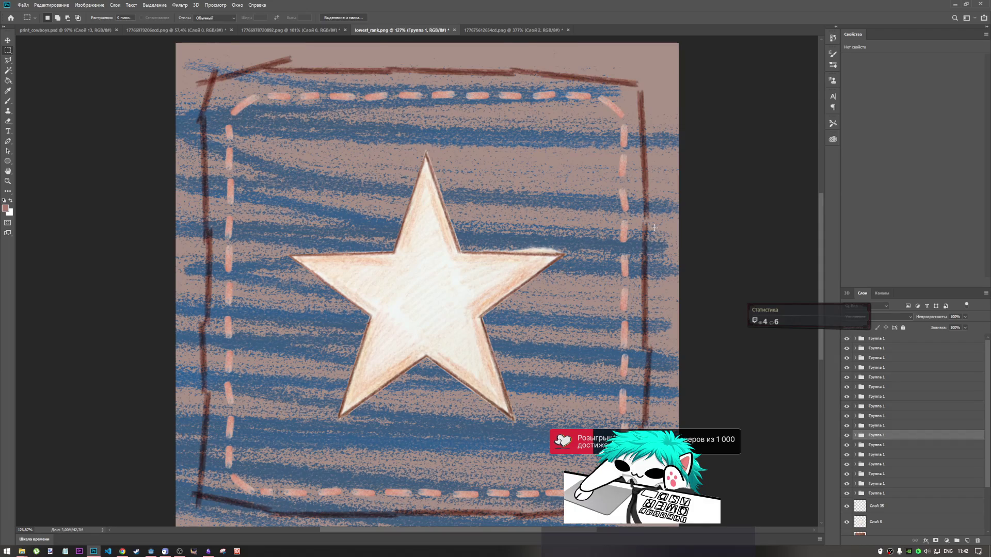
Step: Tilt the lower right stroke piece about one degree
key(ctrl+t)
drag(660, 416, 674, 409)
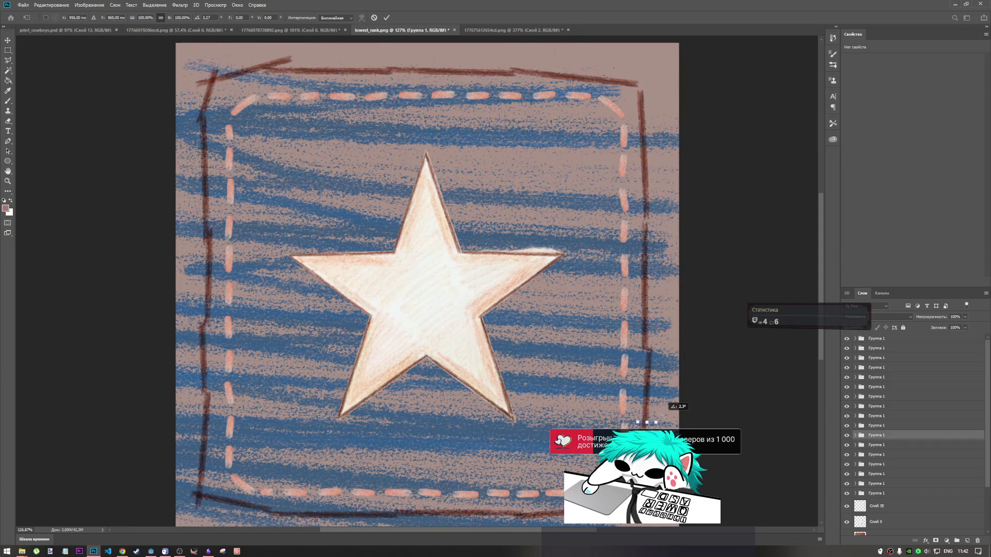
key(Return)
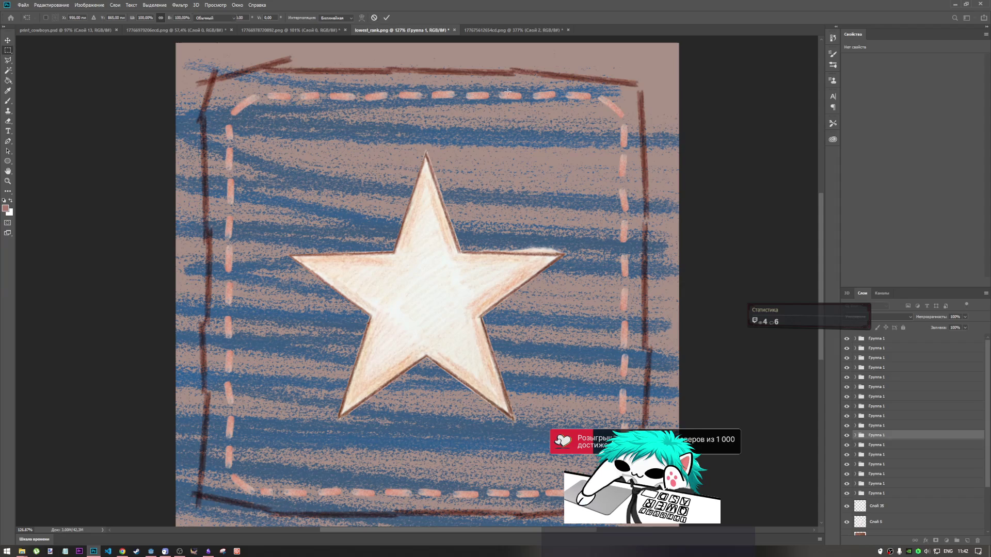
Step: Locate and select the upper right border stroke's group by toggling visibility
click(846, 387)
click(847, 387)
click(846, 464)
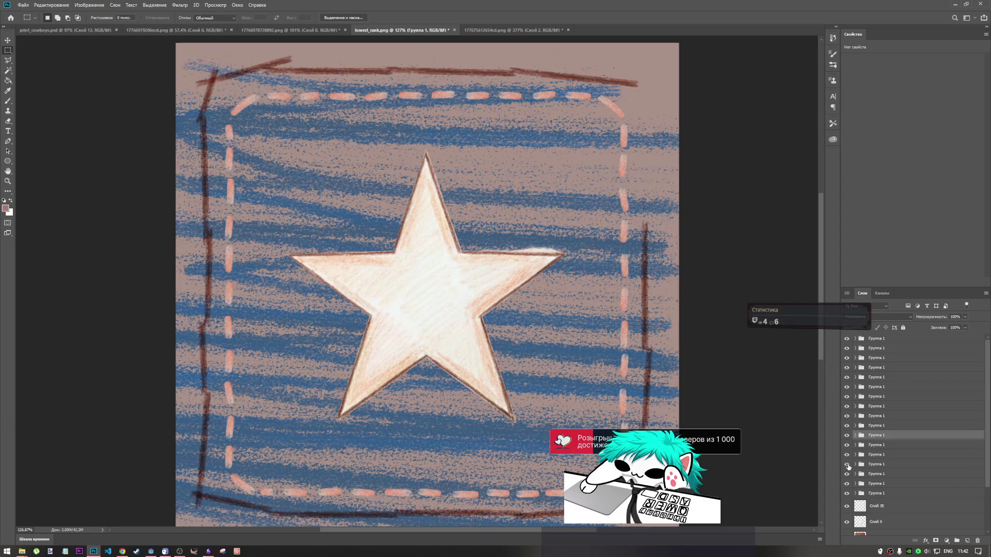
click(847, 464)
key(ctrl+t)
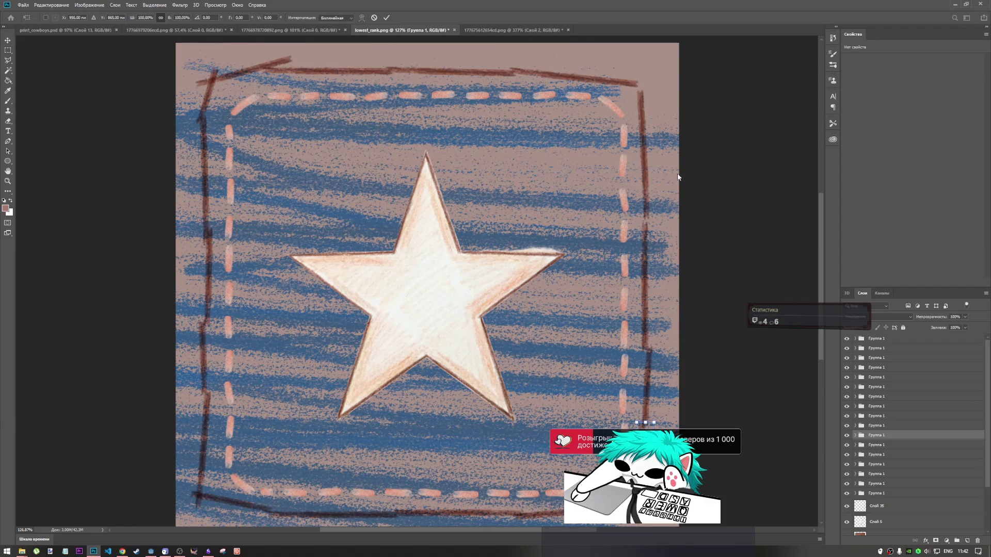
key(Escape)
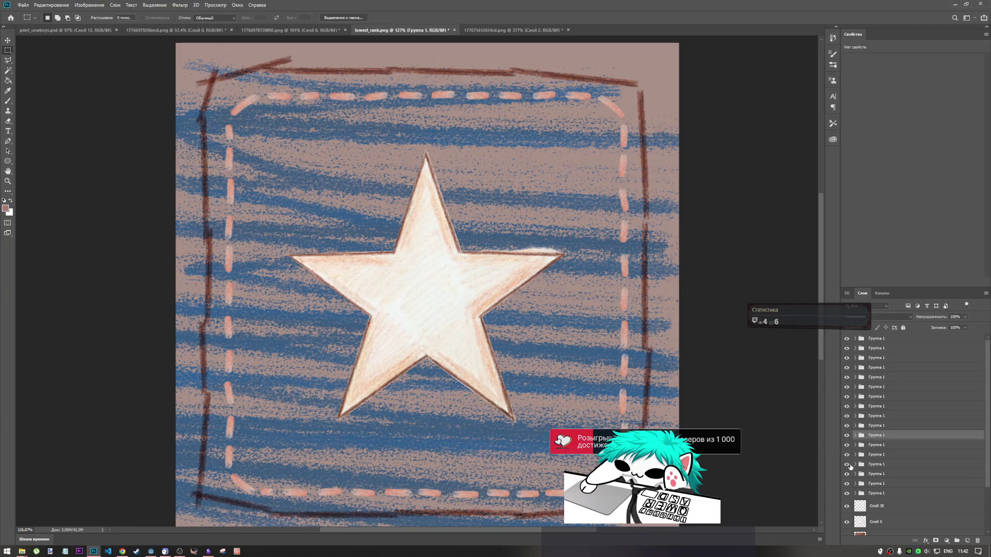
click(847, 464)
click(847, 464)
click(876, 465)
Step: Tilt the upper right stroke slightly clockwise and shorten it to 76% height
key(ctrl+t)
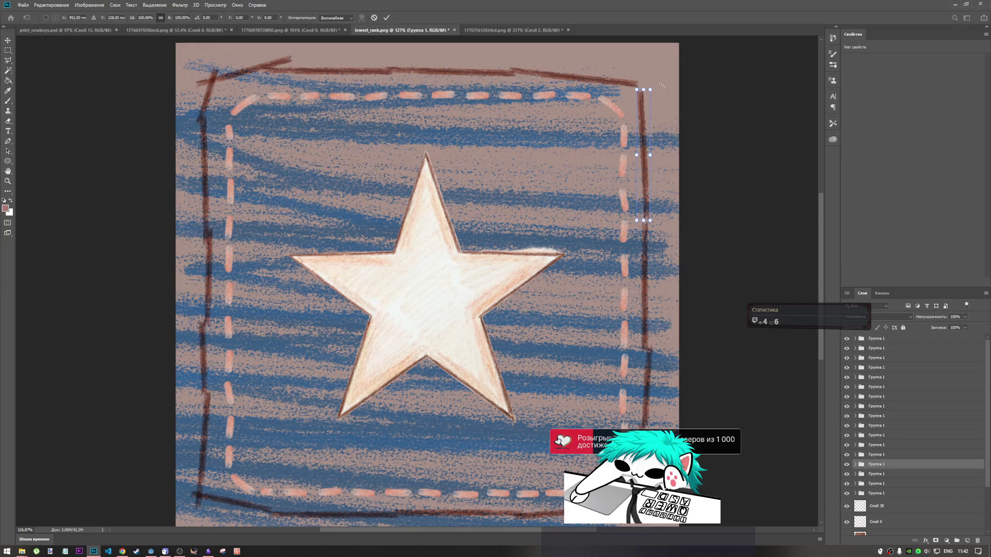
drag(658, 88, 676, 77)
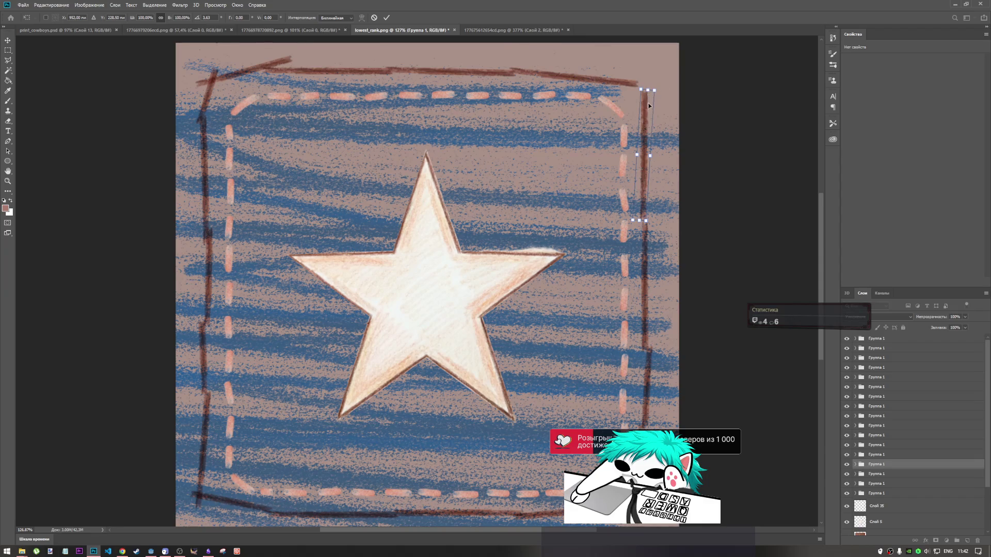
mouse_move(649, 90)
mouse_down()
mouse_move(642, 119)
mouse_move(663, 114)
mouse_move(649, 143)
mouse_up()
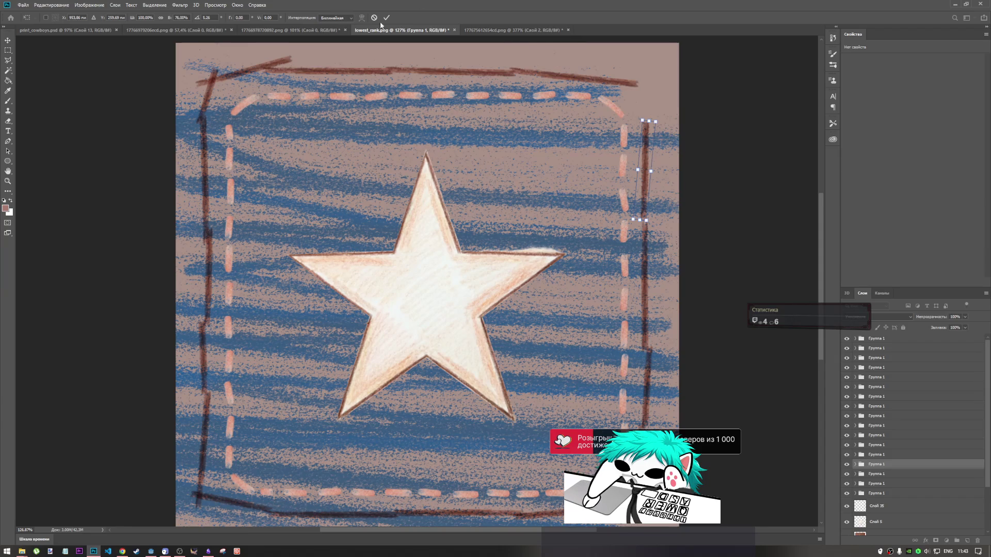
click(386, 17)
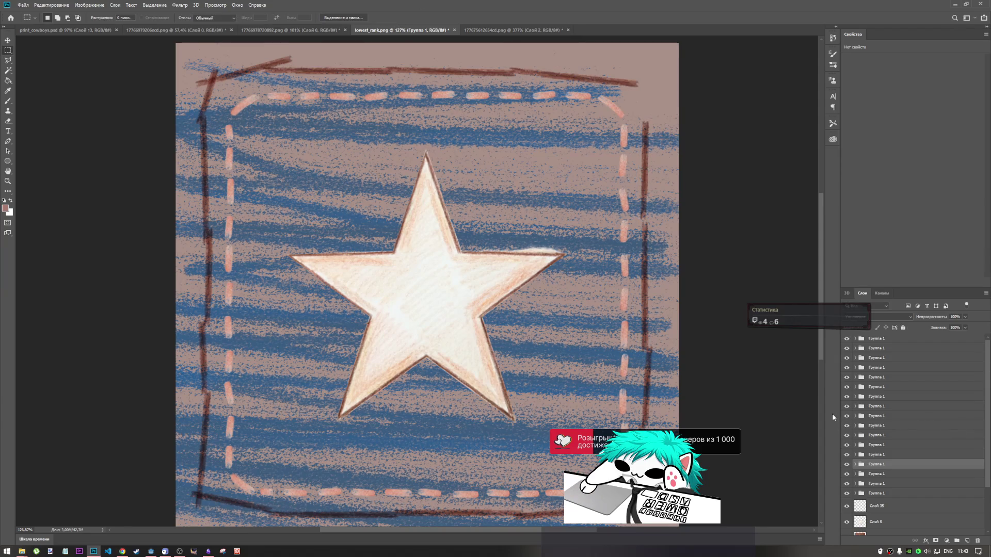
Step: Add a copied stroke diagonally across the top-right corner, shortened to about 70%
key(ctrl+alt+shift+t)
key(ctrl+t)
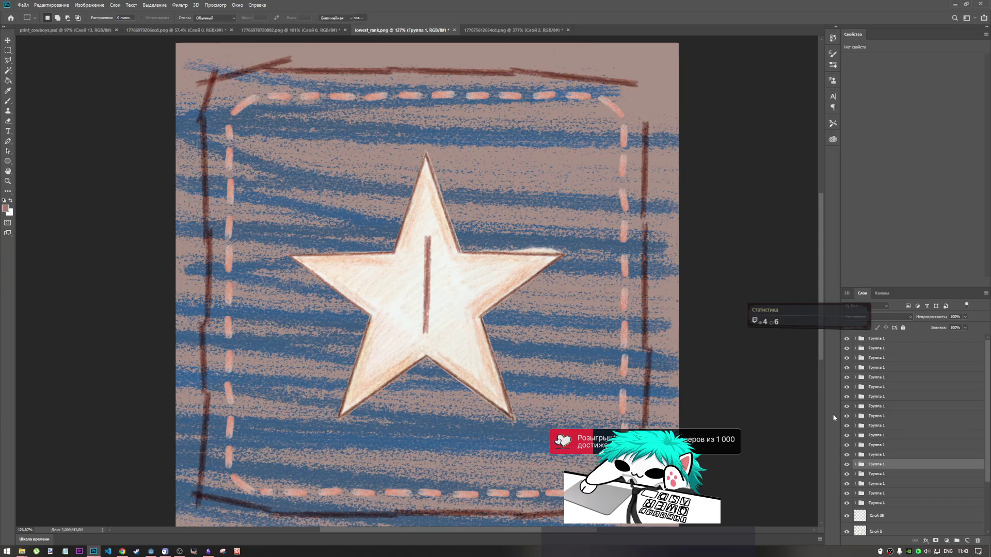
drag(428, 284, 514, 175)
drag(615, 40, 644, 46)
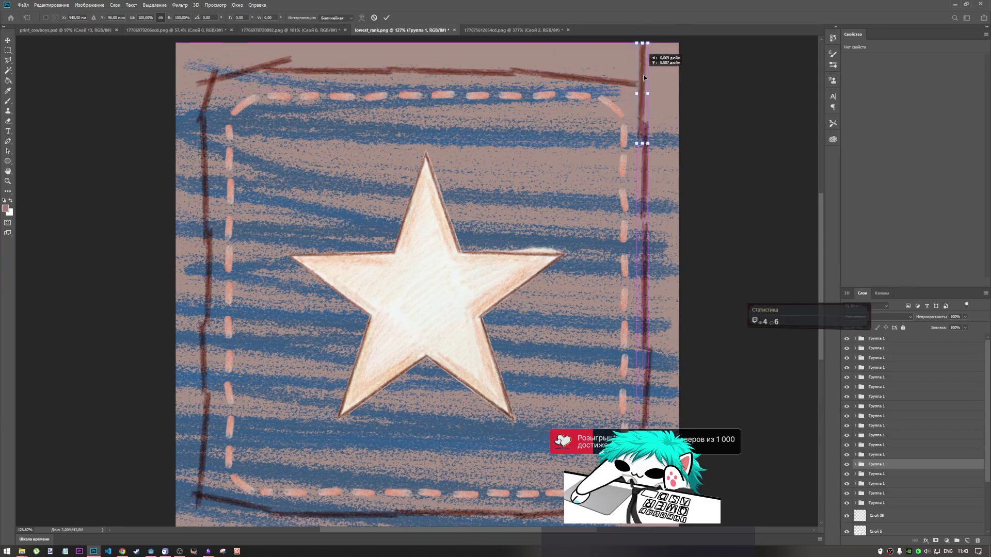
drag(647, 89, 647, 71)
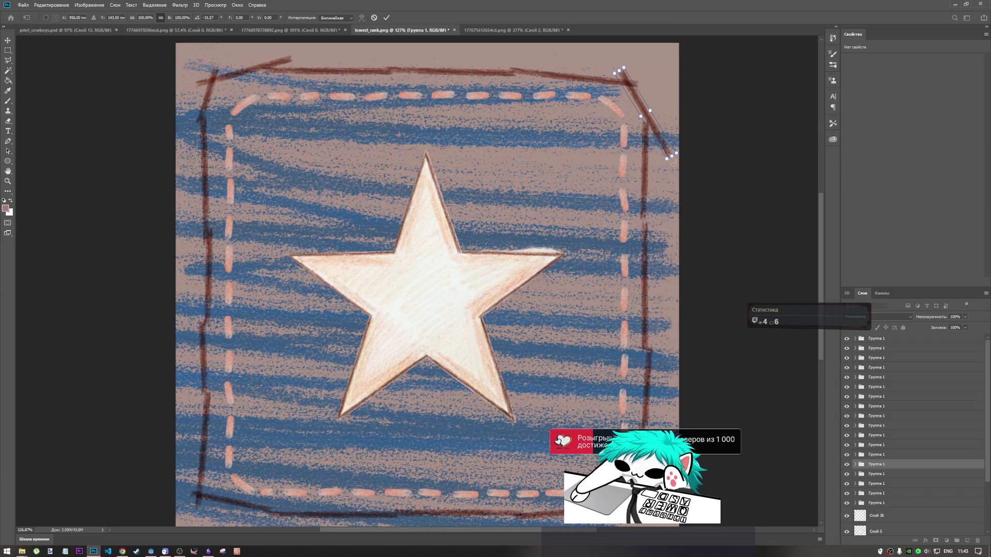
drag(670, 156, 652, 131)
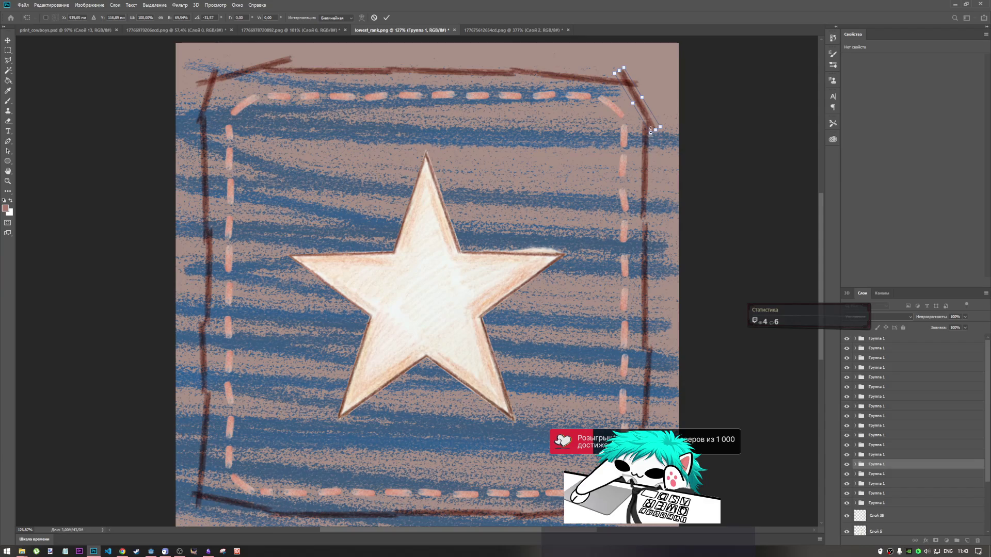
drag(650, 121, 648, 118)
click(386, 18)
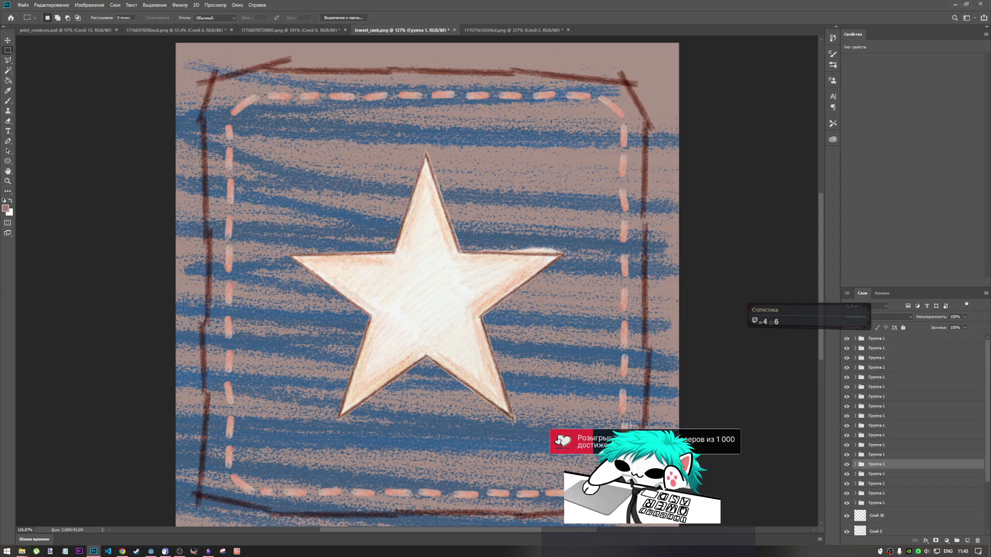
Step: Toggle the blue scribble layer Слой 1 off and on, leave it visible, and start Free Transform
scroll(482, 344, down, 2)
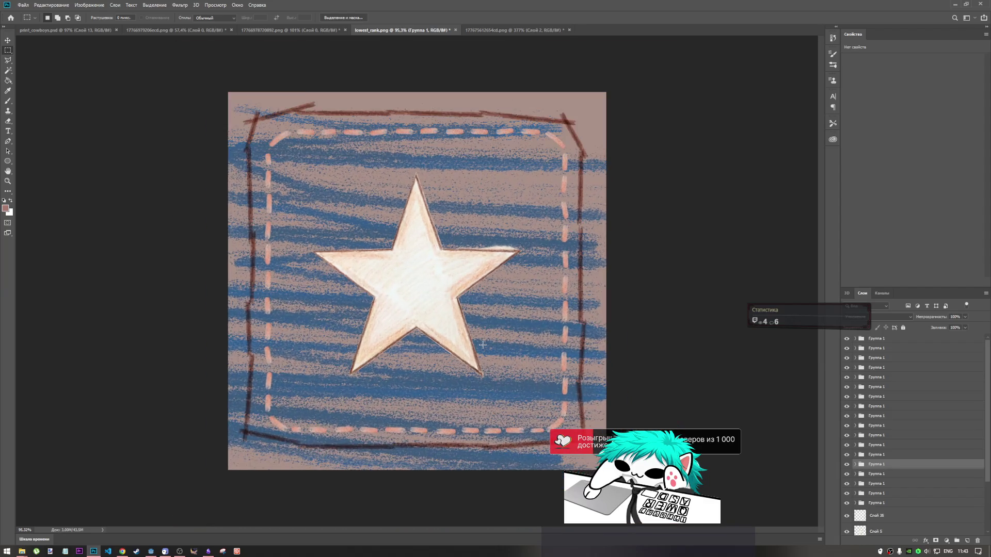
scroll(482, 345, up, 2)
scroll(483, 344, down, 2)
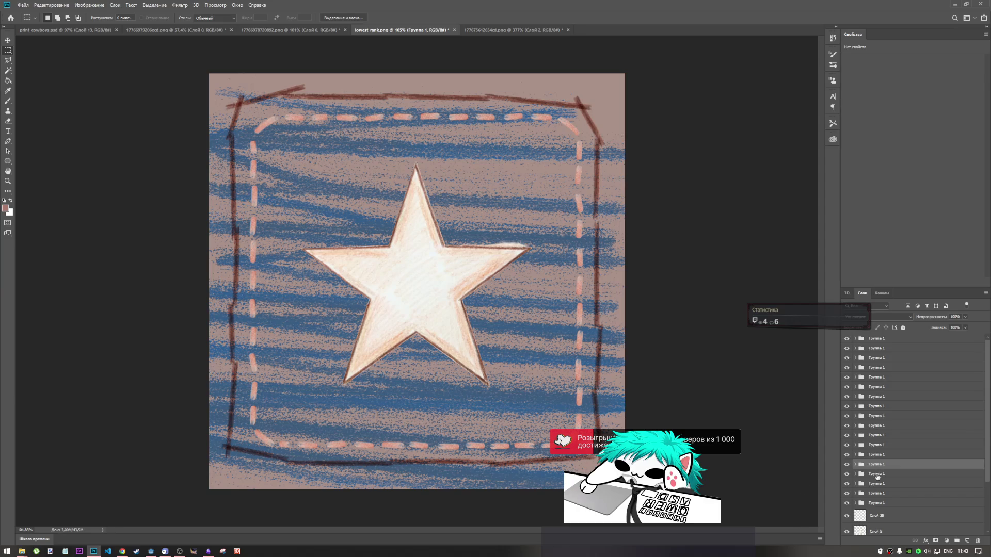
scroll(874, 462, down, 5)
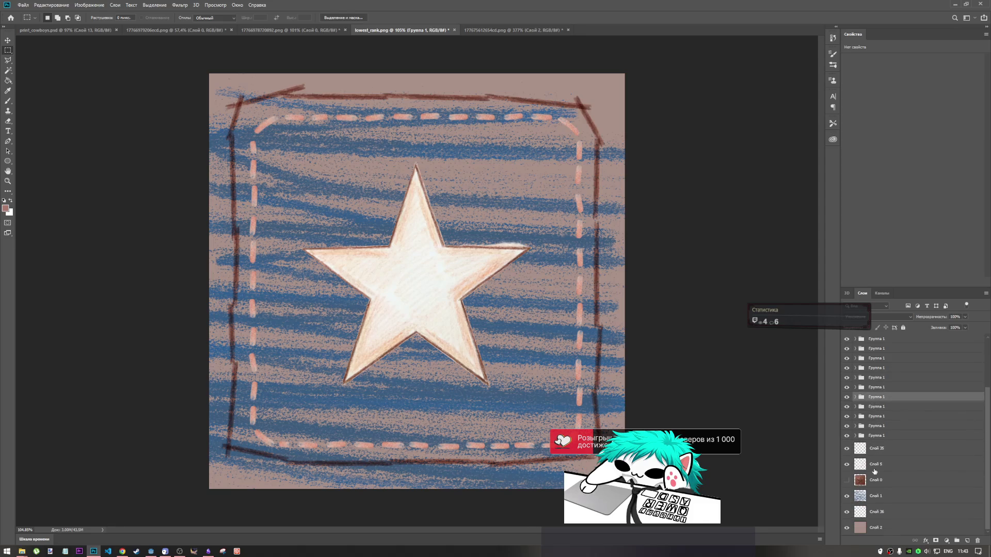
click(846, 496)
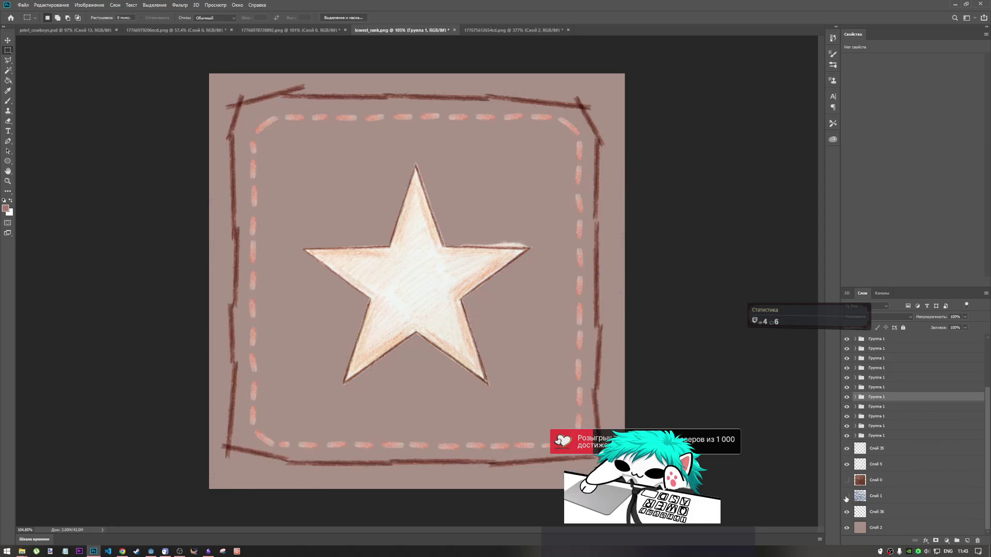
click(846, 497)
click(846, 497)
click(847, 497)
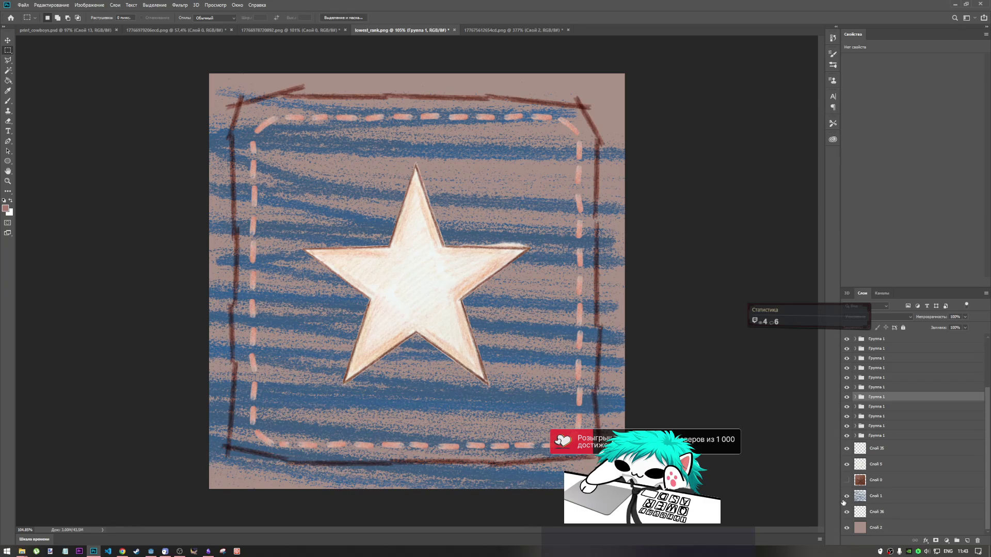
key(ctrl+t)
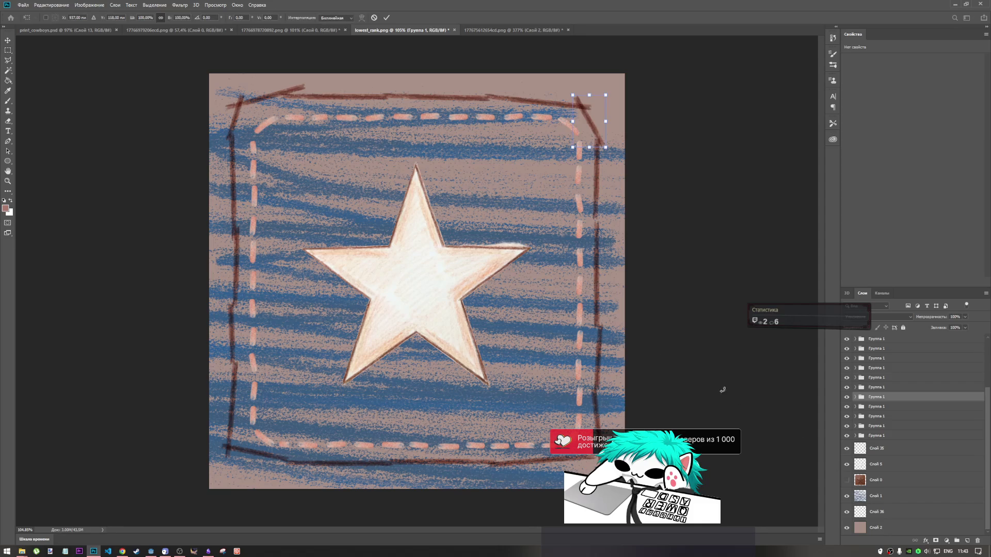
Step: Hide Слой 0, then rotate Слой 1's scribble texture about -25° and enlarge it to ~127%
click(846, 480)
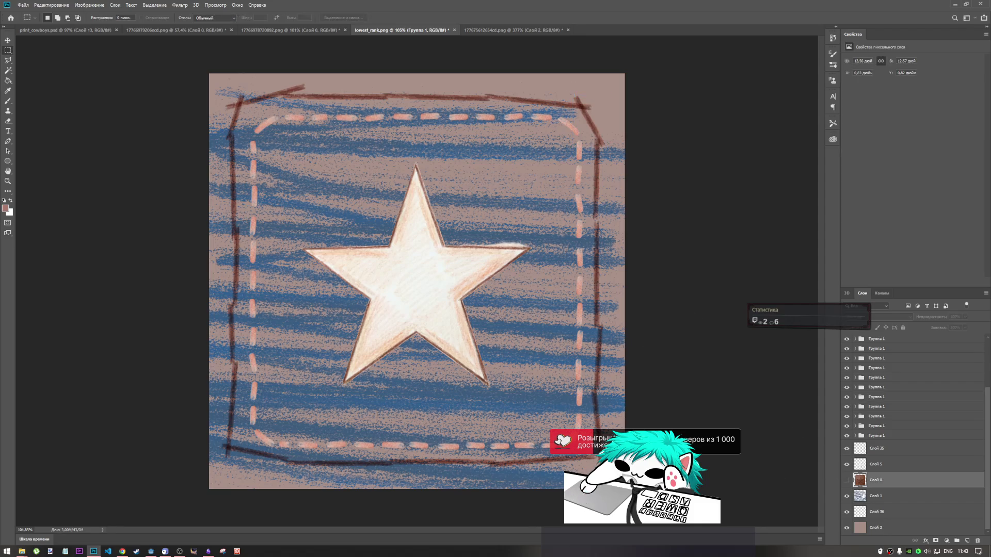
click(877, 496)
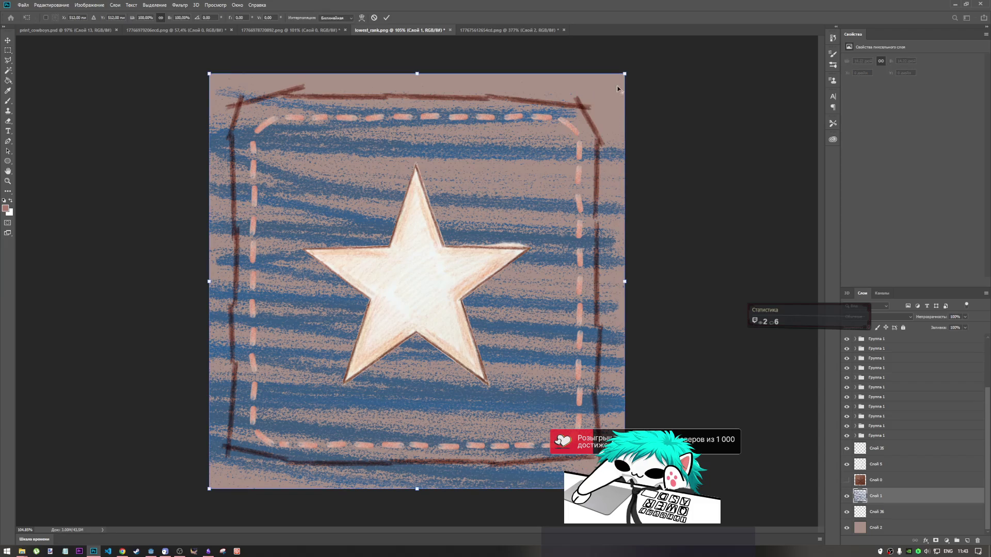
drag(624, 74, 602, 96)
drag(498, 165, 495, 150)
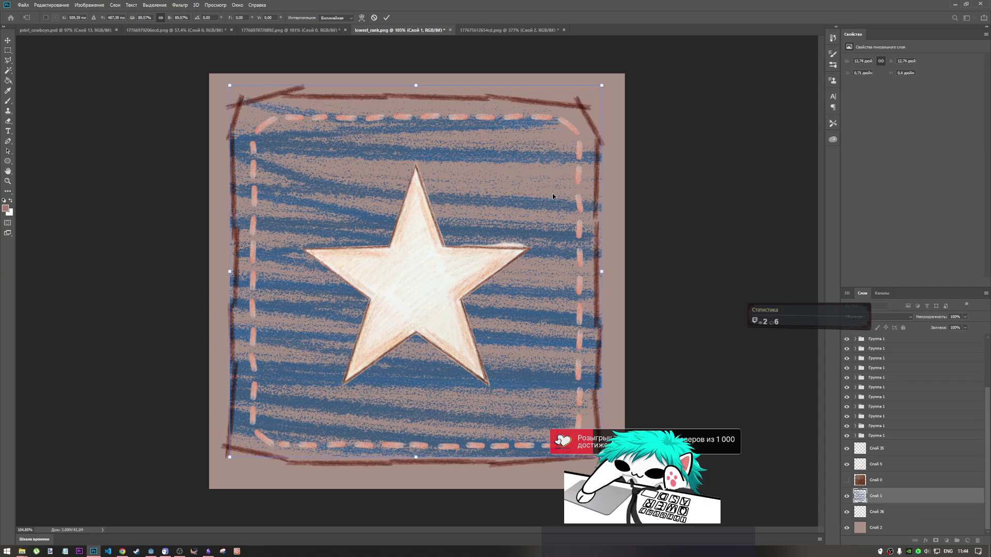
mouse_move(603, 91)
mouse_down()
mouse_move(580, 55)
mouse_move(569, 62)
mouse_move(537, 42)
mouse_move(511, 71)
mouse_up()
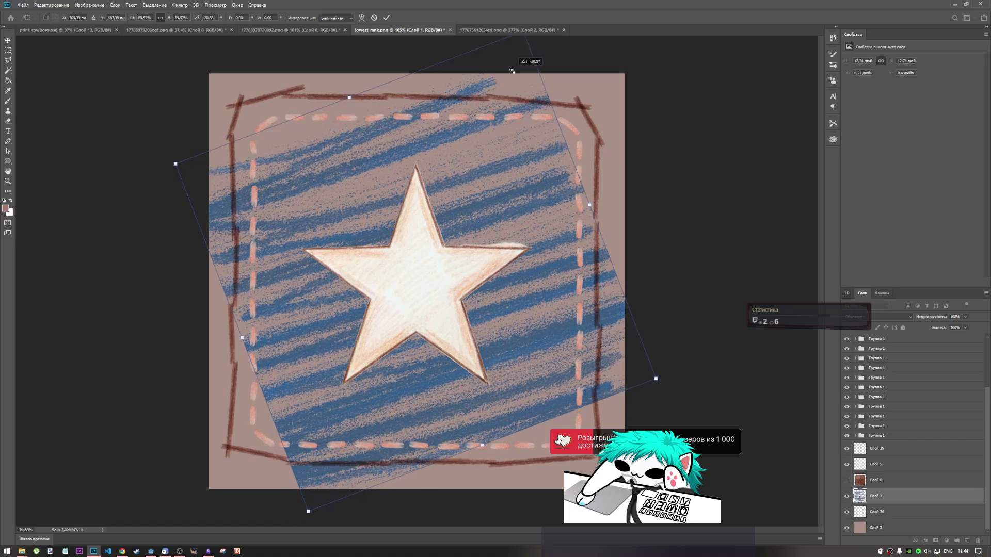
drag(590, 205, 646, 133)
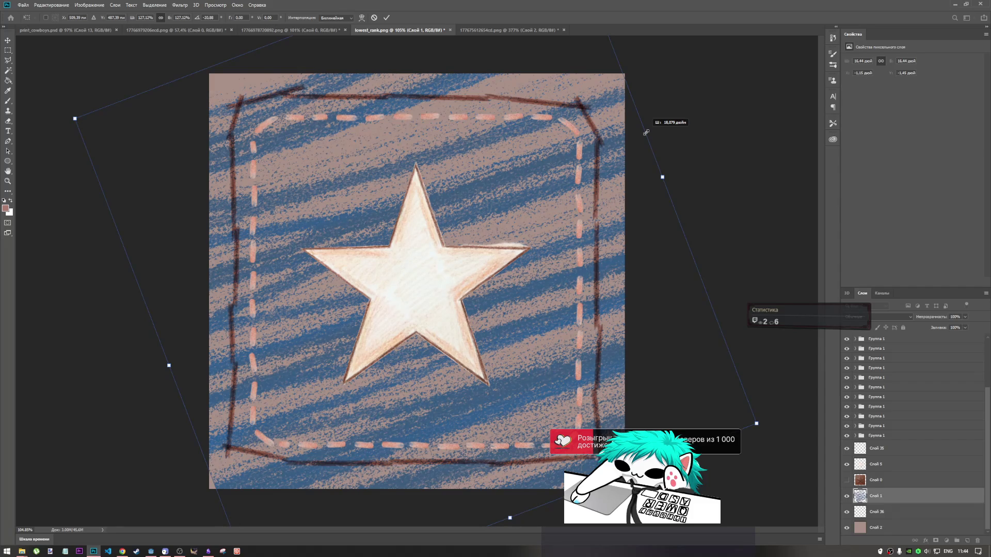
drag(645, 133, 644, 133)
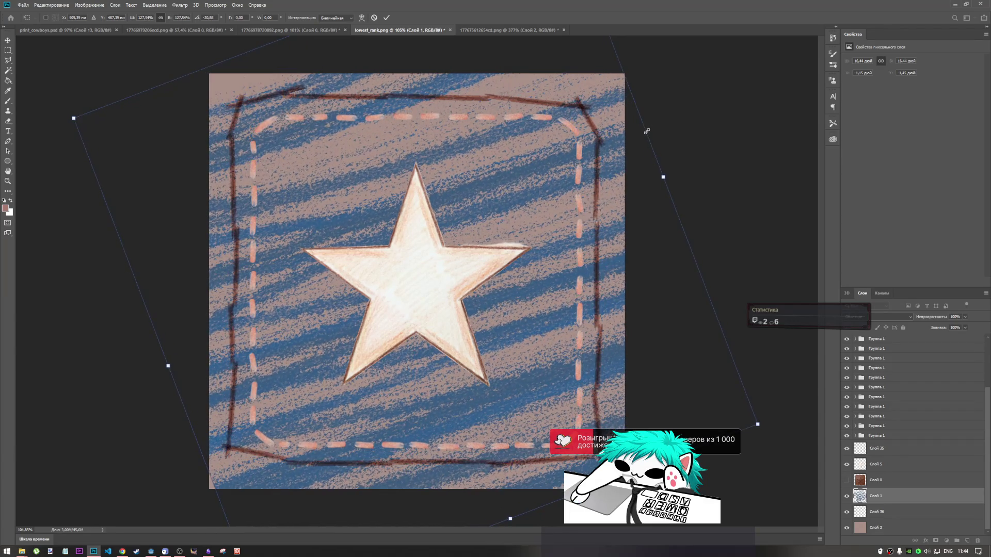
click(386, 18)
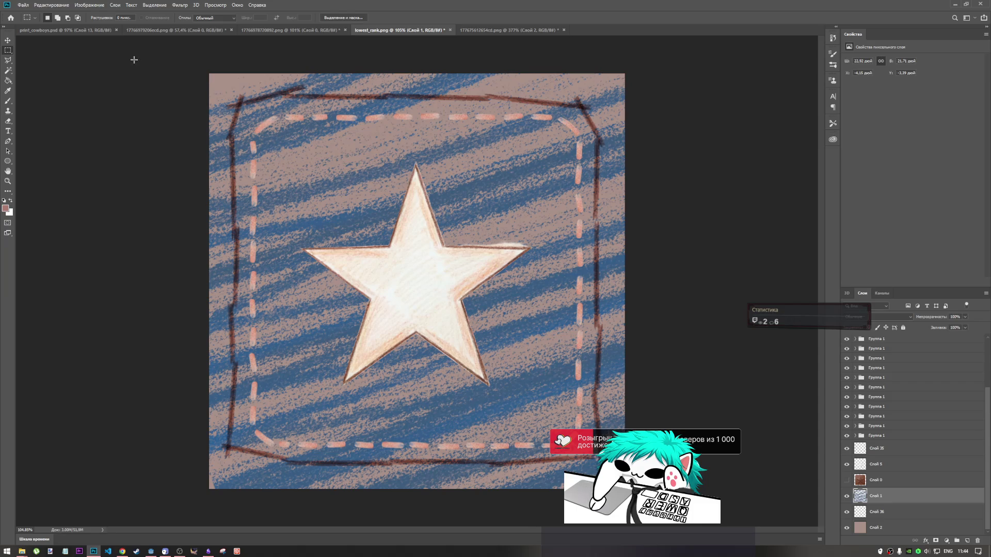
Step: Show Слой 0 and draw a rectangular marquee matching the leather patch's edges
drag(218, 81, 609, 473)
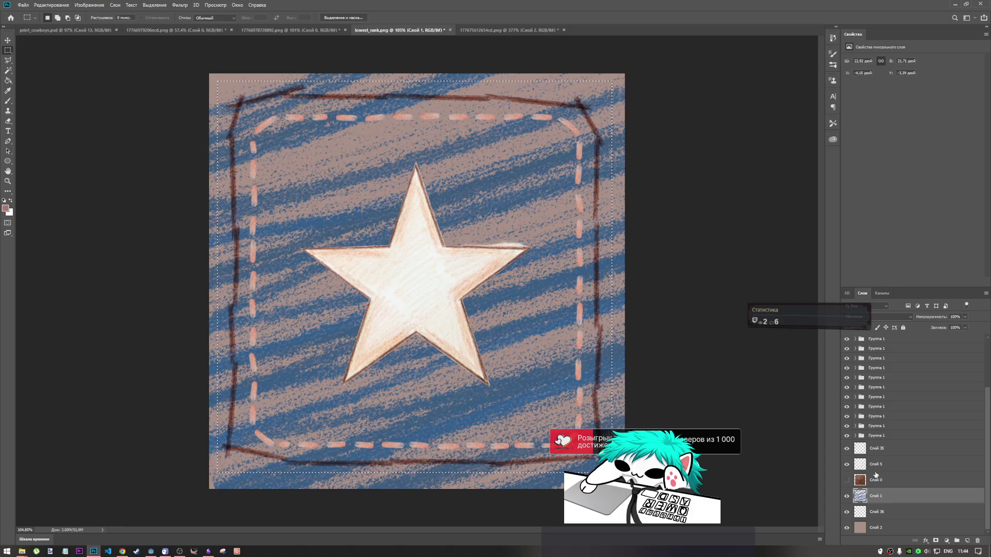
click(846, 480)
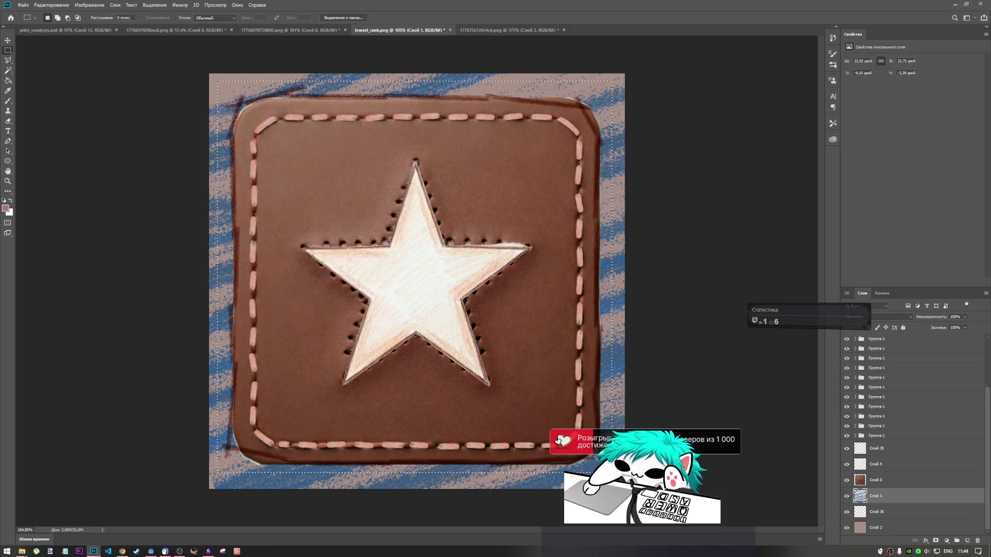
key(ctrl+d)
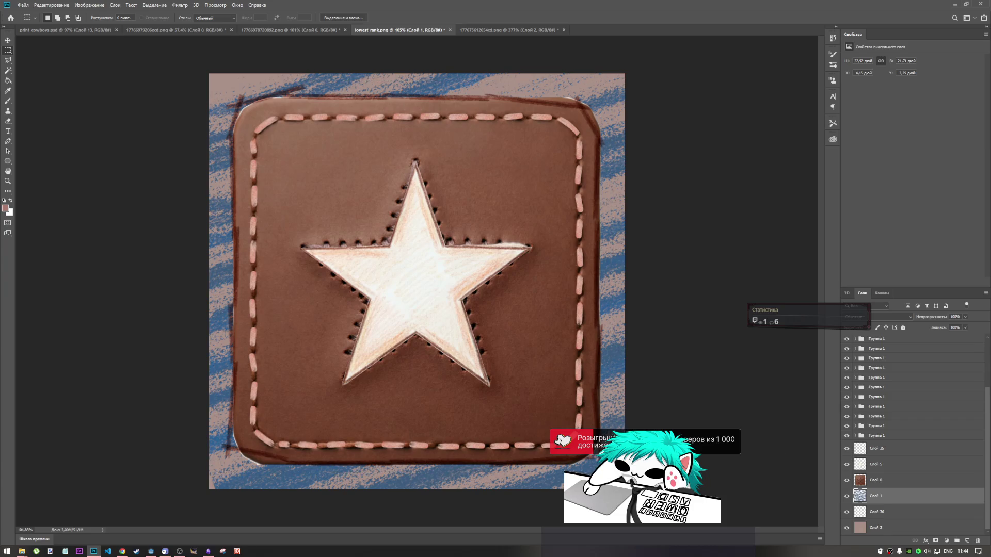
mouse_move(603, 466)
mouse_down()
mouse_move(432, 356)
mouse_move(223, 137)
mouse_move(225, 85)
mouse_up()
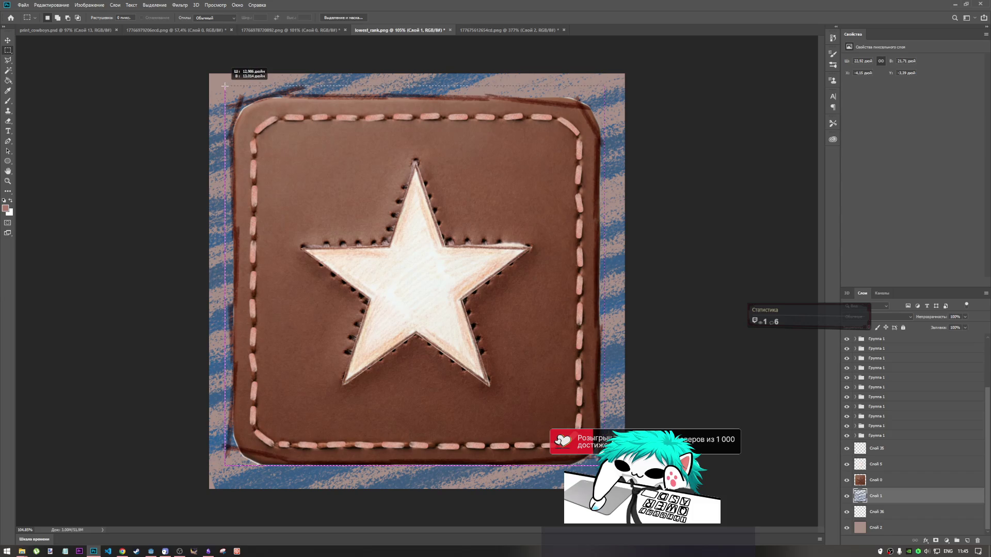
drag(225, 85, 222, 85)
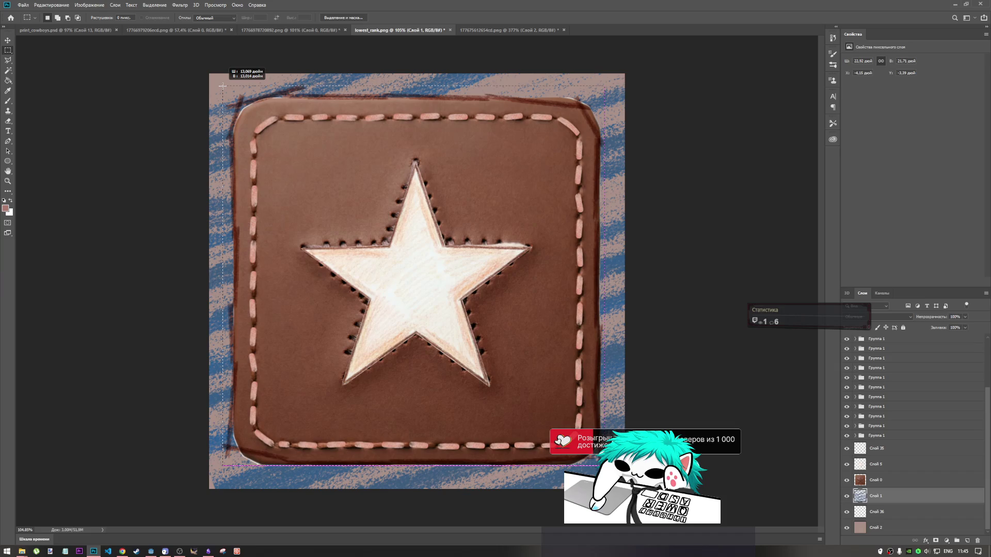
drag(223, 86, 222, 87)
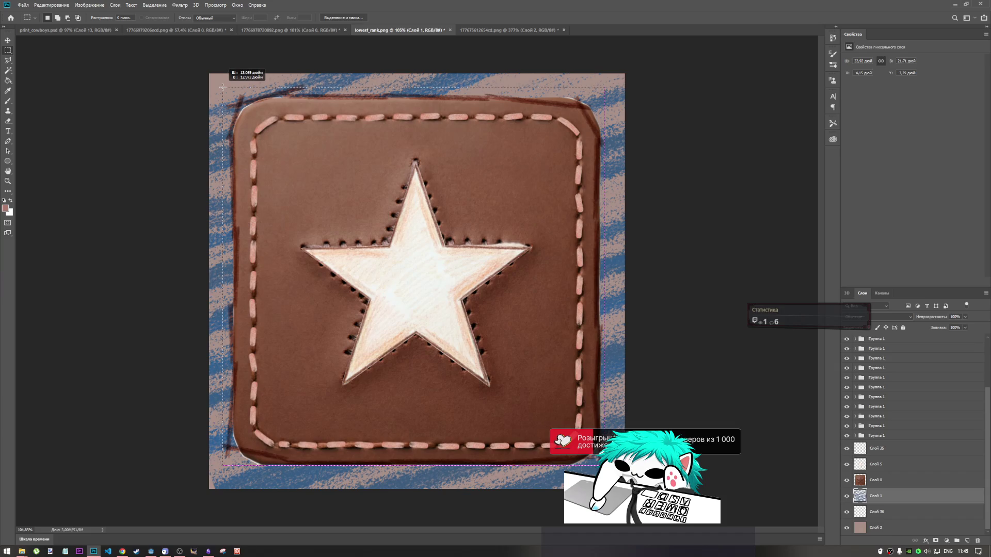
drag(222, 86, 223, 87)
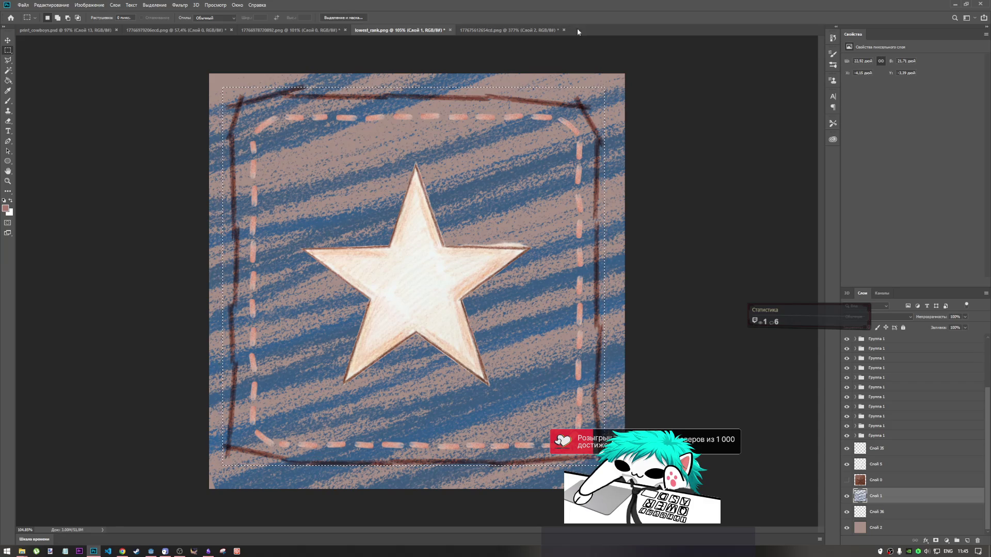
click(22, 5)
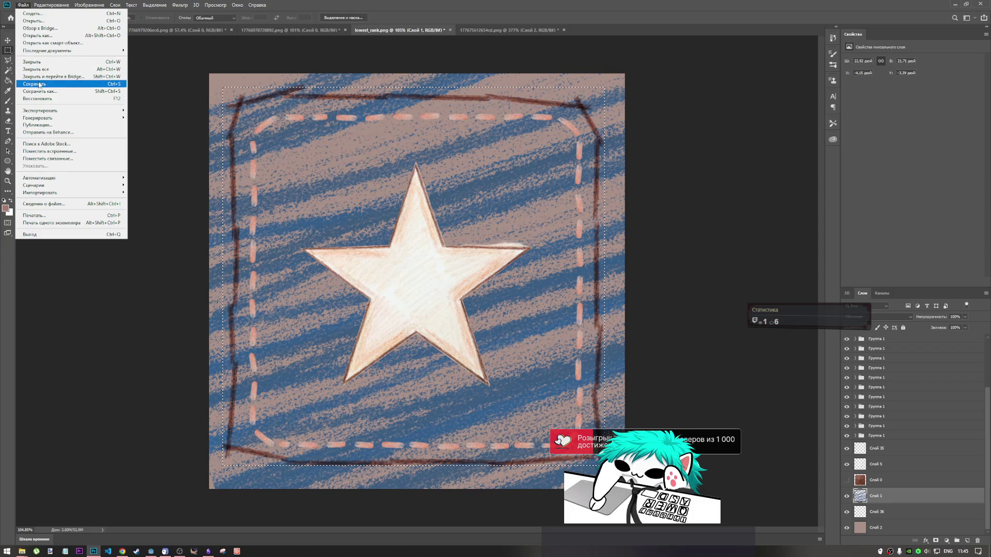
Step: Save as lowest_rank.psd in the drafts folder with maximum compatibility, then hide Слой 36
click(39, 85)
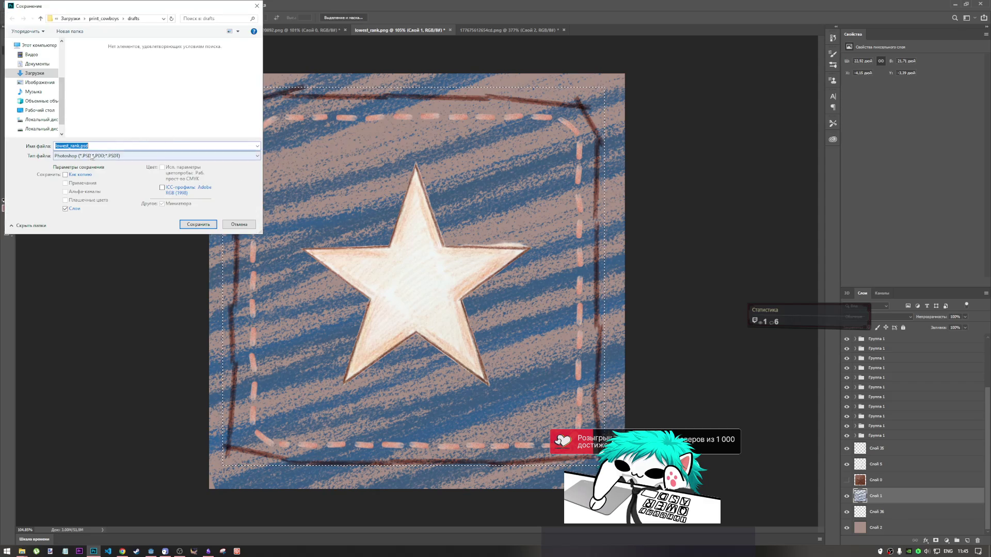
click(110, 21)
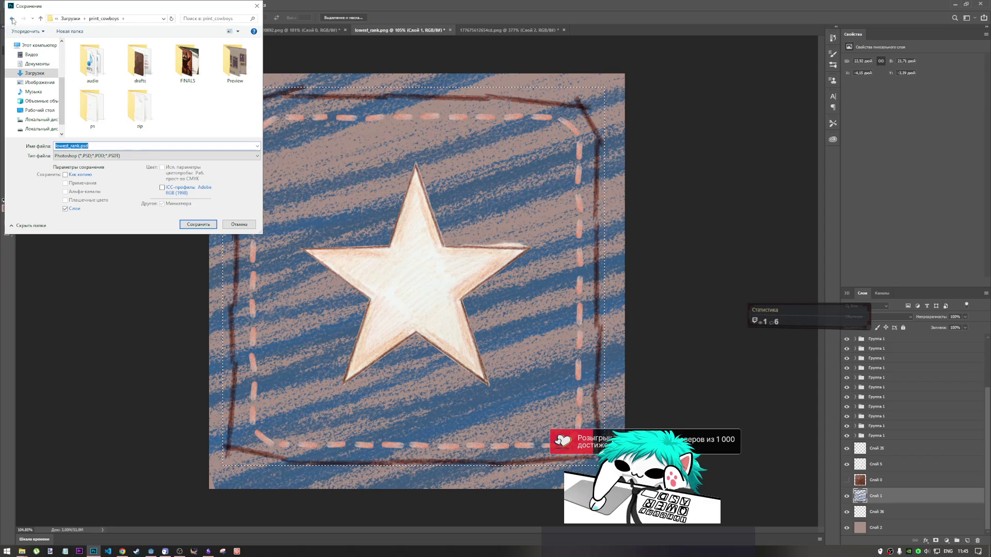
click(12, 21)
click(89, 146)
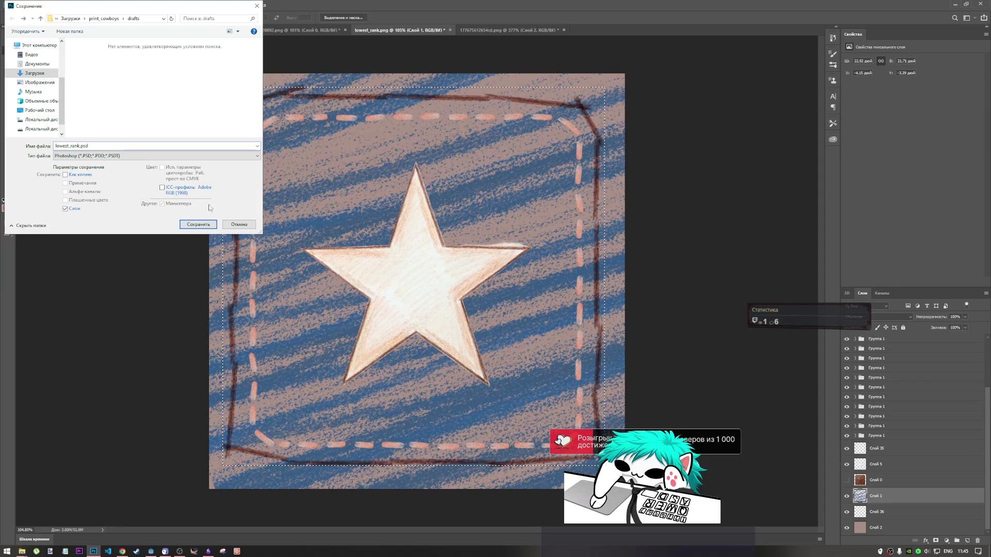
click(198, 224)
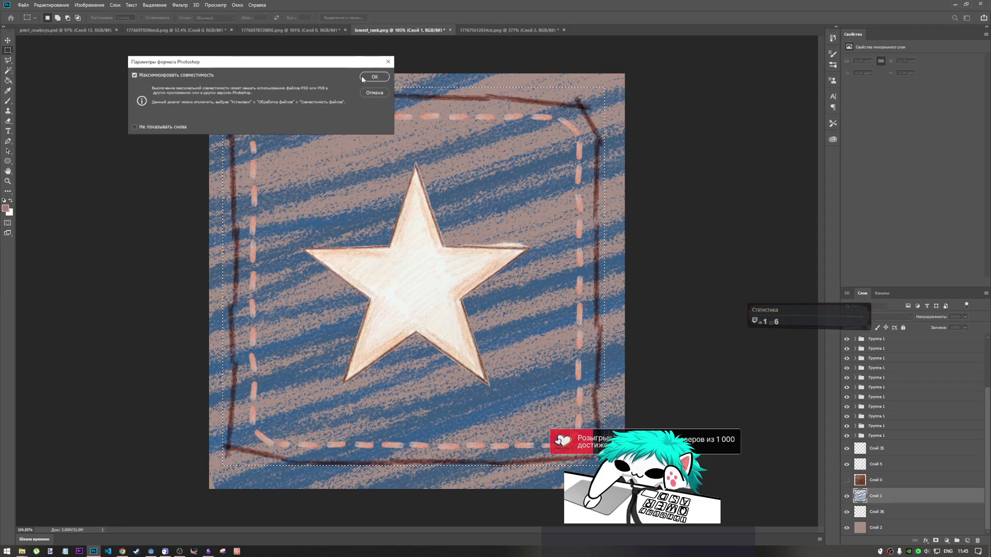
click(372, 77)
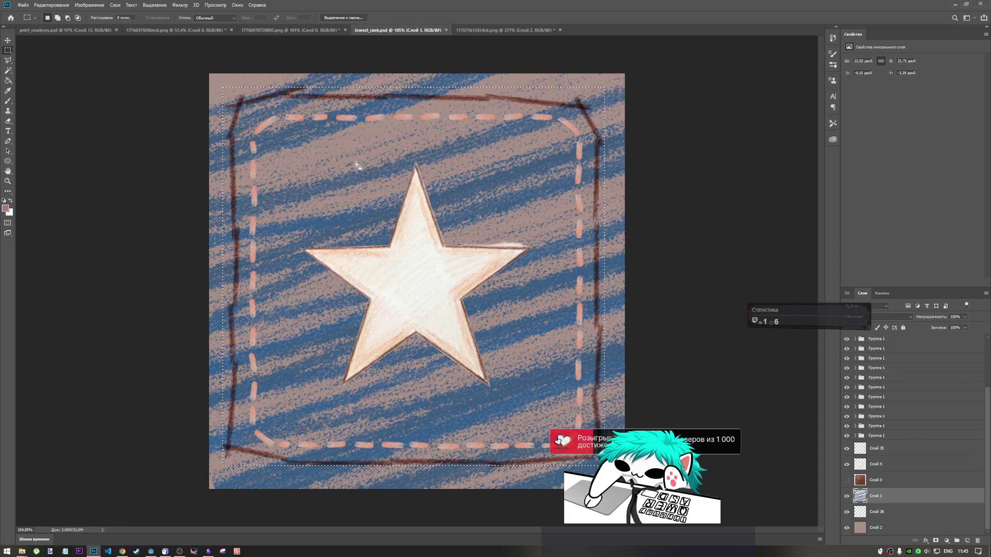
click(847, 512)
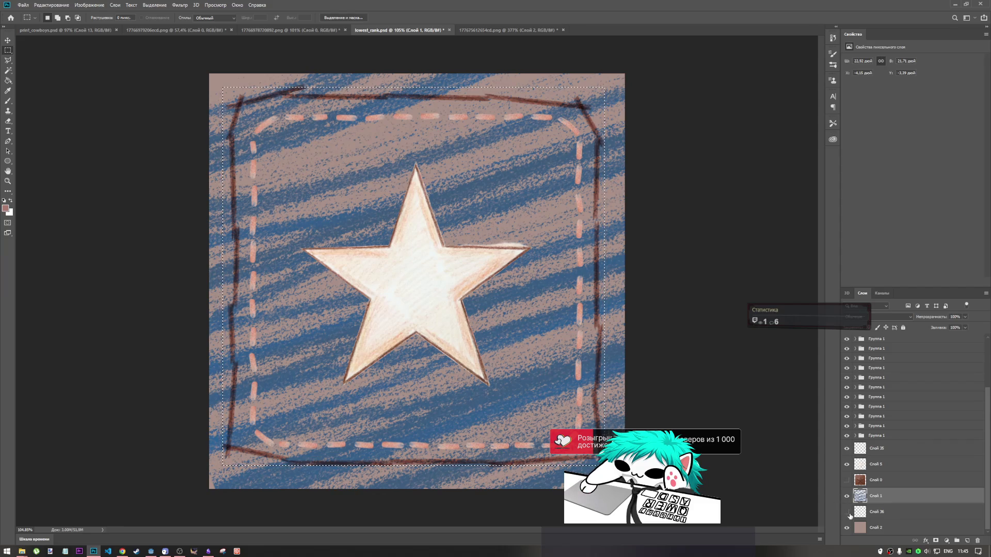
Step: Show Слой 36 again and try selecting all layers with Ctrl+Alt+A
click(850, 516)
click(847, 513)
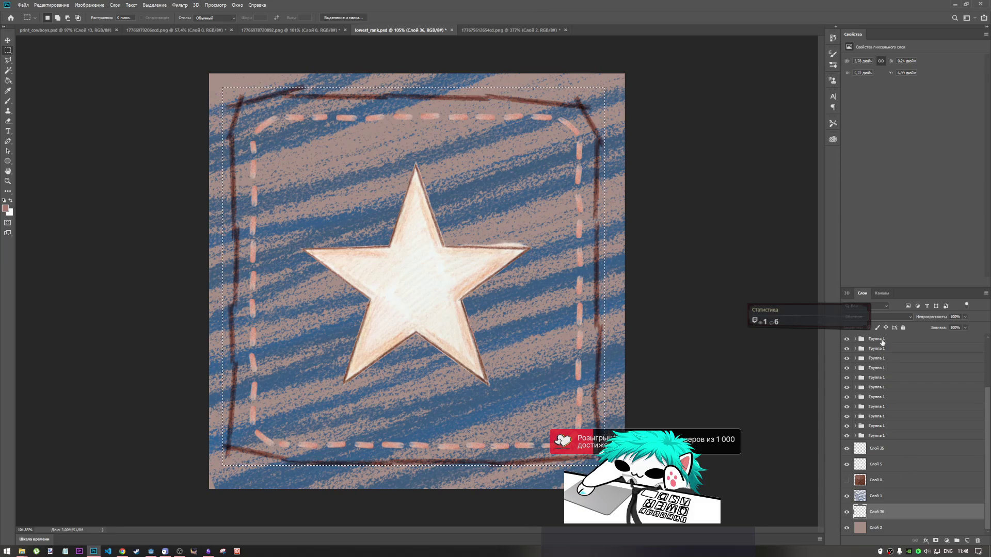
click(882, 342)
key(ctrl+alt+a)
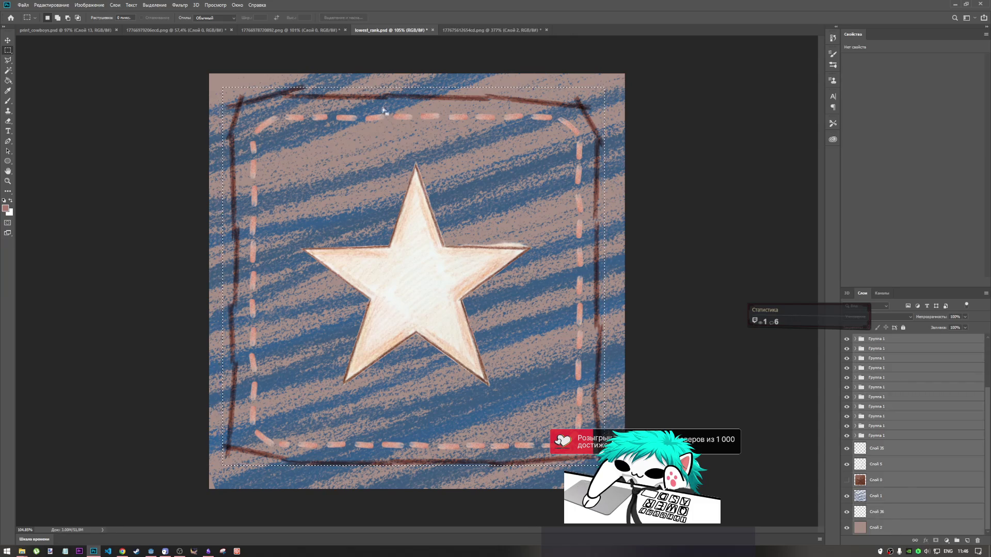
right_click(374, 118)
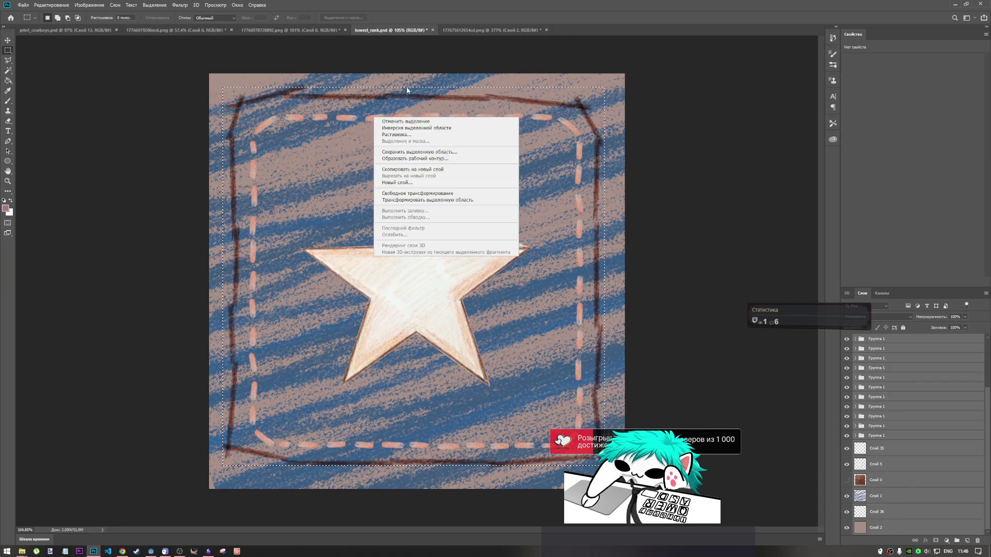
key(Escape)
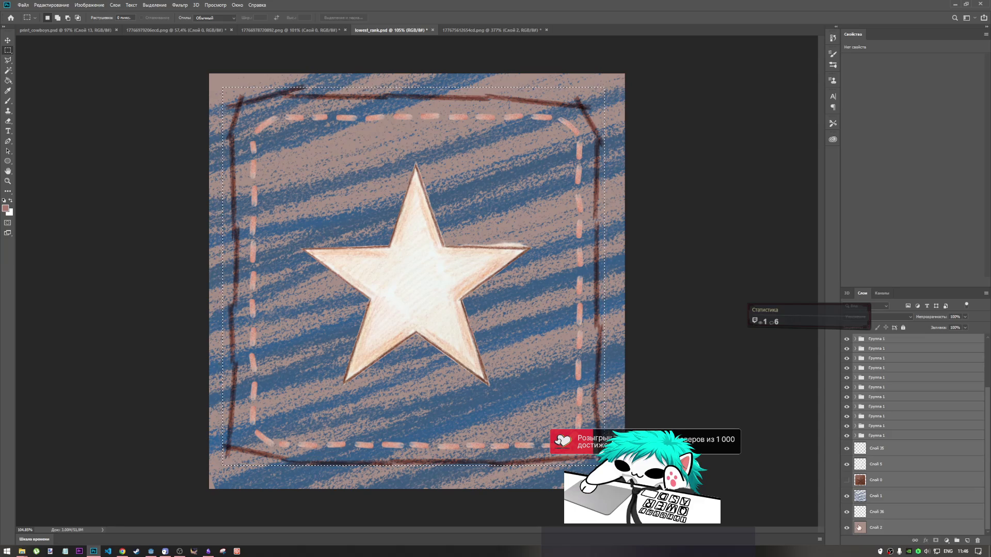
Step: Select the layers from the top down to Слой 2 and merge them into one
click(910, 388)
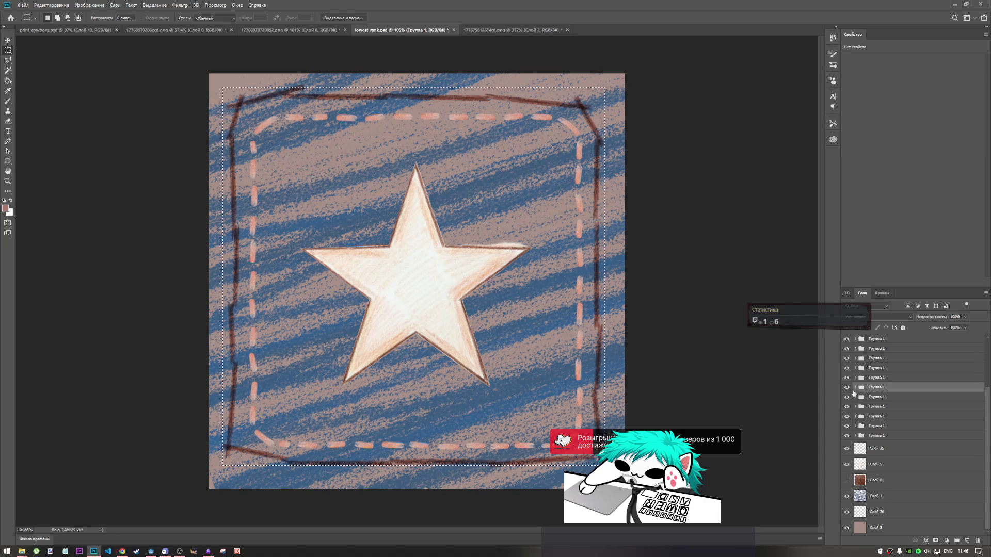
key(alt+period)
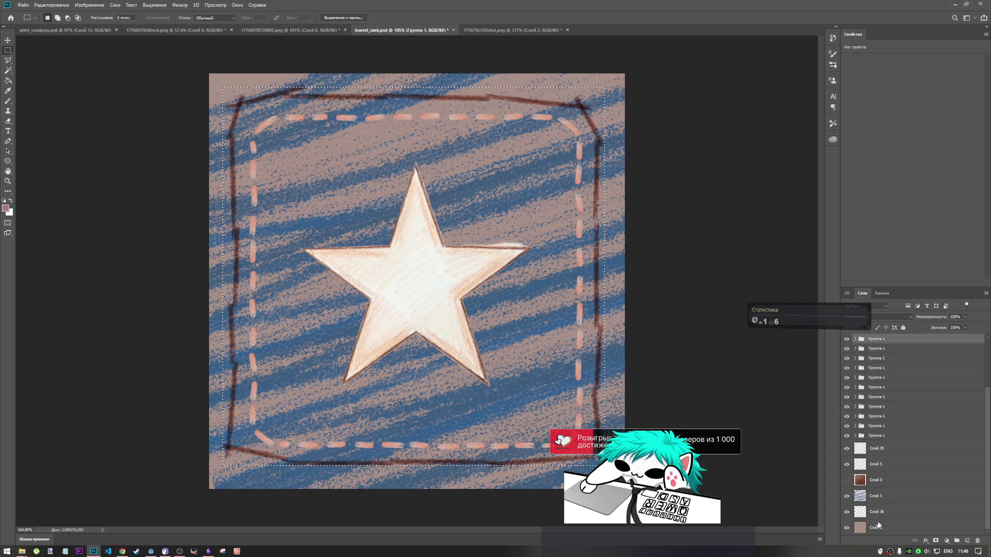
shift+click(877, 526)
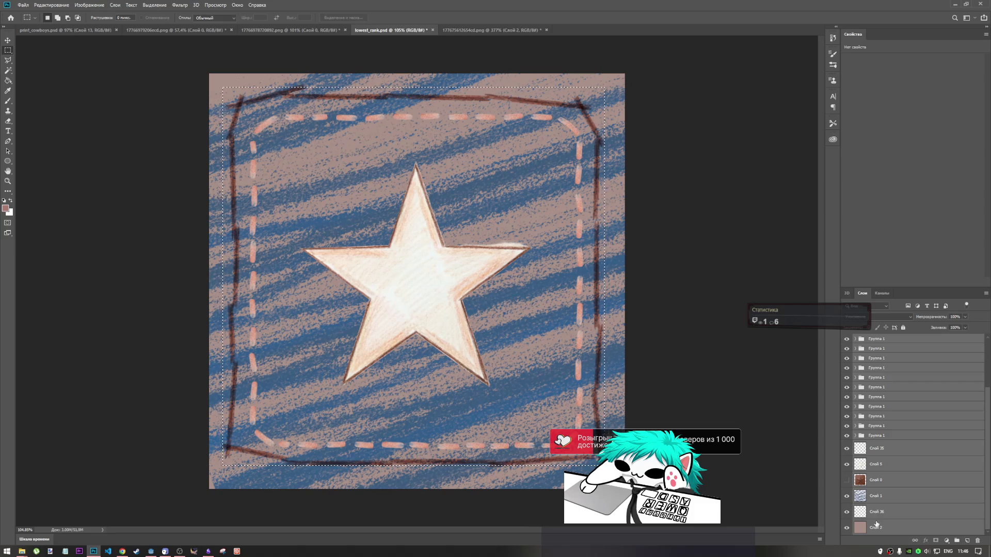
right_click(875, 523)
click(877, 417)
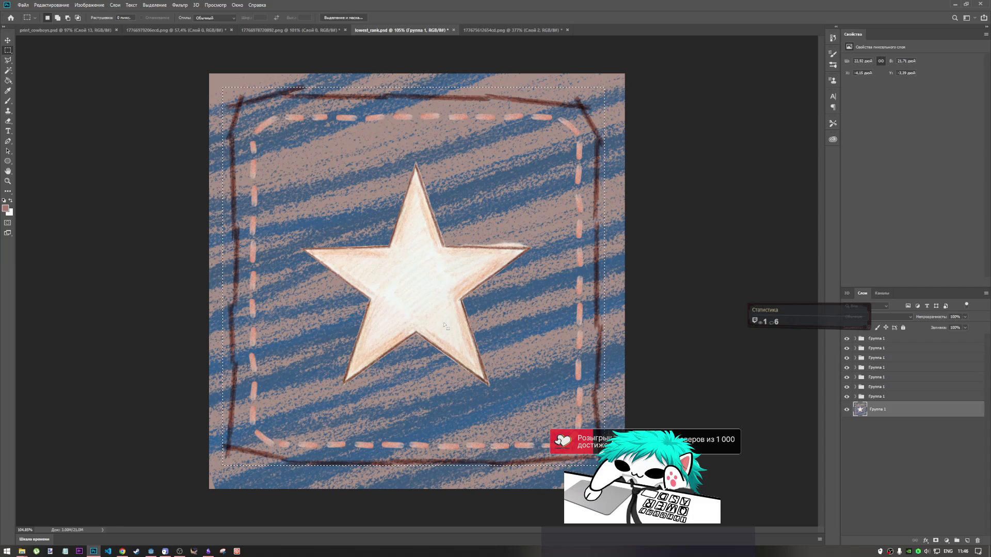
click(67, 29)
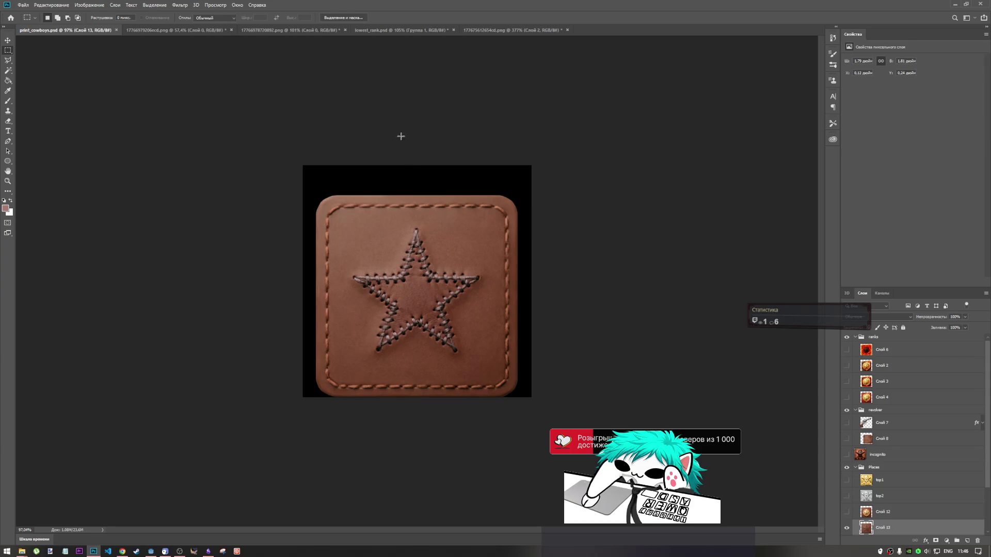
key(ctrl+v)
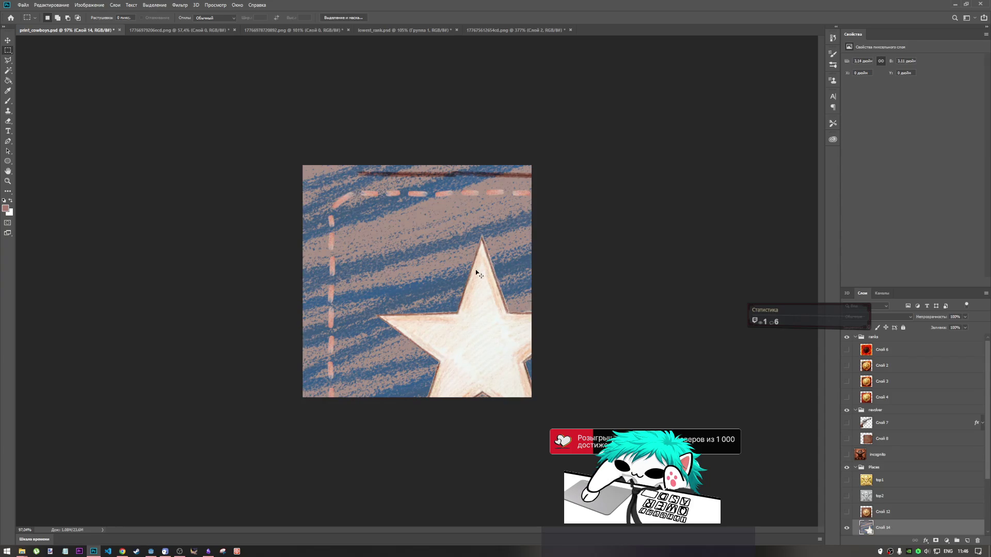
key(ctrl+z)
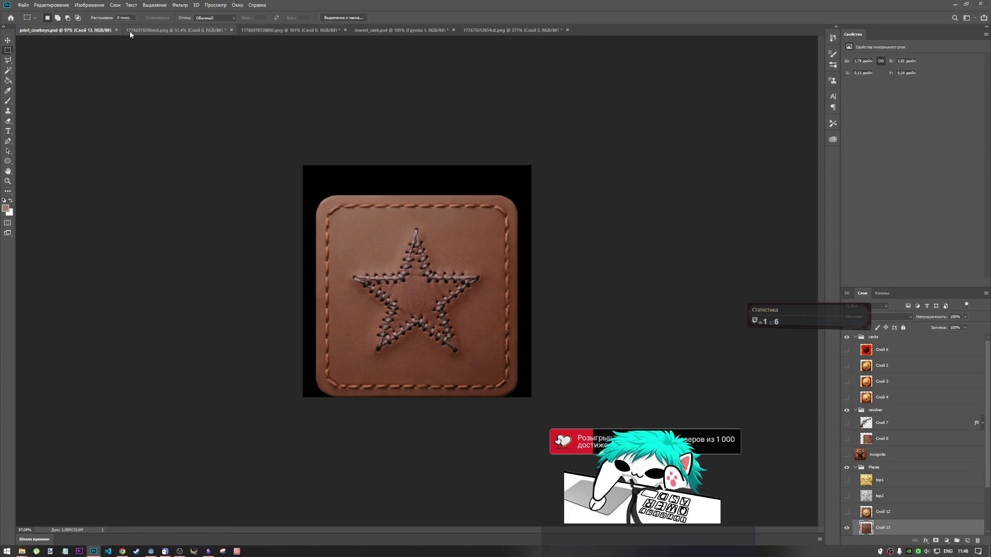
click(492, 30)
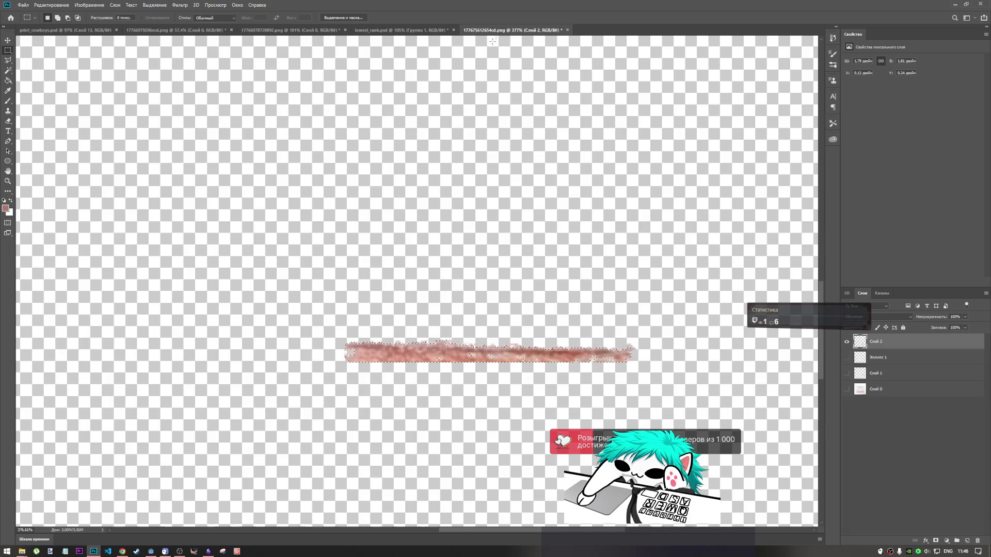
click(418, 30)
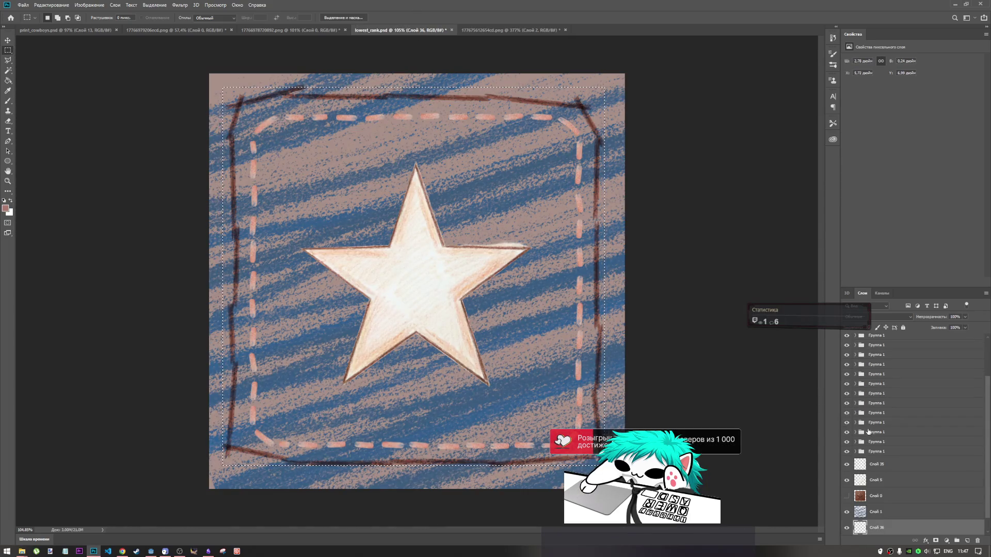
shift+click(881, 336)
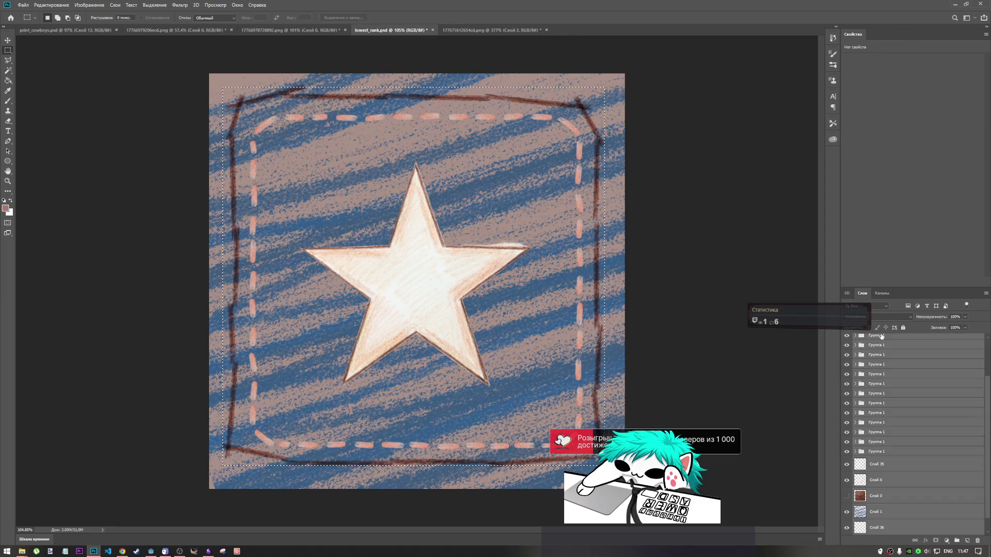
Step: Merge the currently selected layers, then expand all the nested Группа 1 groups
right_click(882, 336)
click(868, 273)
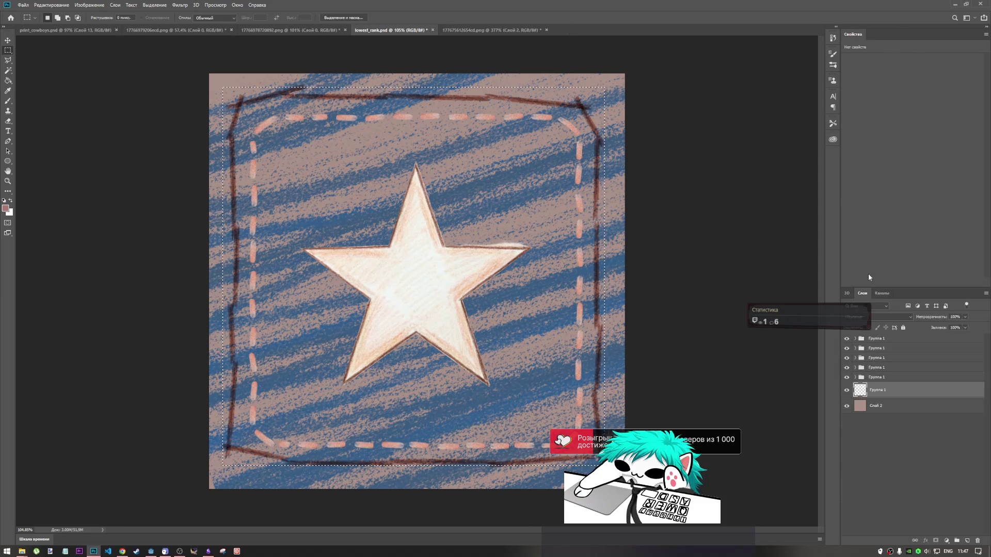
click(857, 340)
click(855, 339)
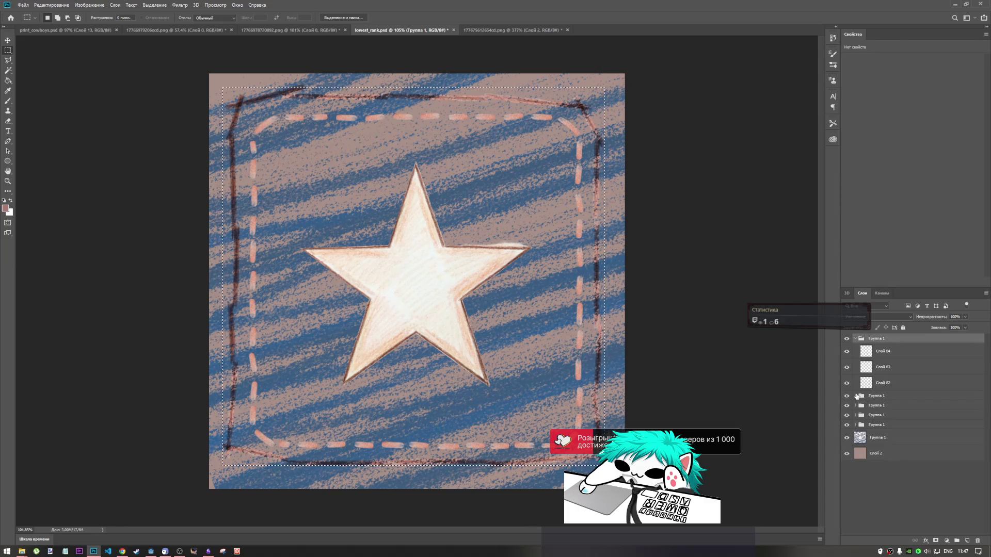
click(856, 395)
click(854, 454)
scroll(878, 464, down, 1)
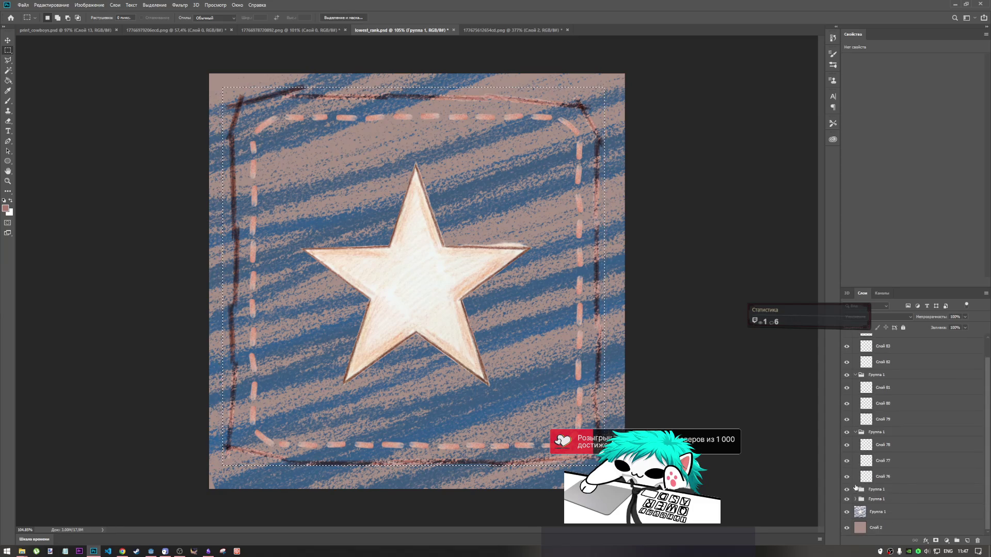
click(855, 489)
scroll(855, 491, down, 2)
click(855, 500)
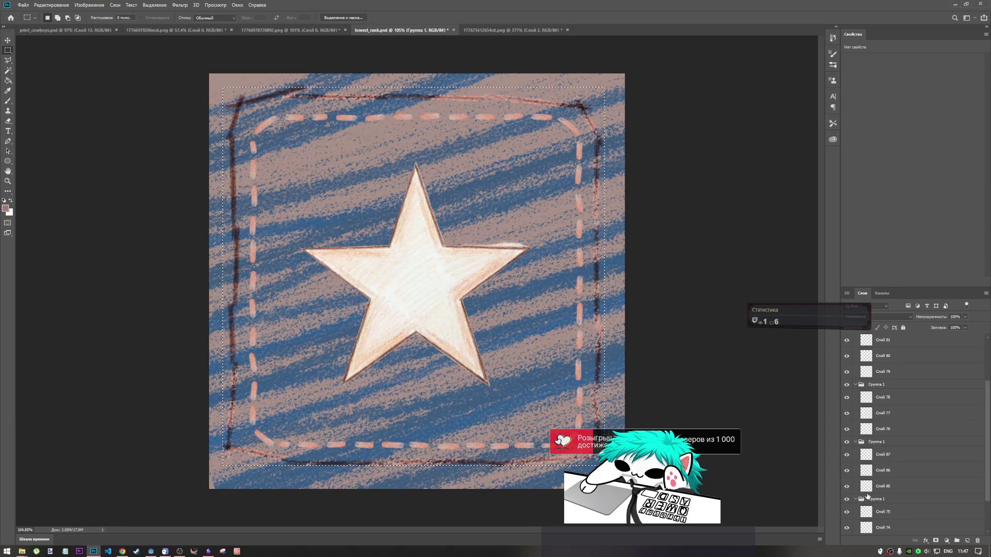
Step: Select Слой 81 through Слой 2 and merge them into Слой 81
click(872, 343)
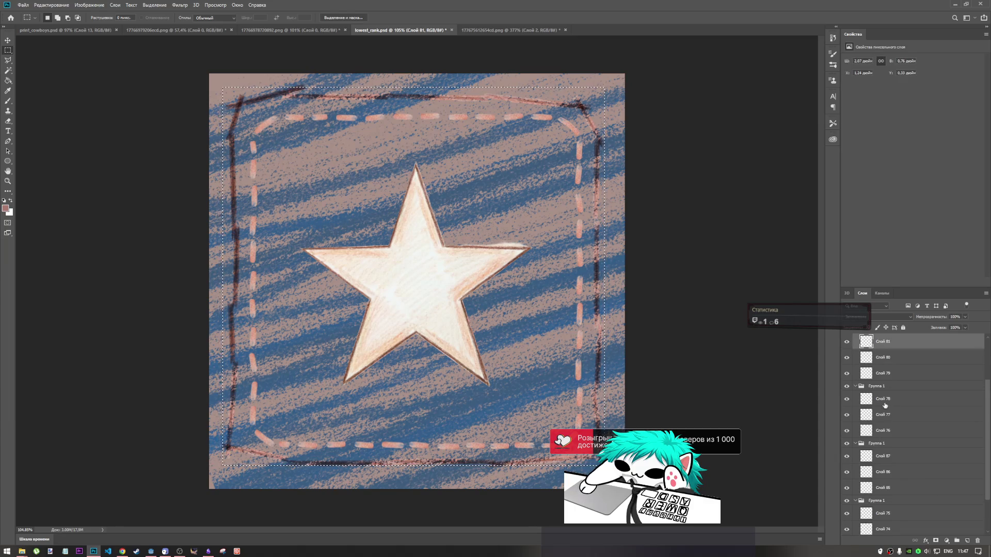
scroll(888, 413, down, 2)
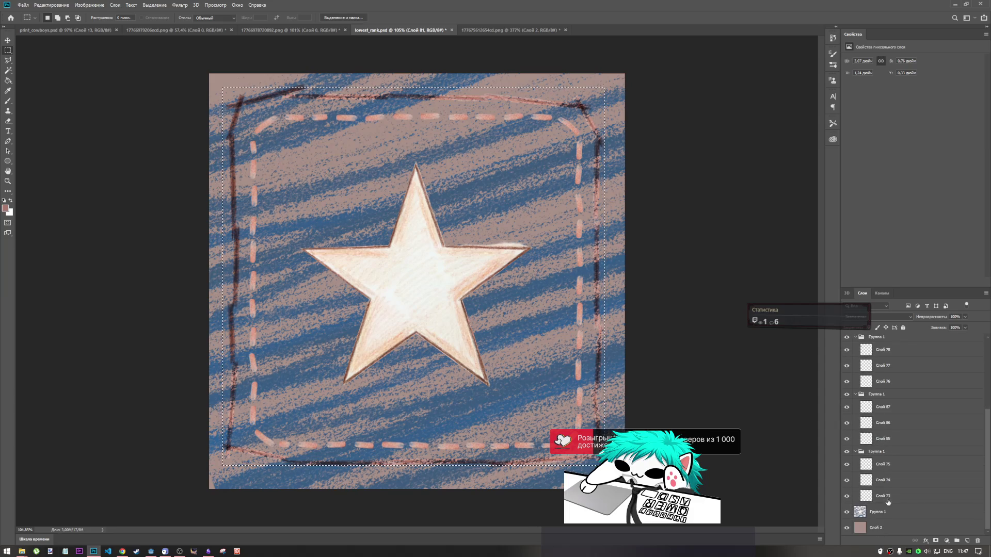
shift+click(888, 496)
shift+click(883, 512)
shift+click(882, 525)
right_click(882, 522)
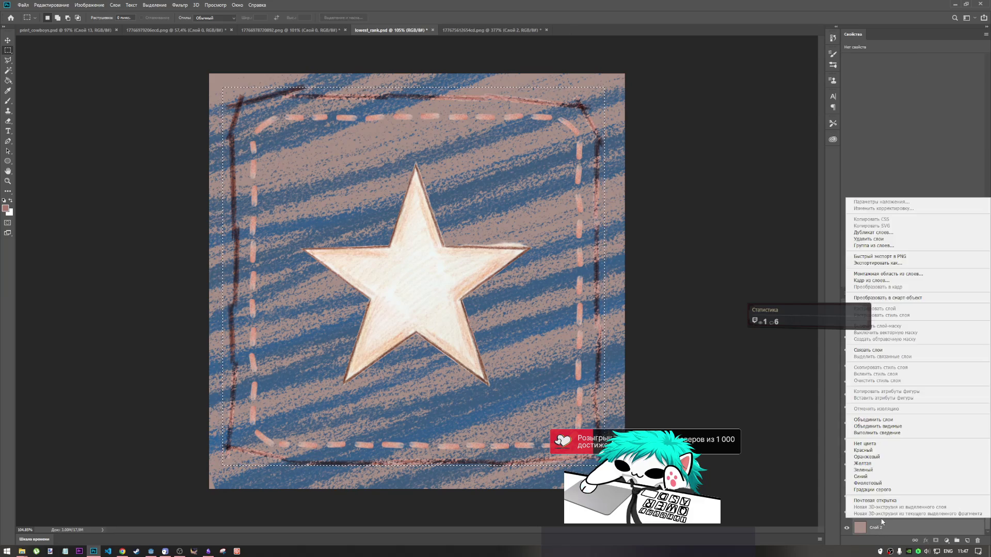
click(875, 420)
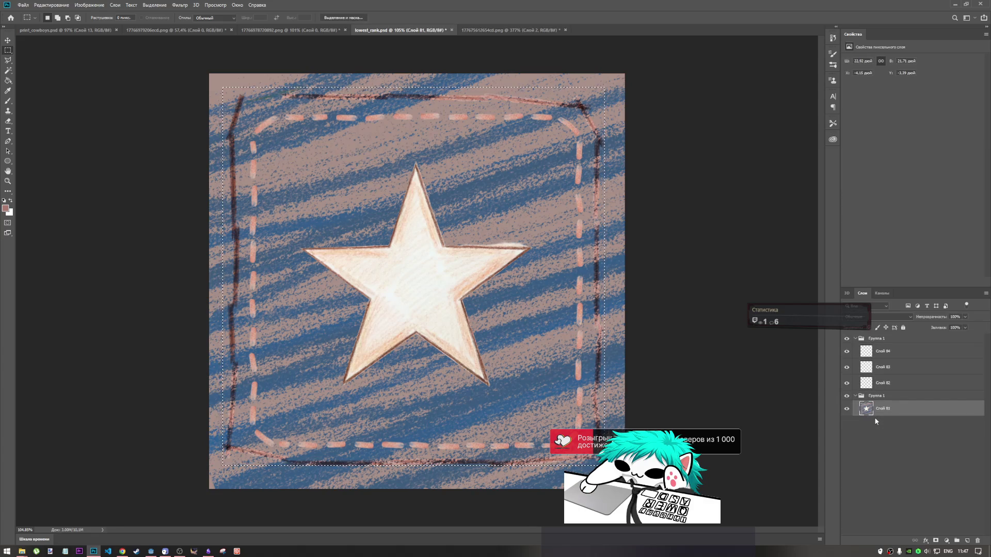
Step: Merge Слой 84 through Слой 81 into the single layer Слой 84
click(878, 359)
shift+click(880, 386)
shift+click(883, 411)
right_click(882, 412)
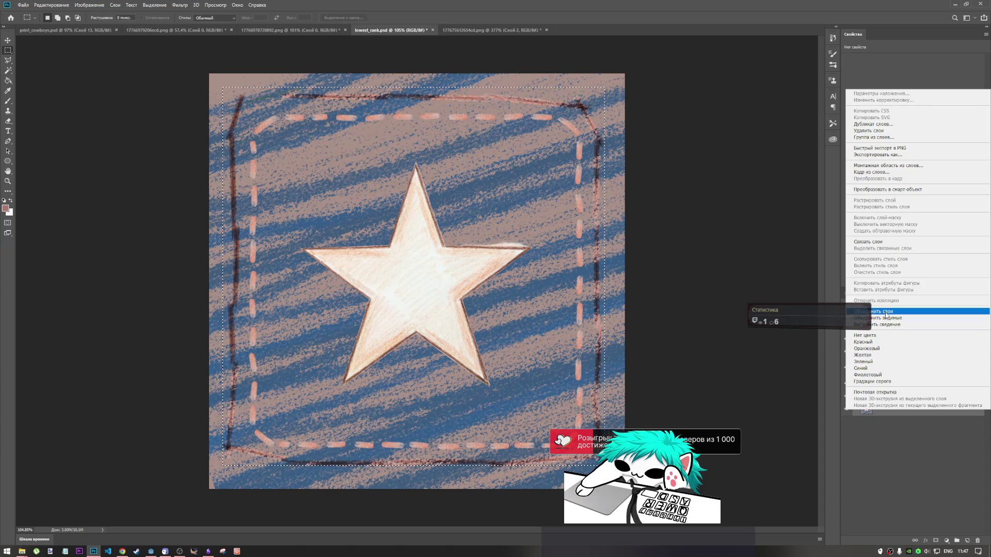
click(882, 314)
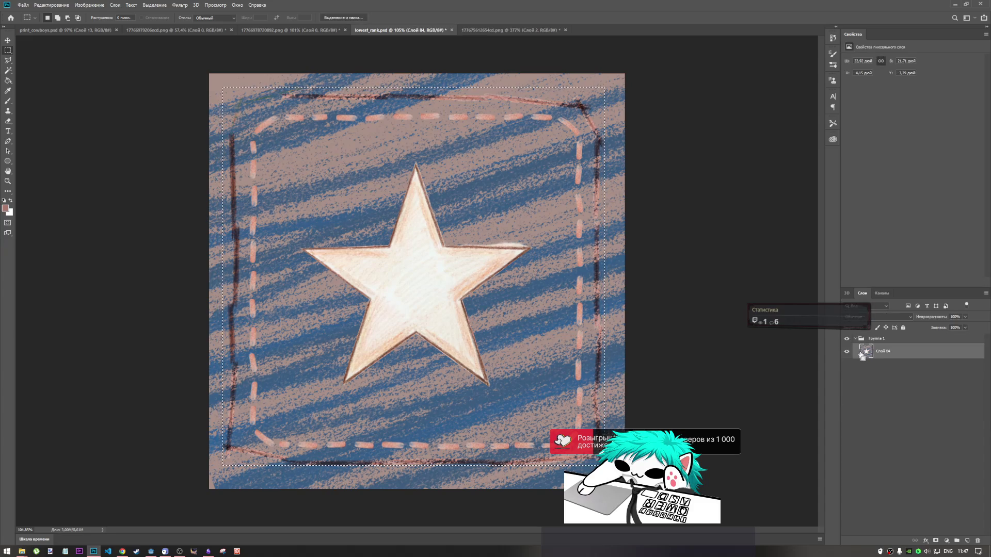
click(72, 30)
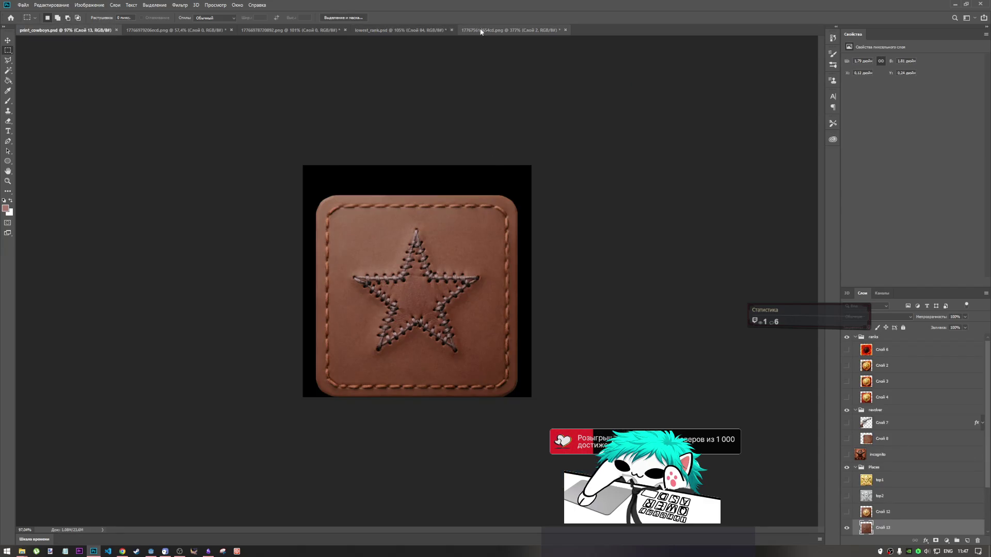
Step: Return to lowest_rank.psd and revert the star patch to its unmerged layers
click(511, 30)
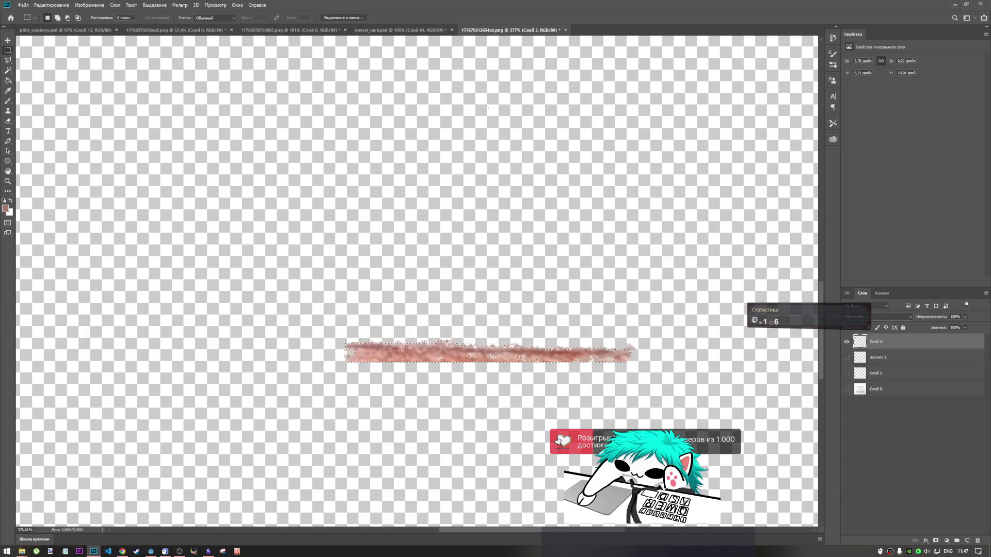
click(382, 30)
click(887, 424)
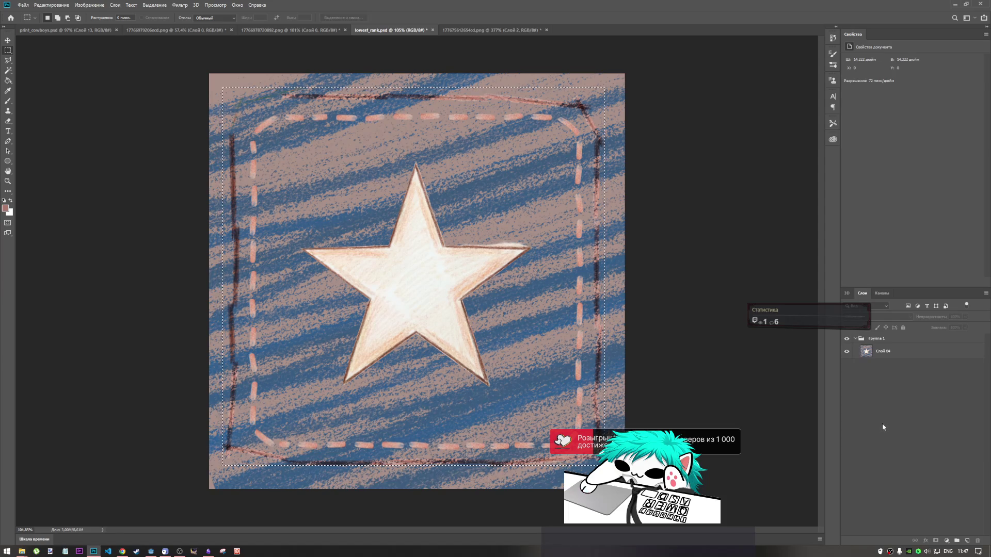
click(883, 408)
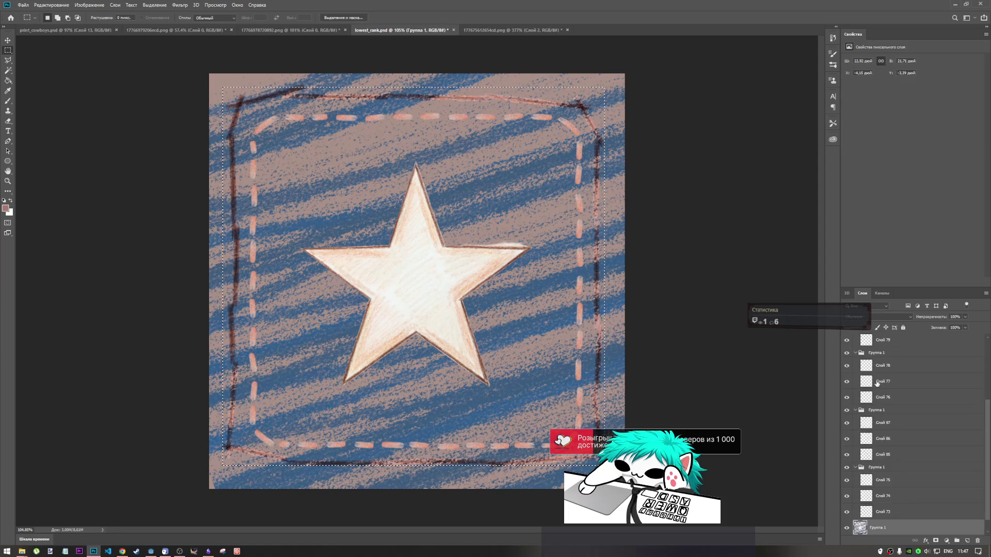
scroll(886, 431, down, 1)
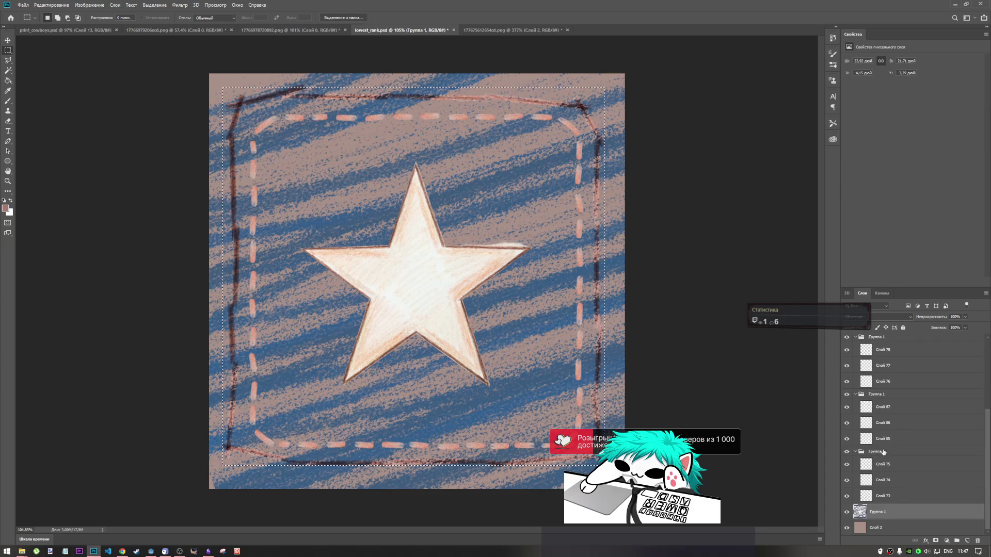
scroll(883, 412, up, 5)
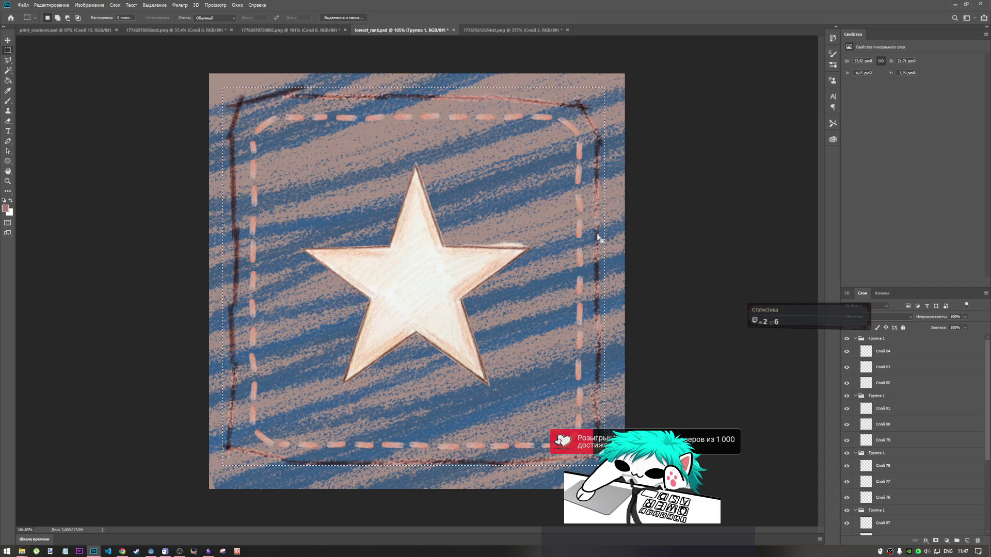
key(alt+comma)
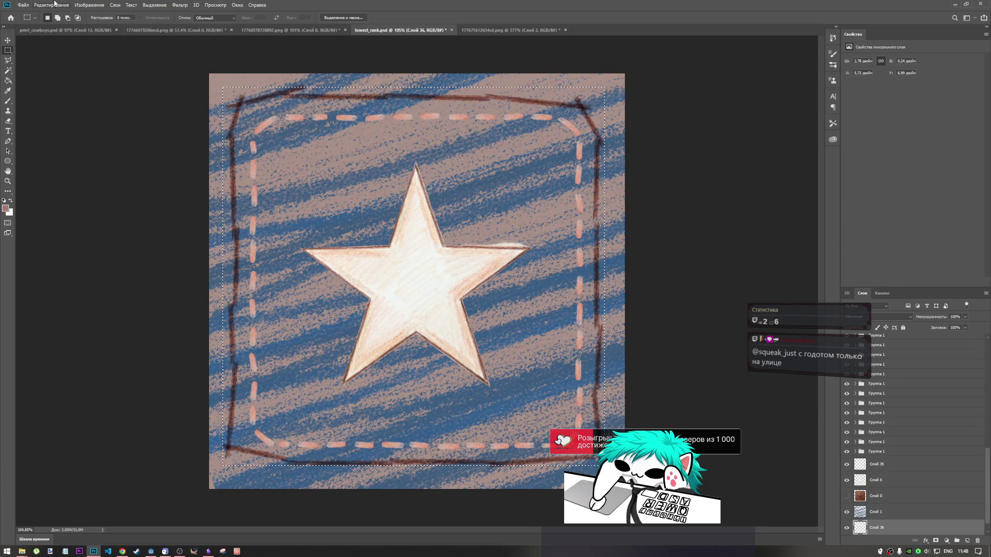
Step: Crop the canvas to the patch selection, then try and cancel a Quick Export as PNG
click(91, 6)
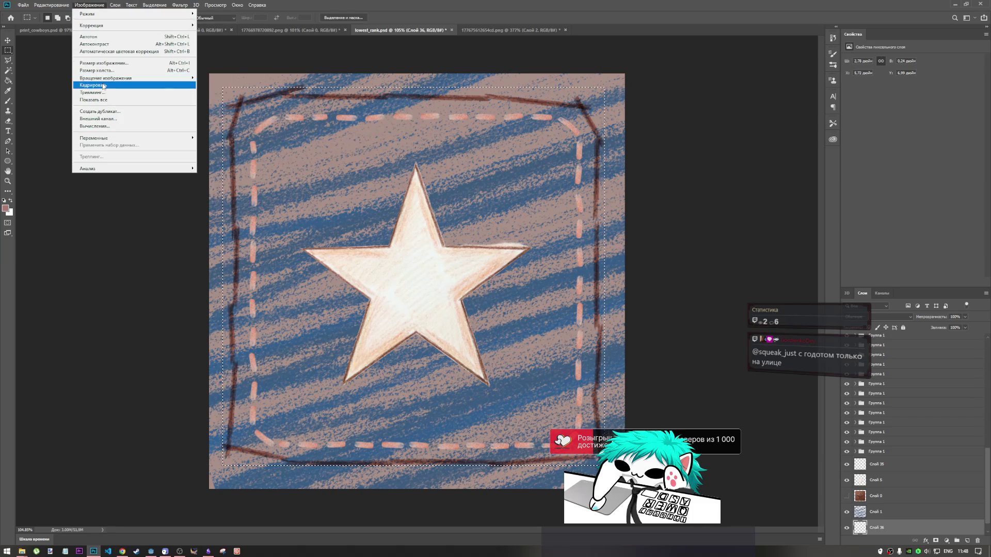
click(103, 85)
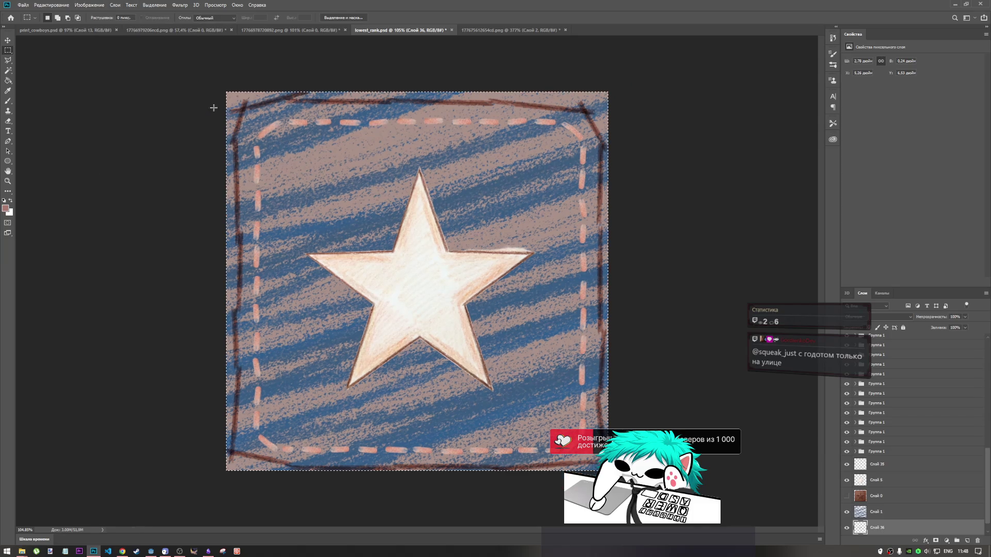
click(22, 5)
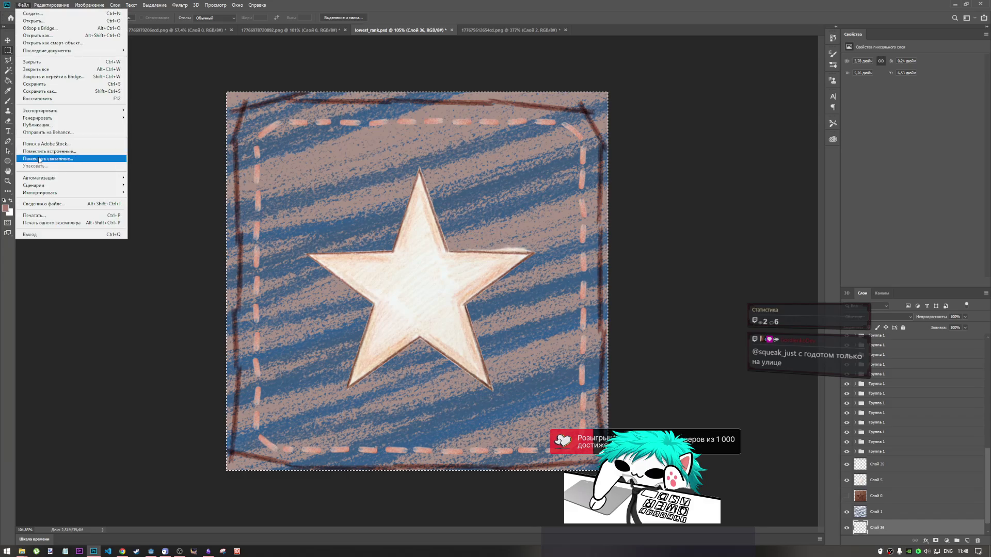
mouse_move(103, 110)
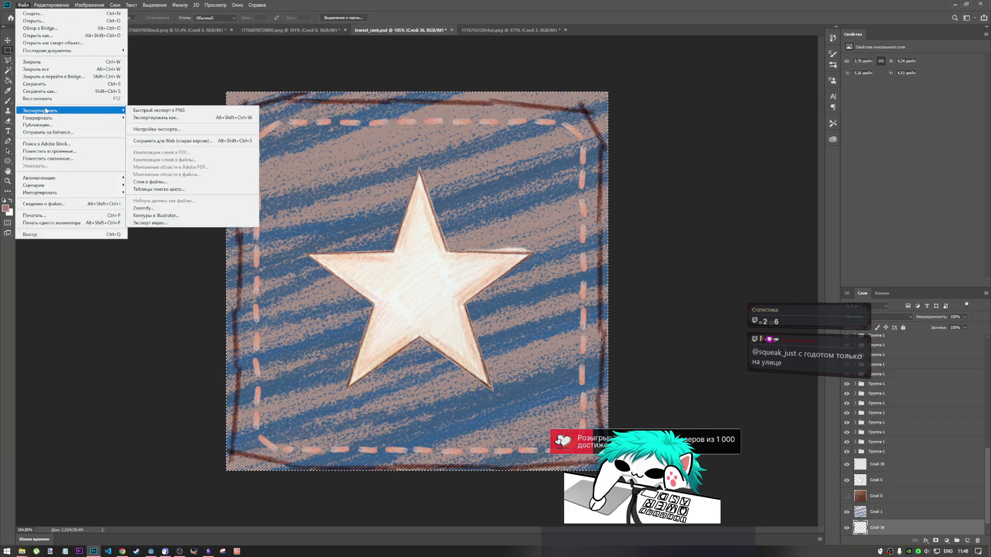
click(173, 110)
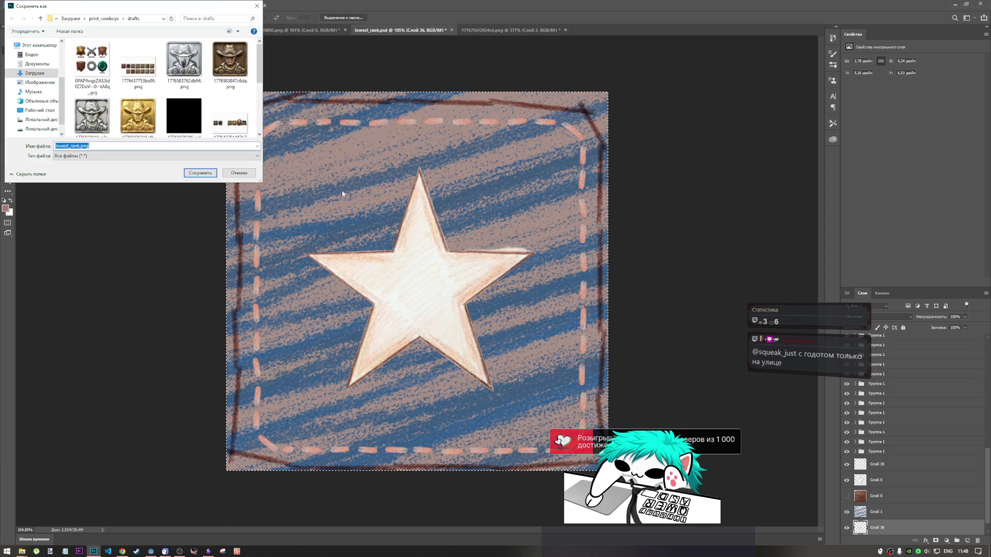
scroll(199, 107, down, 5)
scroll(187, 113, up, 5)
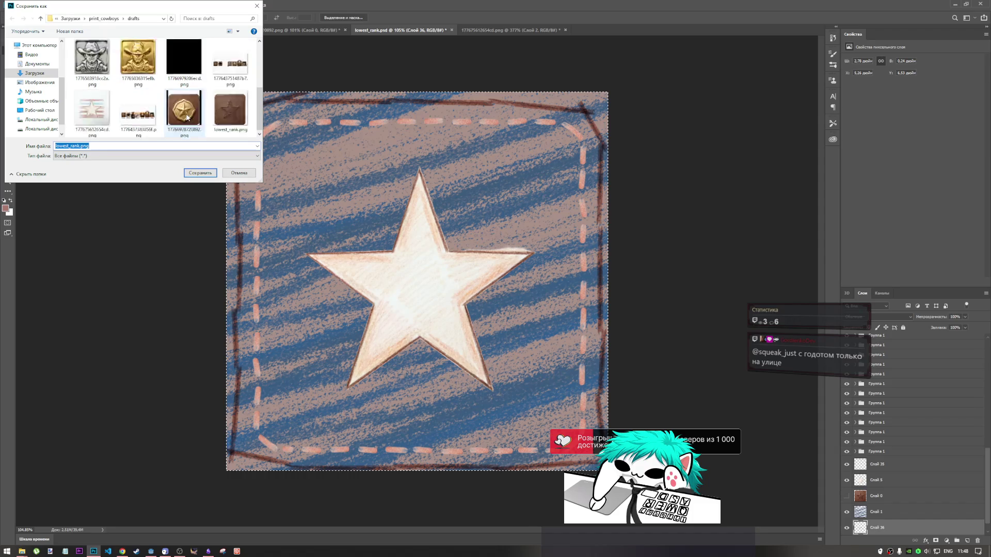
click(239, 172)
Step: Open the Export As settings for the cropped lowest_rank patch
click(23, 4)
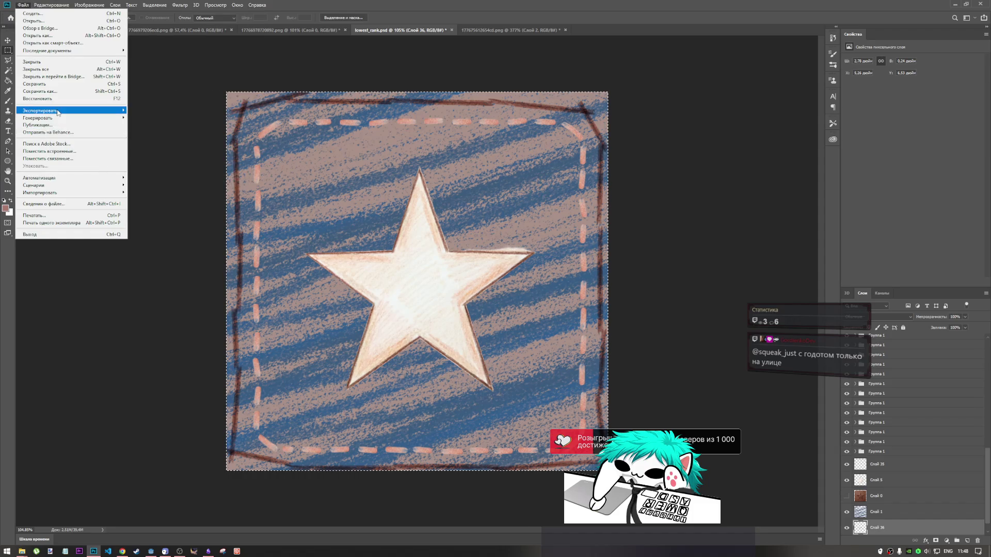
mouse_move(57, 112)
click(155, 116)
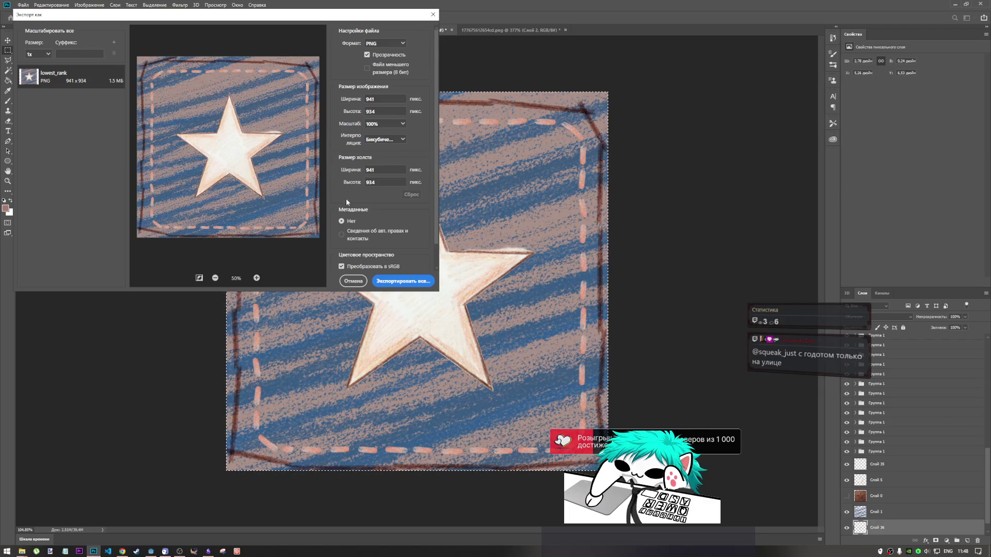
Step: Keep PNG with Convert to sRGB enabled and export the patch
scroll(346, 207, down, 1)
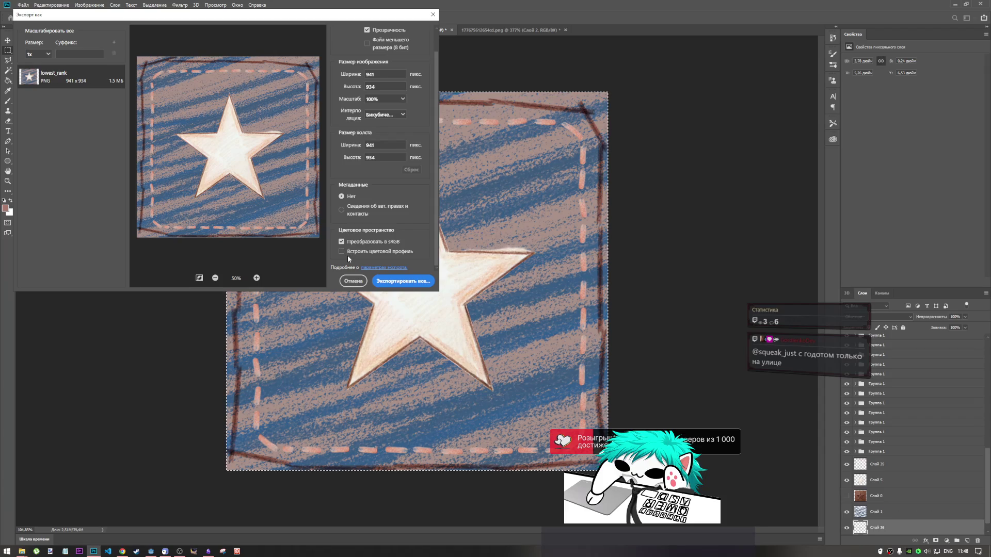
click(341, 242)
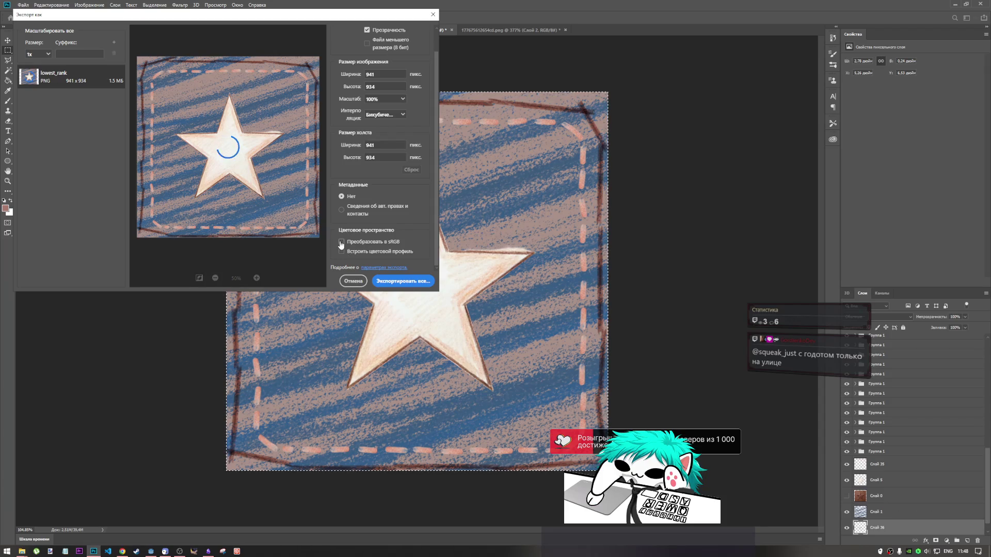
click(341, 242)
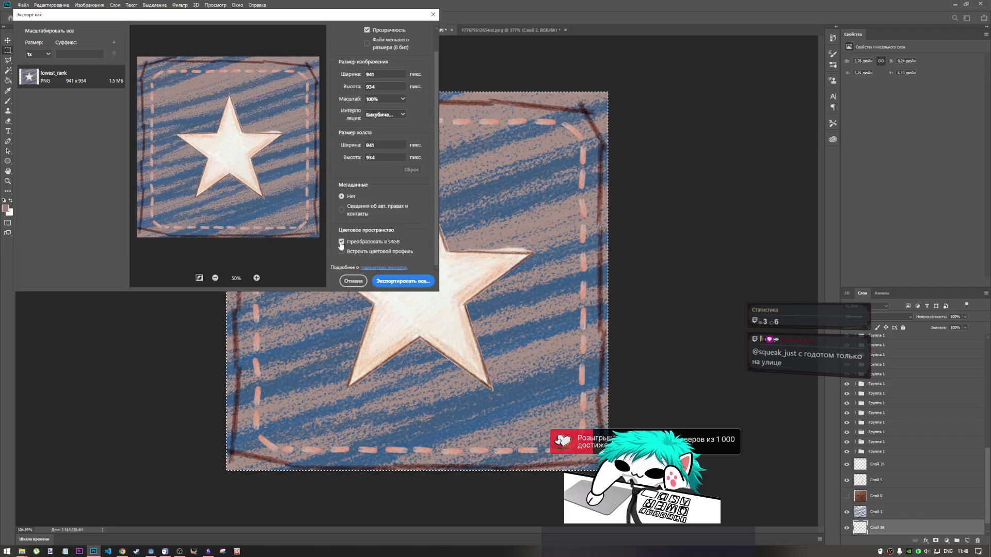
click(382, 283)
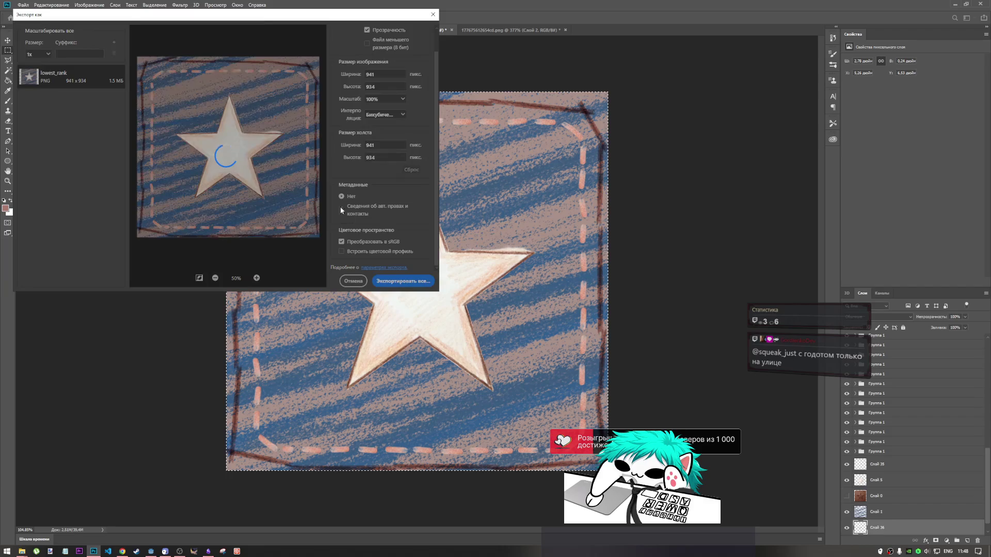
Step: Decline replacing lowest_rank.png and save the export as lowest_rank0.png instead
scroll(144, 129, down, 3)
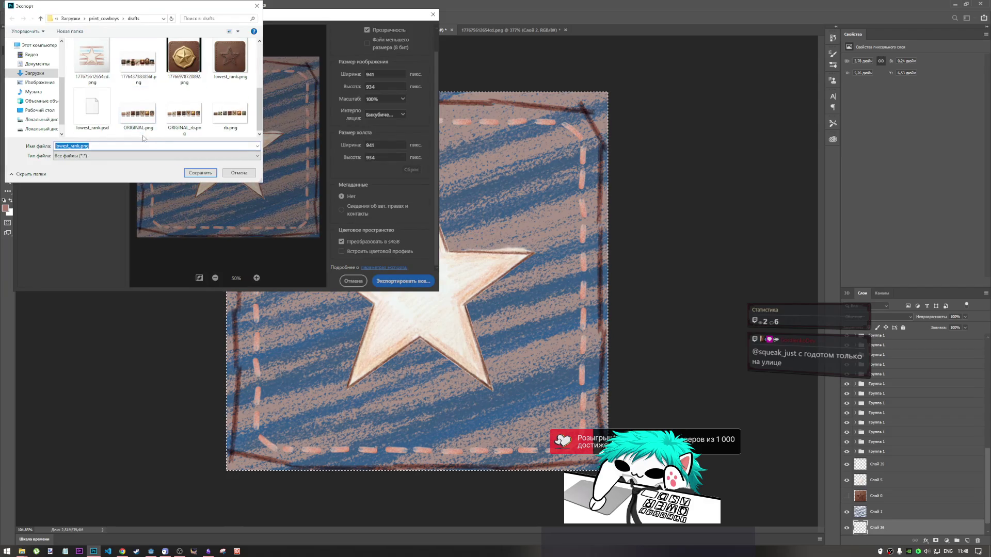
click(195, 174)
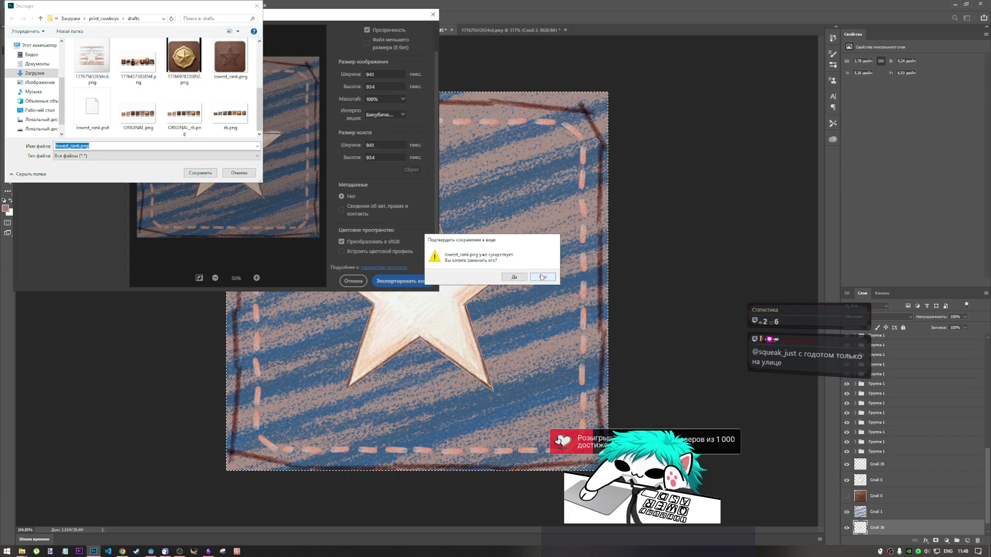
click(543, 277)
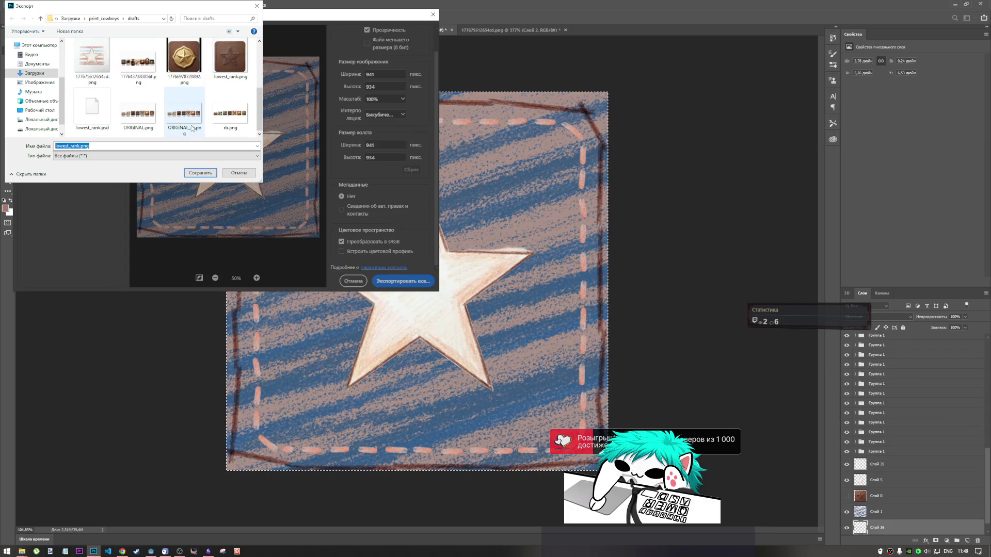
scroll(178, 123, up, 2)
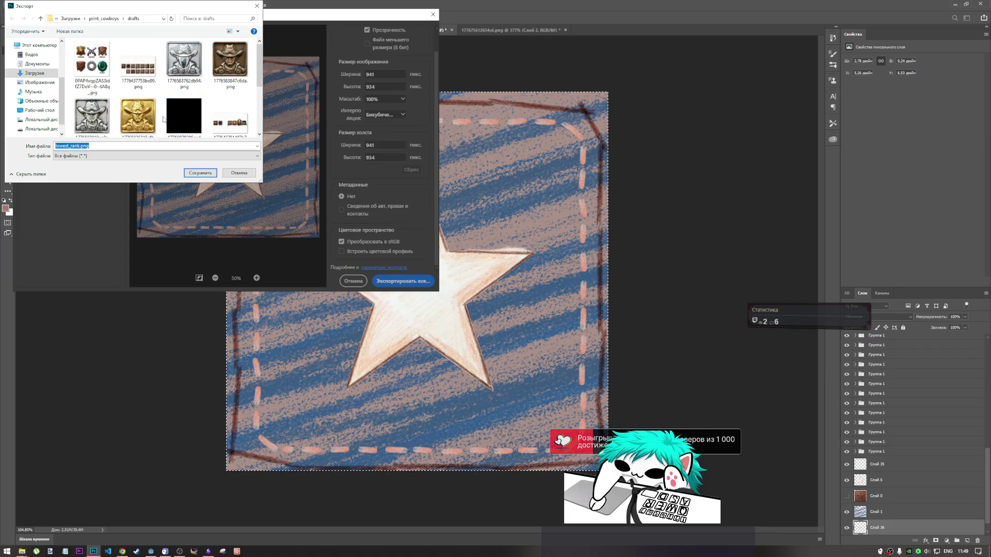
click(75, 146)
scroll(155, 110, down, 2)
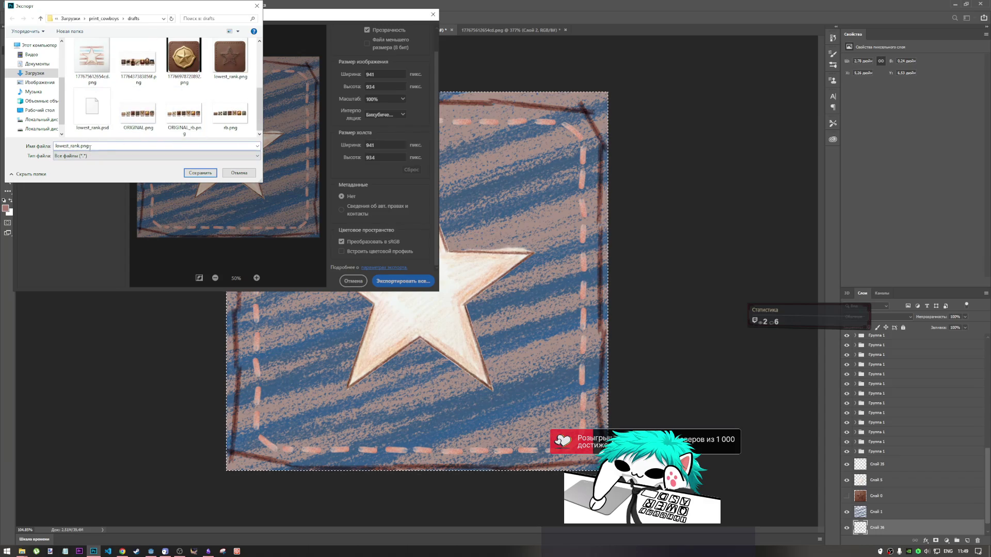
text(0)
click(194, 173)
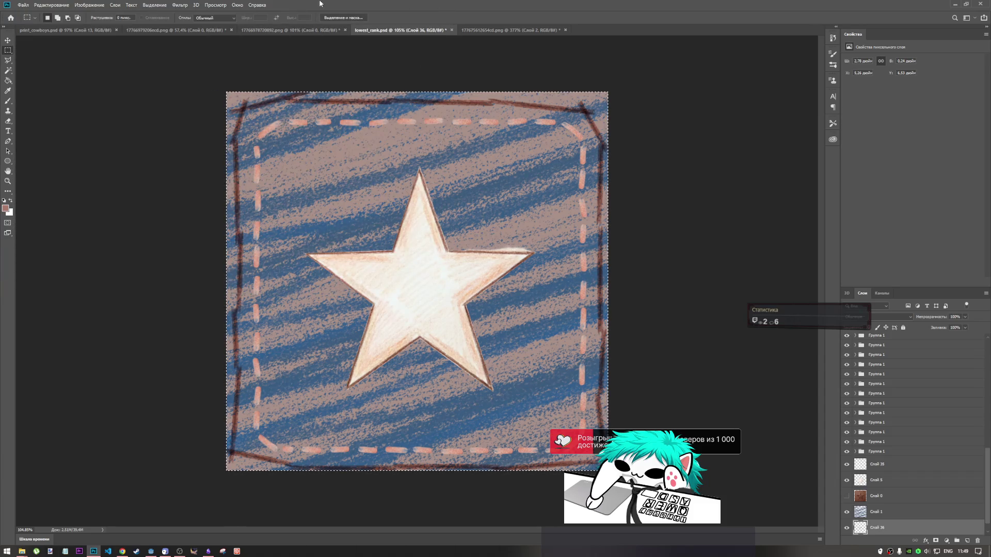
click(22, 5)
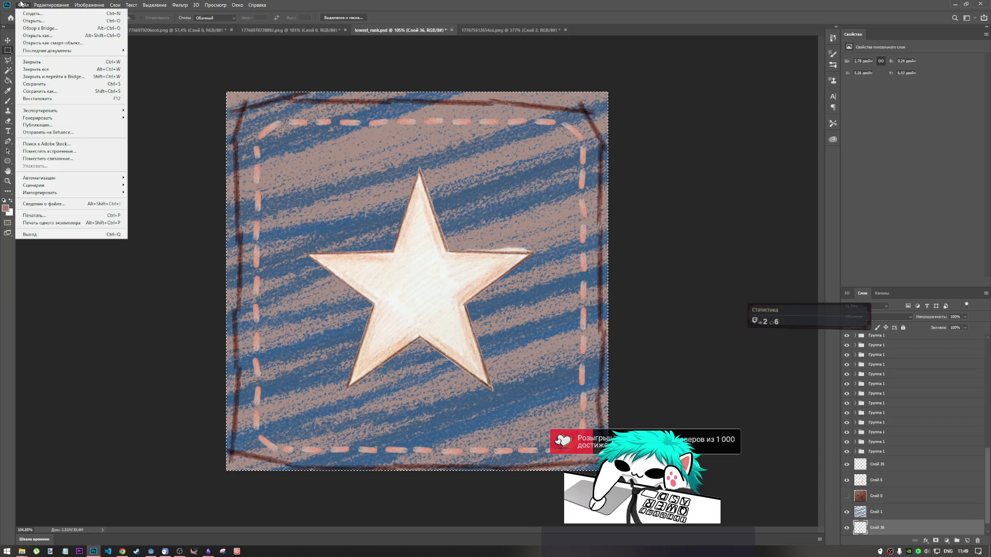
Step: Switch back to the print_cowboys.psd icon sheet
click(22, 5)
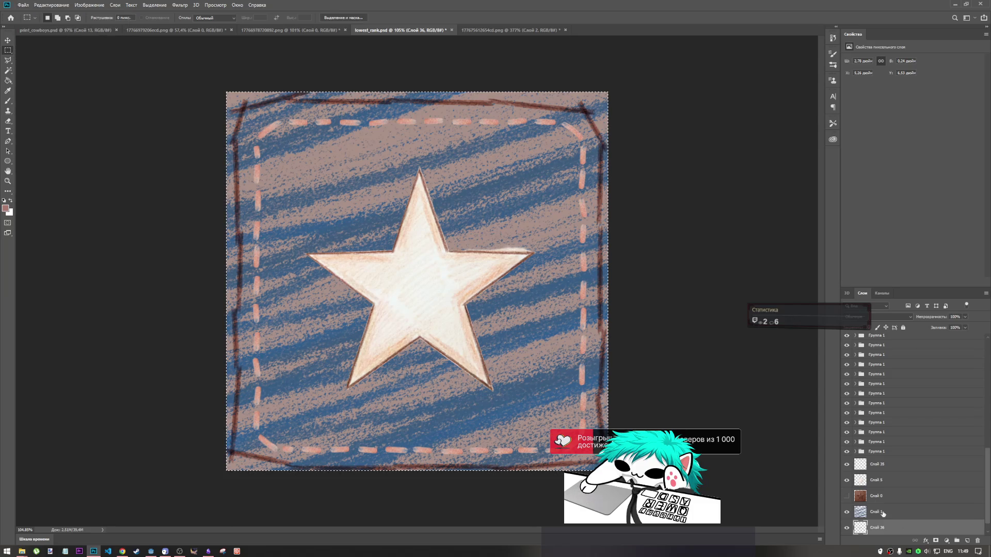
click(21, 3)
click(20, 4)
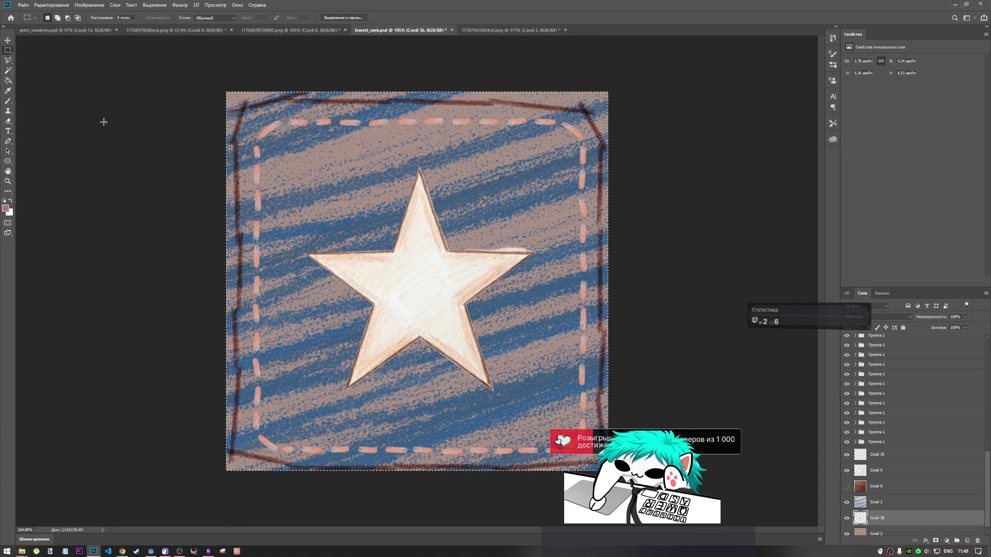
mouse_move(181, 551)
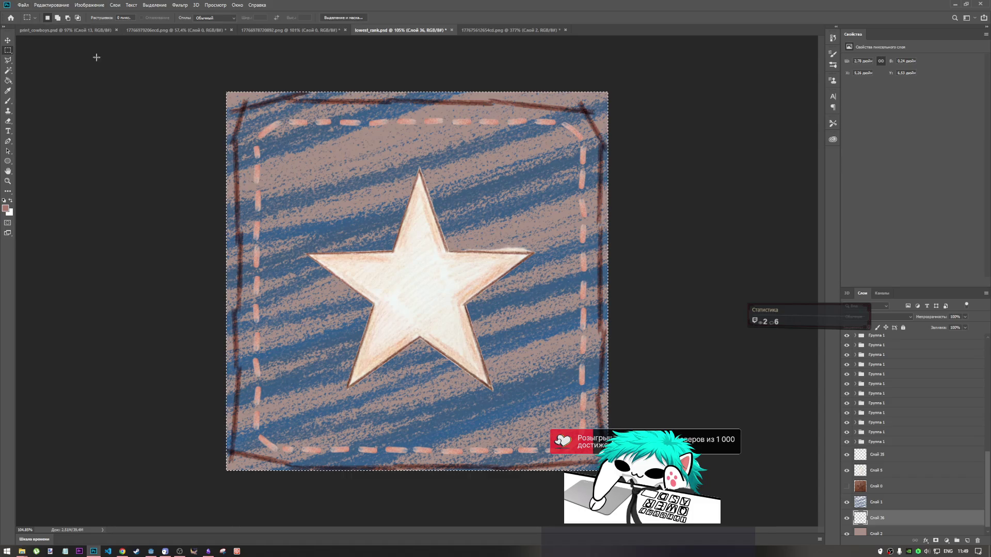
click(95, 31)
Step: Close duplicate drafts windows and drag lowest_rank0.png into Photoshop as a new document
mouse_move(22, 551)
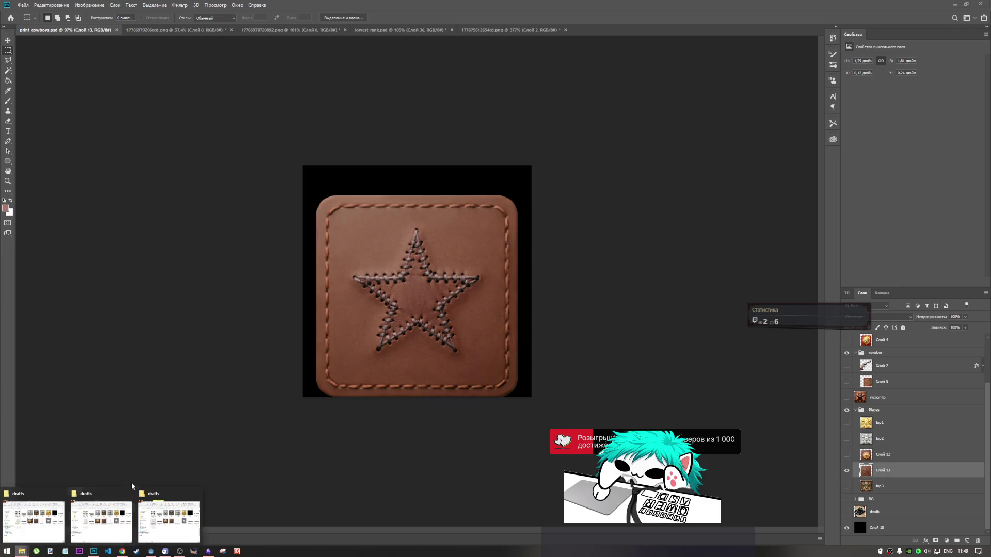
click(112, 517)
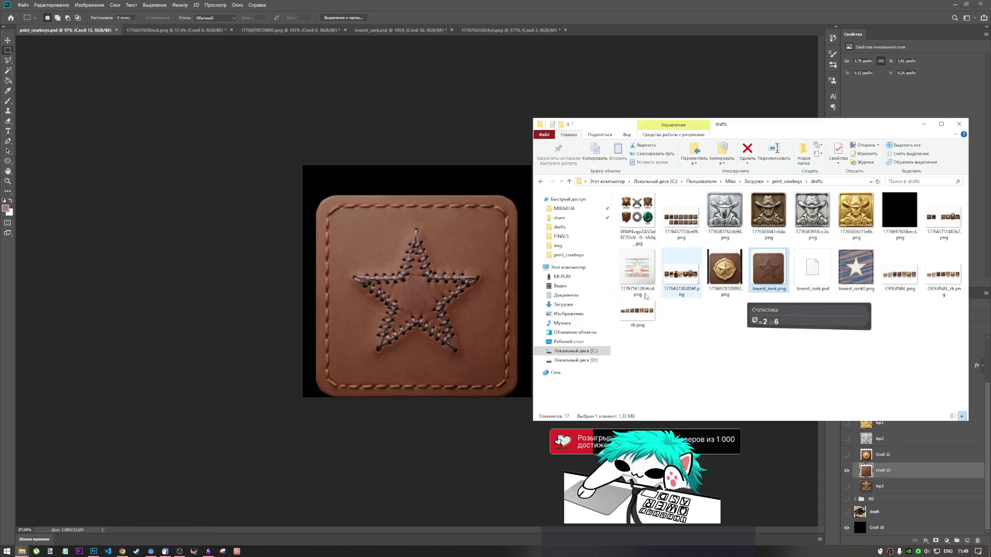
mouse_move(23, 551)
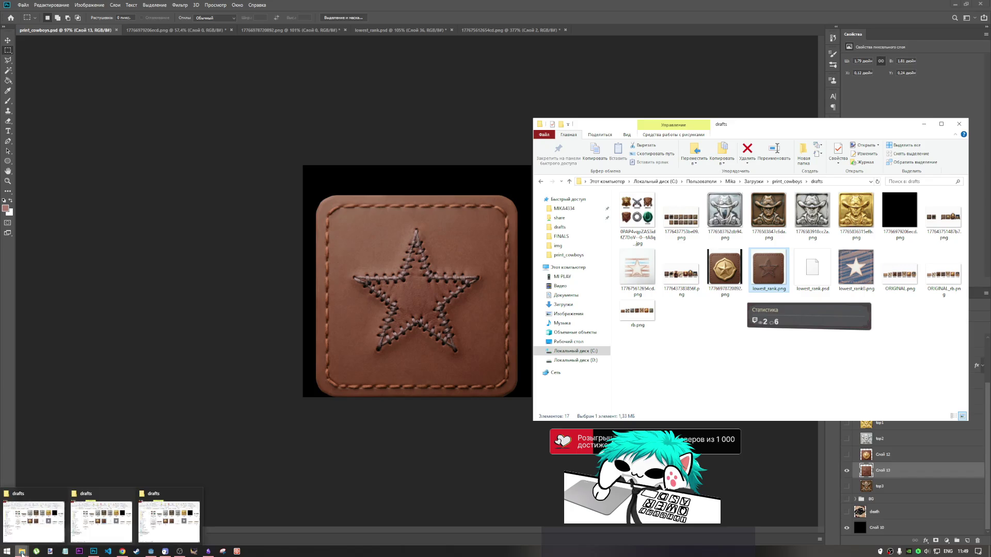
click(129, 496)
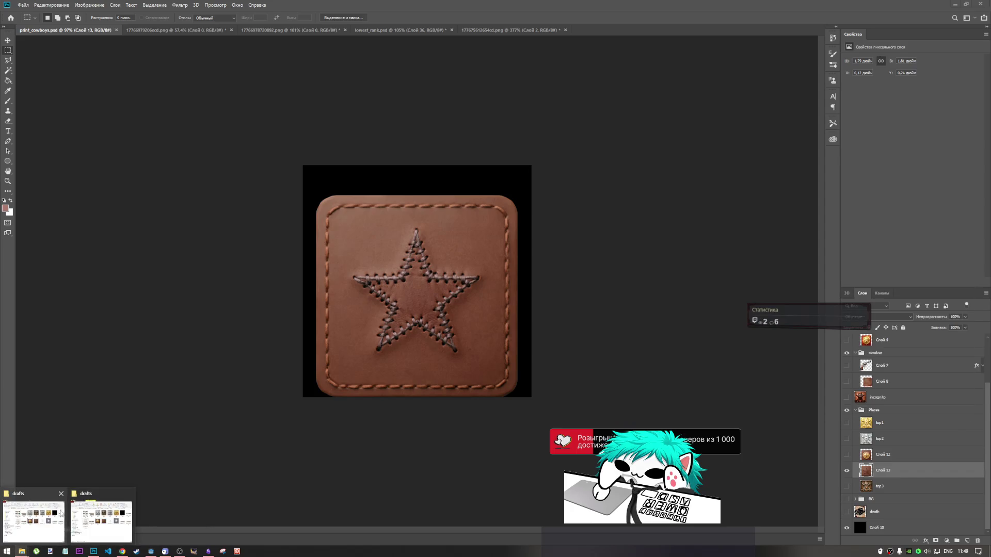
click(61, 494)
click(31, 518)
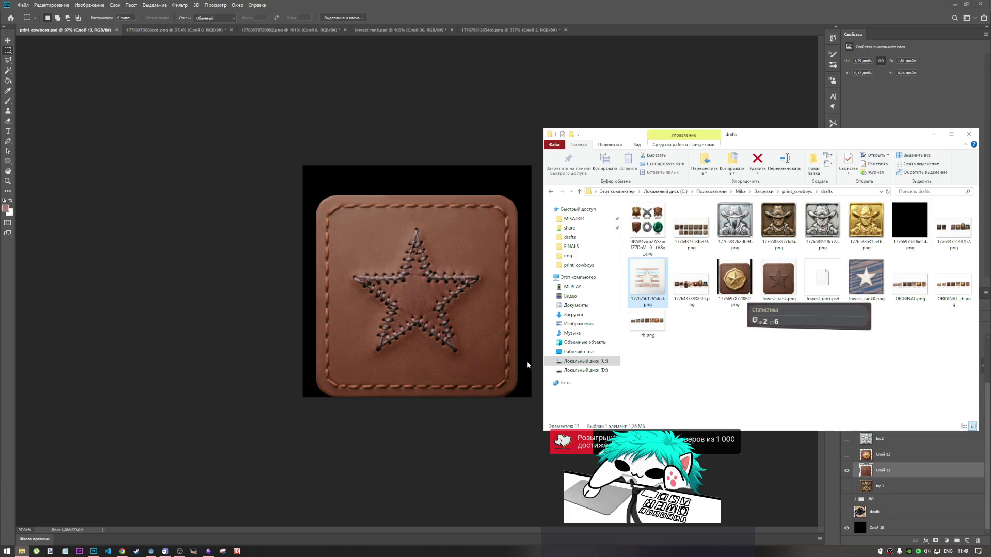
drag(865, 279, 403, 7)
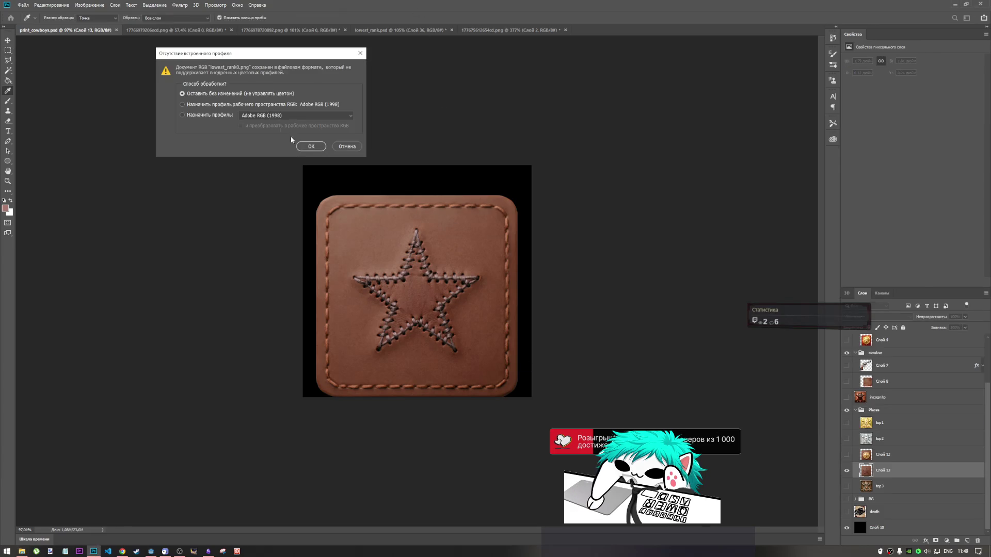
click(312, 152)
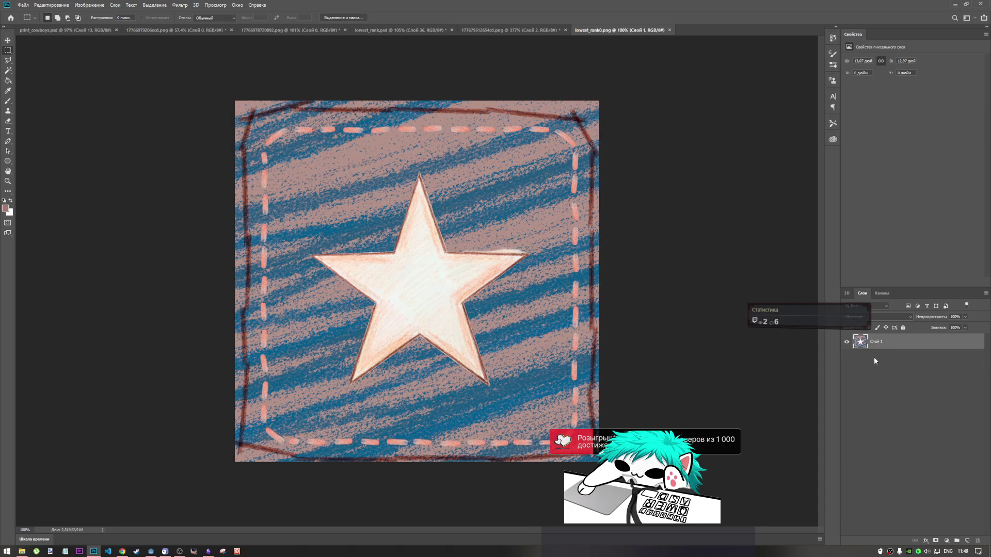
Step: Paste the blue star patch over the cowboy sheet's leather badge at 55%, then switch to lowest_rank0.png
click(93, 30)
key(ctrl+v)
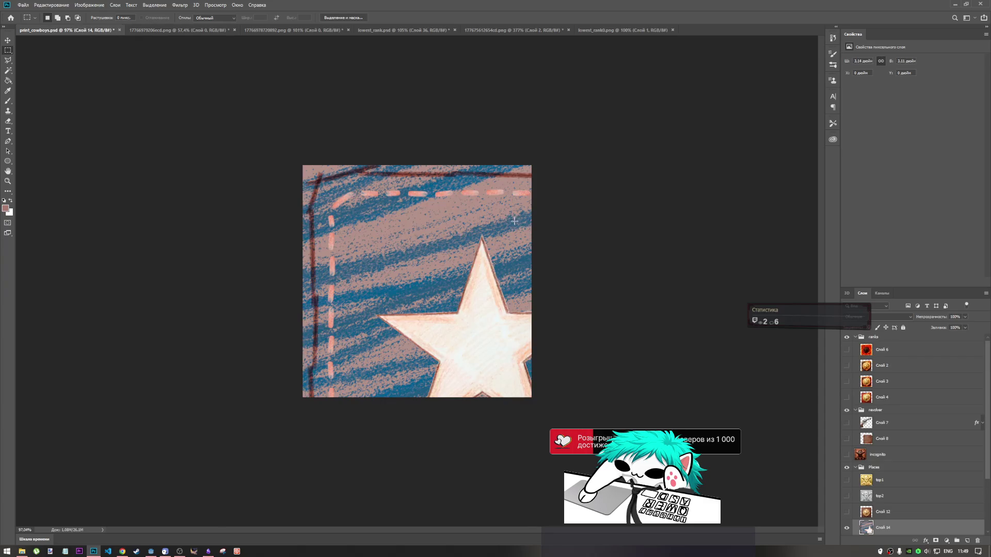
key(ctrl+t)
mouse_move(657, 166)
mouse_down()
mouse_move(536, 247)
mouse_move(555, 237)
mouse_up()
mouse_move(494, 326)
mouse_down()
mouse_move(430, 275)
mouse_move(413, 294)
mouse_move(418, 276)
mouse_up()
mouse_move(509, 189)
mouse_down()
mouse_move(518, 176)
mouse_move(514, 185)
mouse_up()
drag(422, 255, 423, 262)
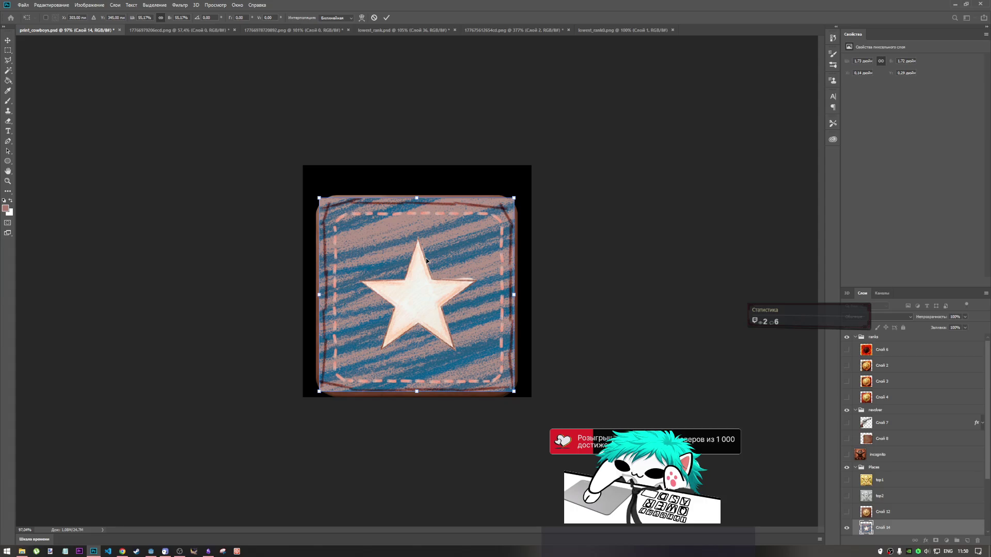
click(622, 30)
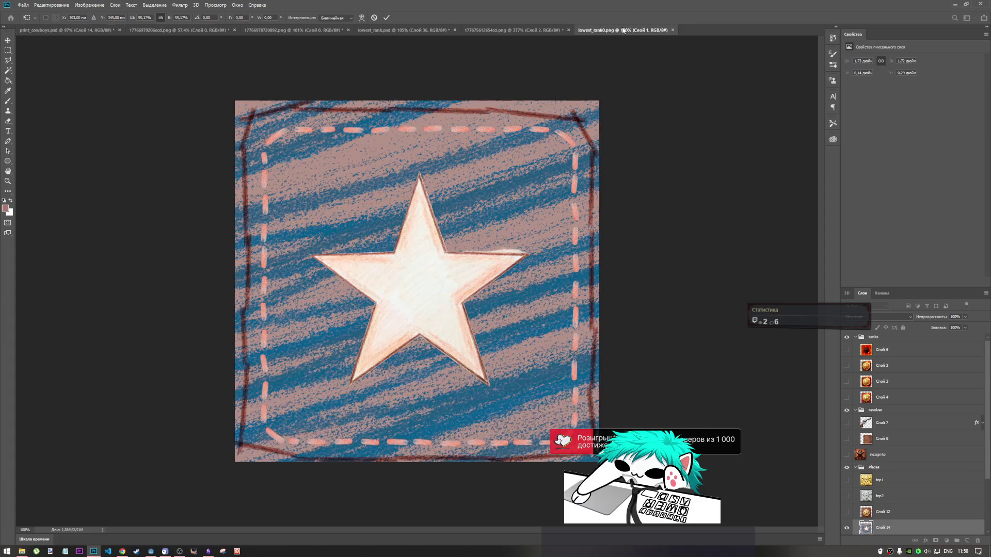
click(877, 381)
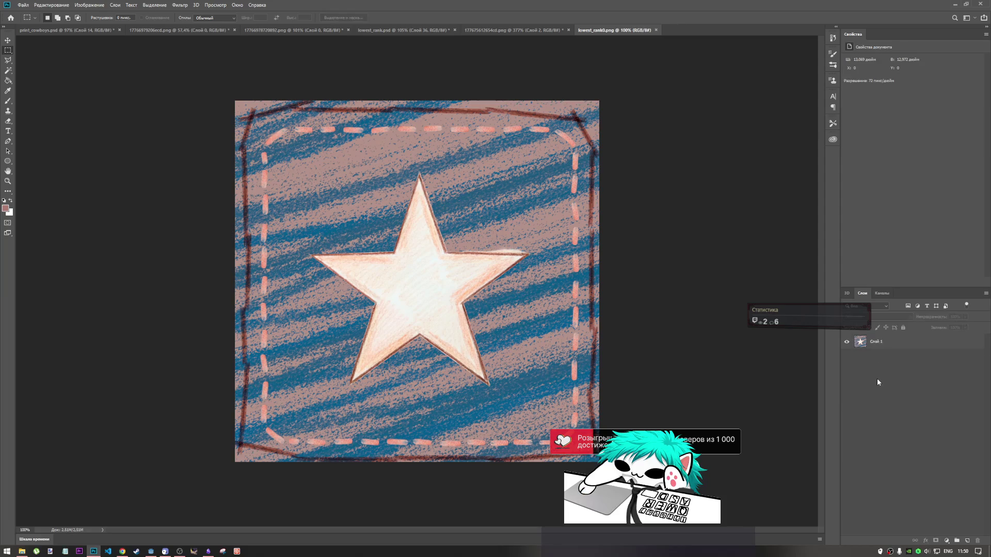
Step: In lowest_rank.psd, fill Слой 2's pinkish-brown background with white using the Paint Bucket
click(881, 345)
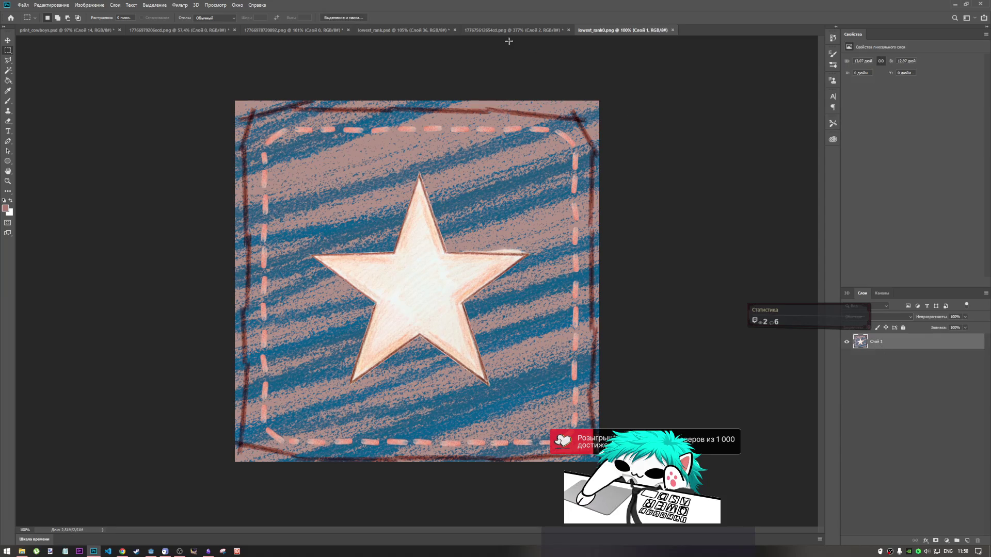
click(508, 30)
click(425, 30)
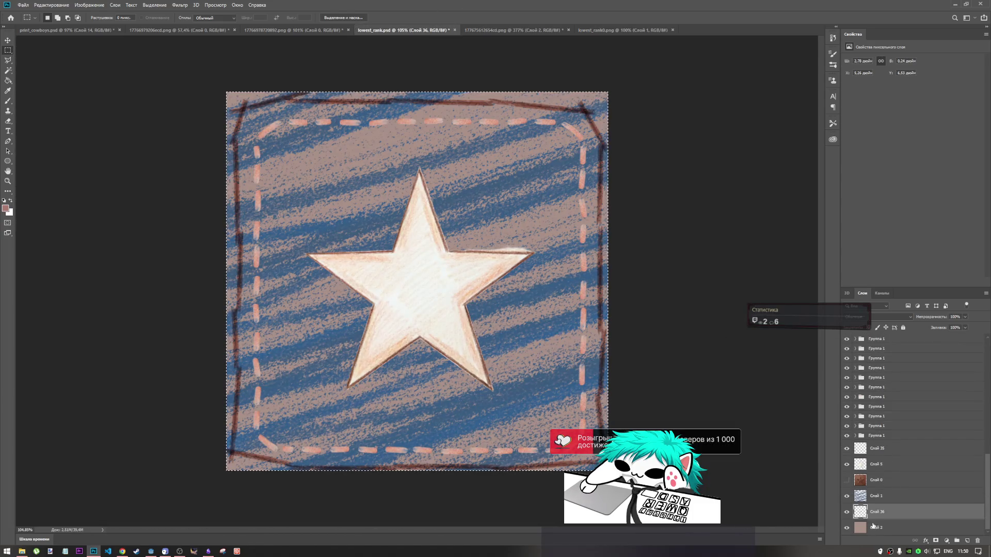
click(874, 527)
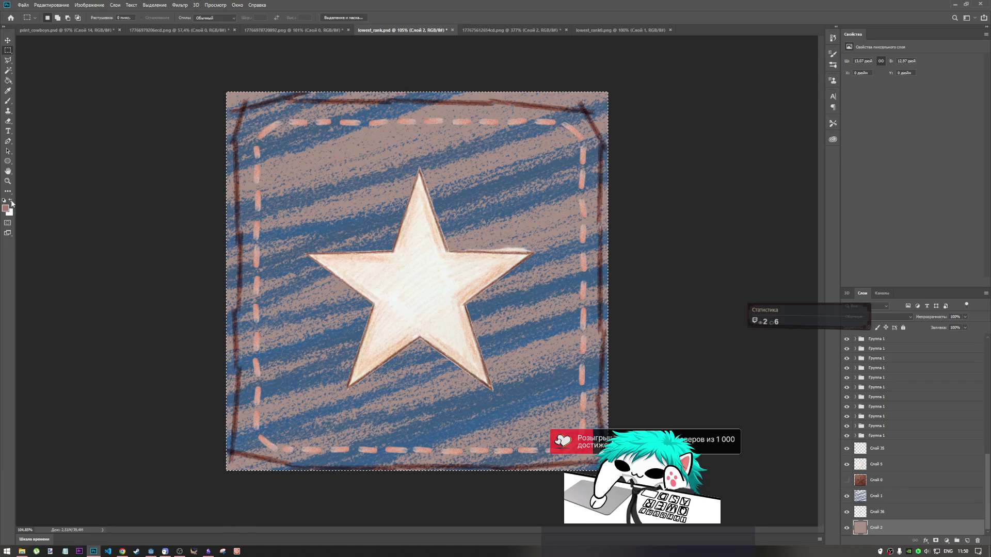
click(9, 81)
click(562, 427)
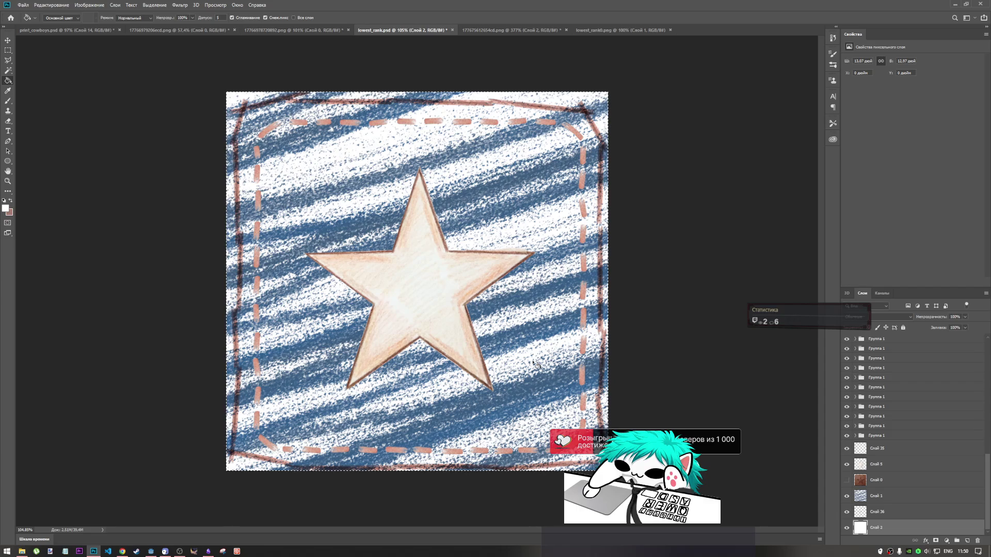
Step: Toggle the white background layer's visibility, leaving it shown
click(846, 528)
click(846, 528)
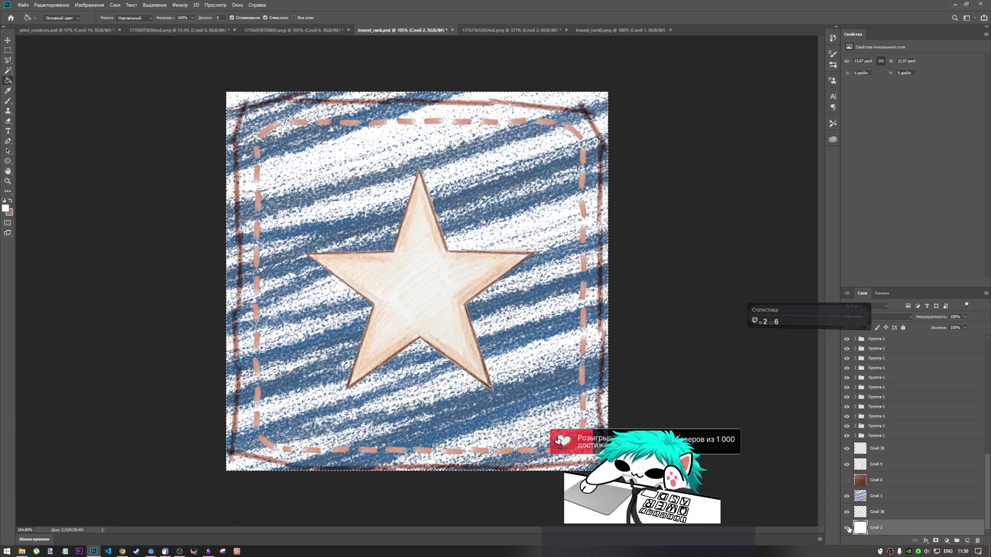
click(847, 528)
click(846, 528)
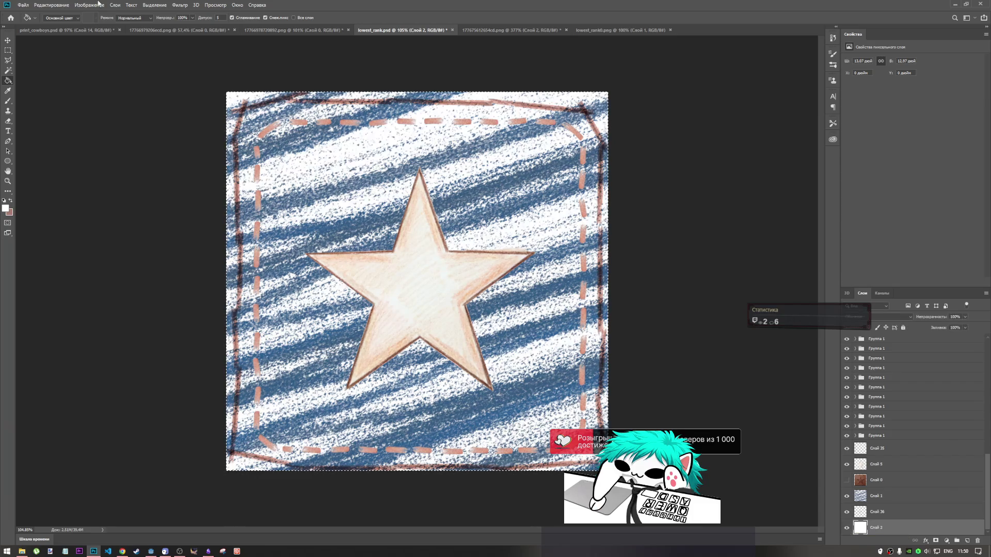
Step: Export the image as a PNG over lowest_rank0.png in the drafts folder
click(22, 5)
mouse_move(61, 113)
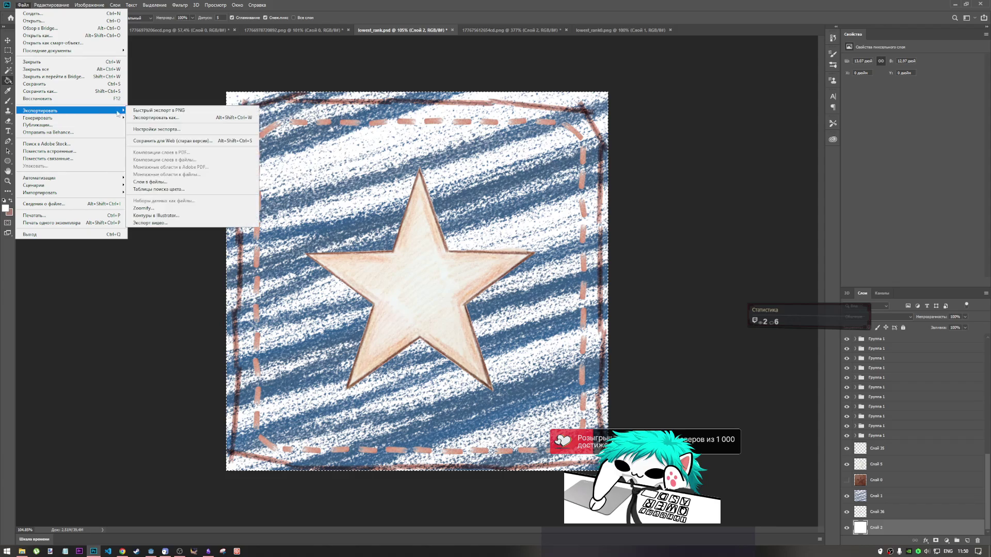
click(149, 120)
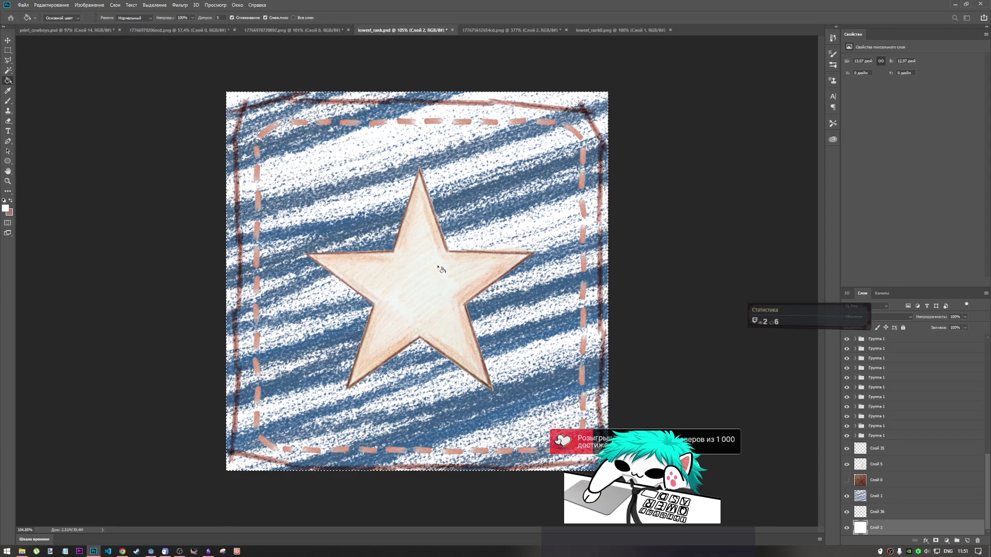
click(402, 281)
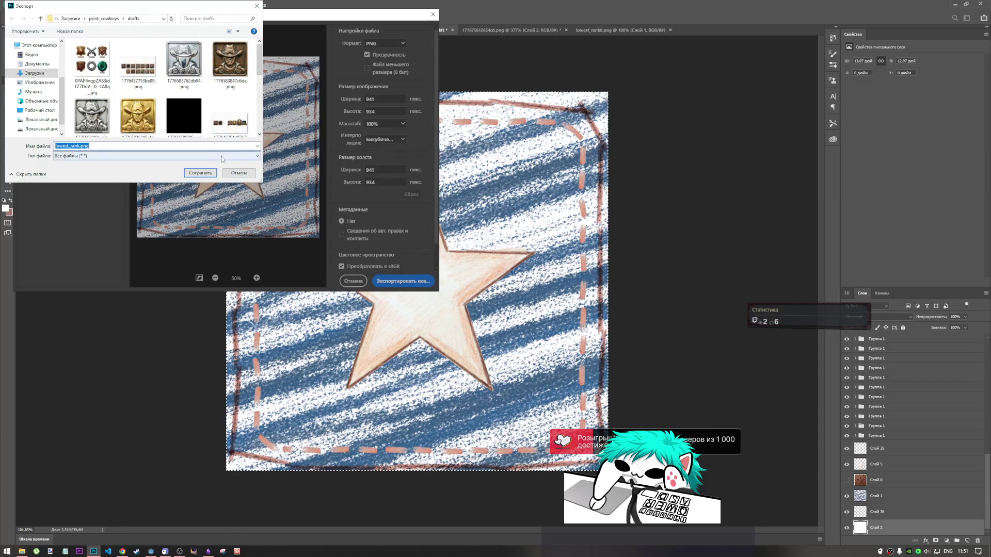
scroll(204, 102, down, 3)
click(138, 62)
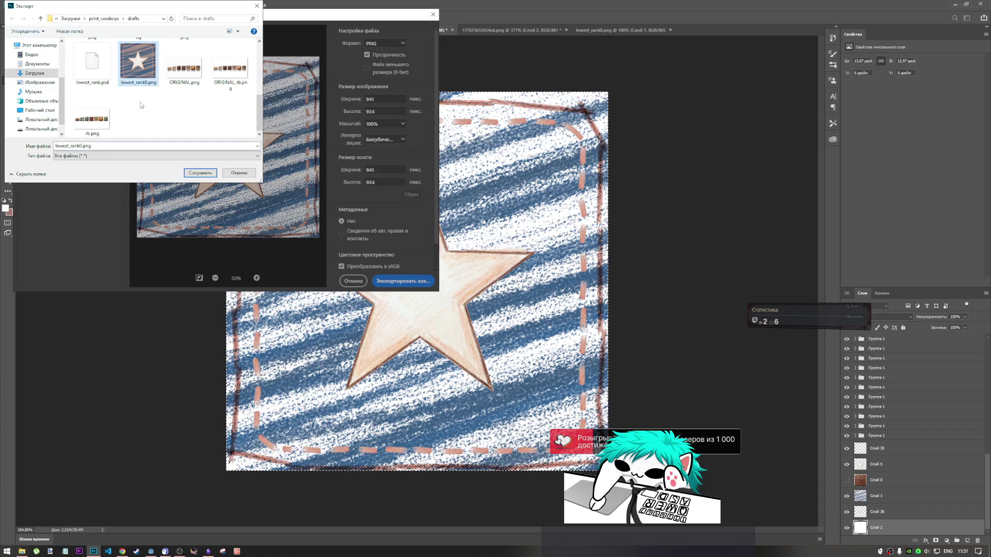
click(83, 146)
text(1)
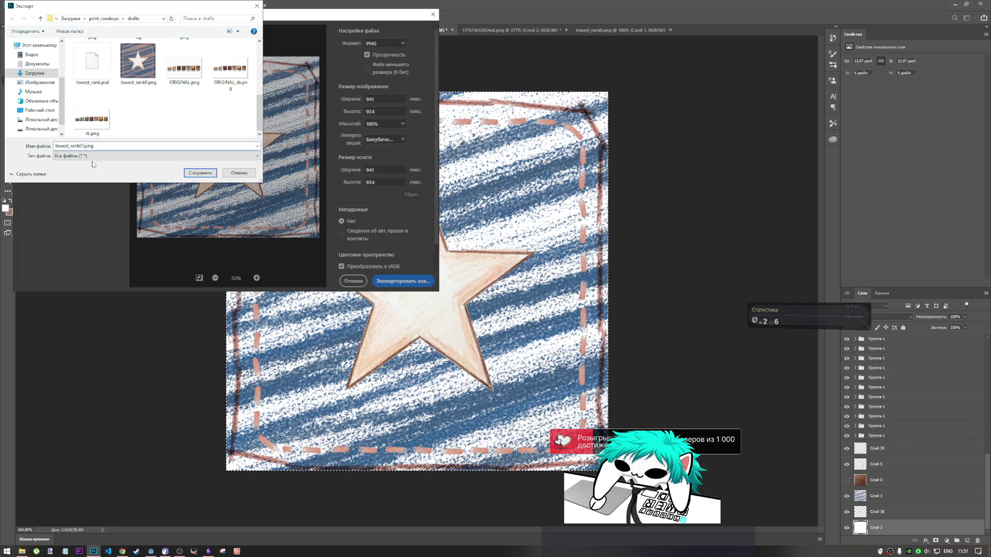
click(201, 173)
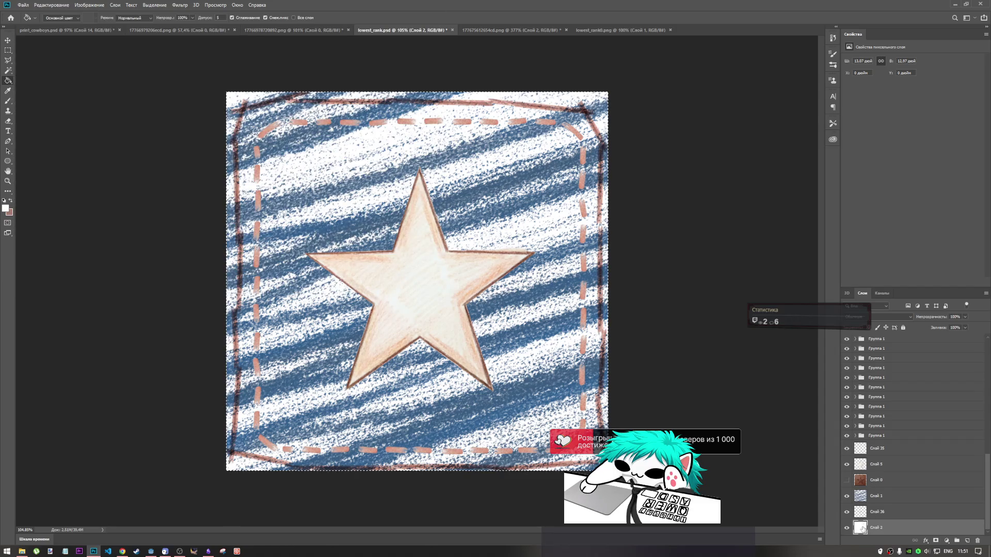
Step: Hide the white background, export the transparent patch as lowest_rank02.png, and close lowest_rank.psd
click(846, 527)
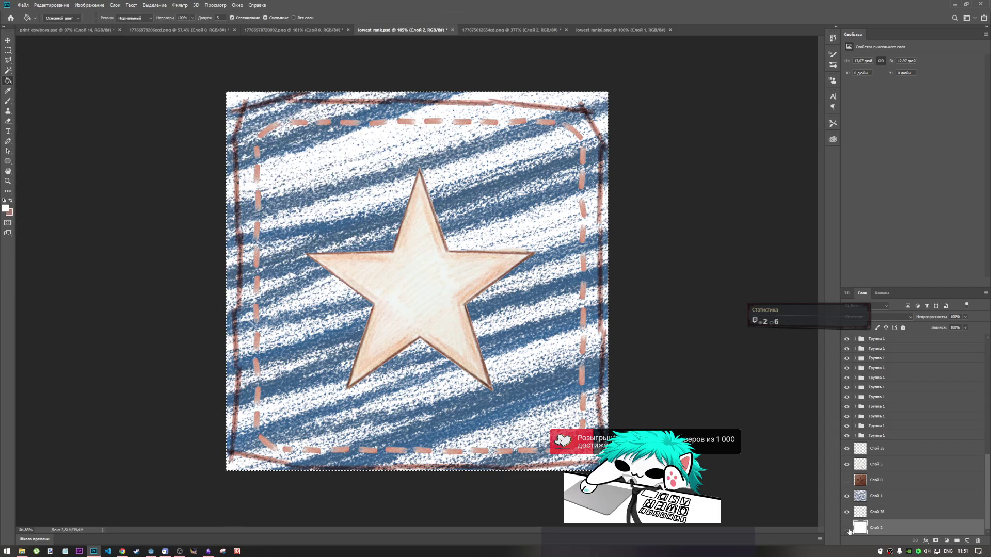
click(17, 8)
mouse_move(52, 112)
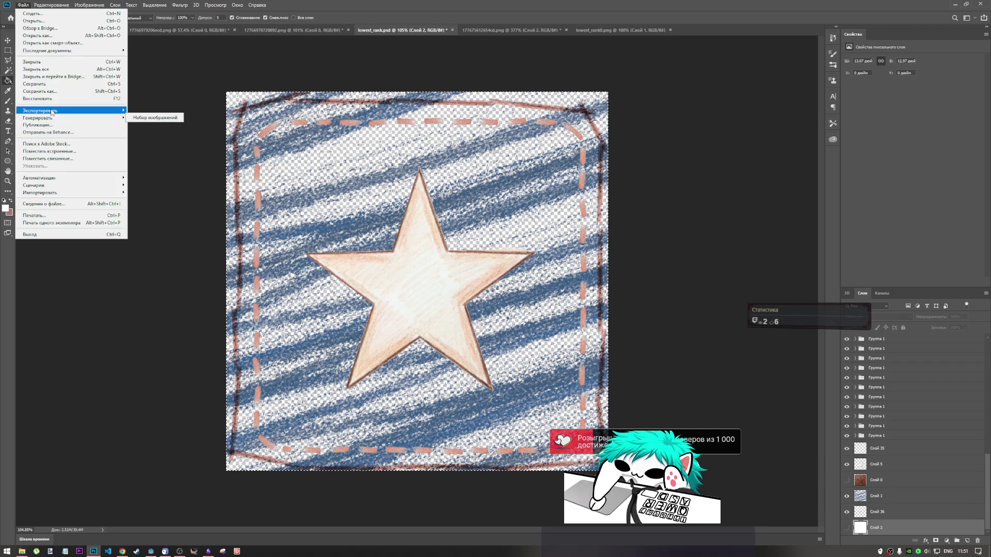
click(145, 111)
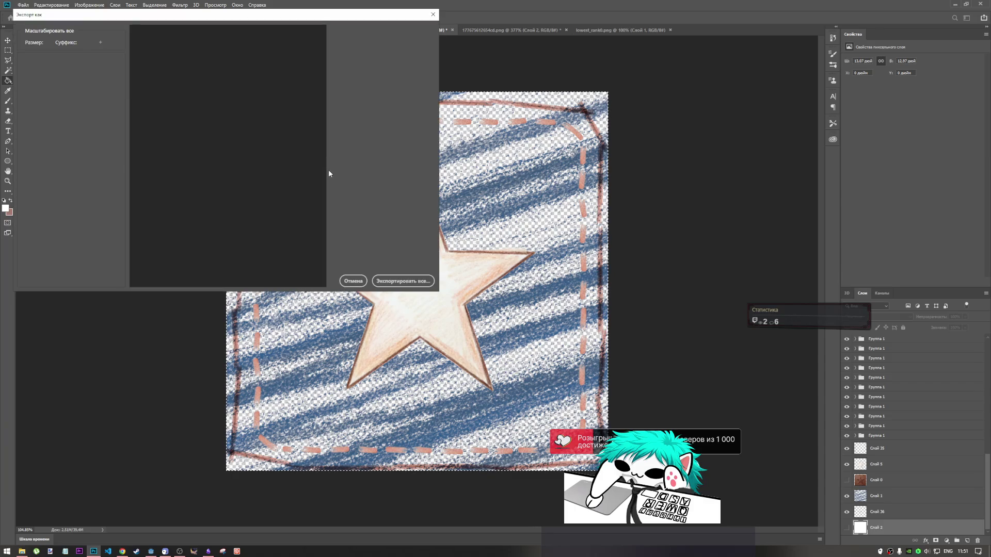
scroll(433, 231, down, 2)
scroll(434, 204, up, 2)
scroll(432, 205, down, 1)
click(402, 281)
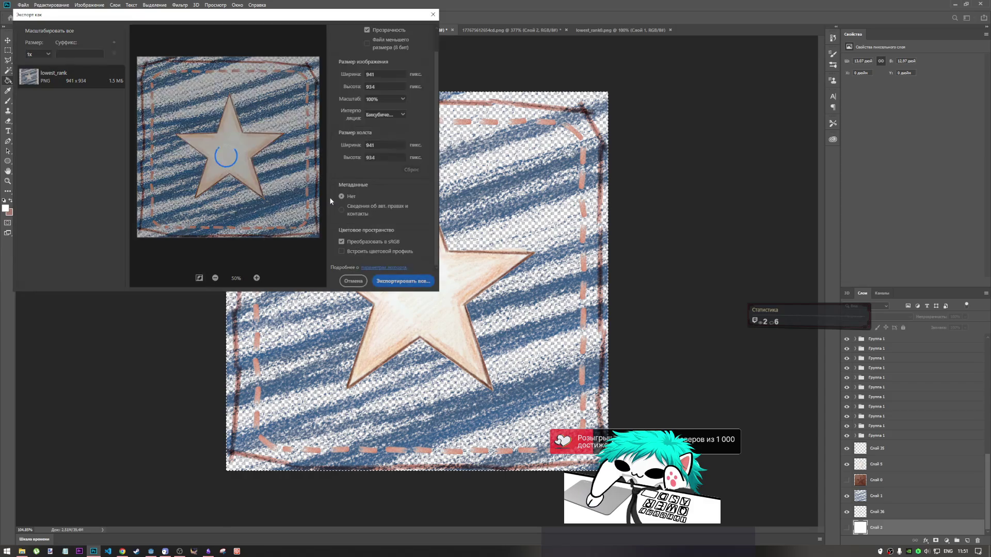
scroll(192, 119, down, 5)
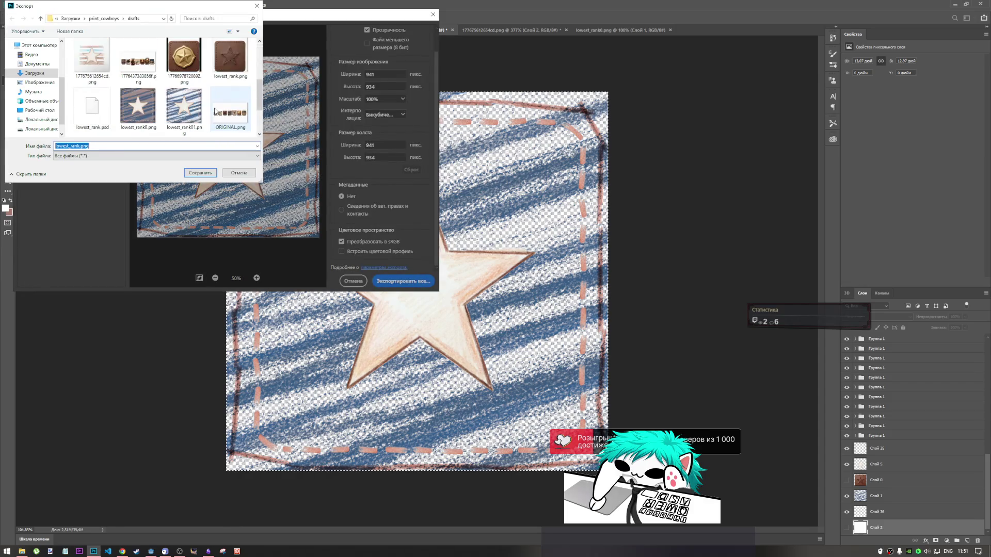
click(192, 118)
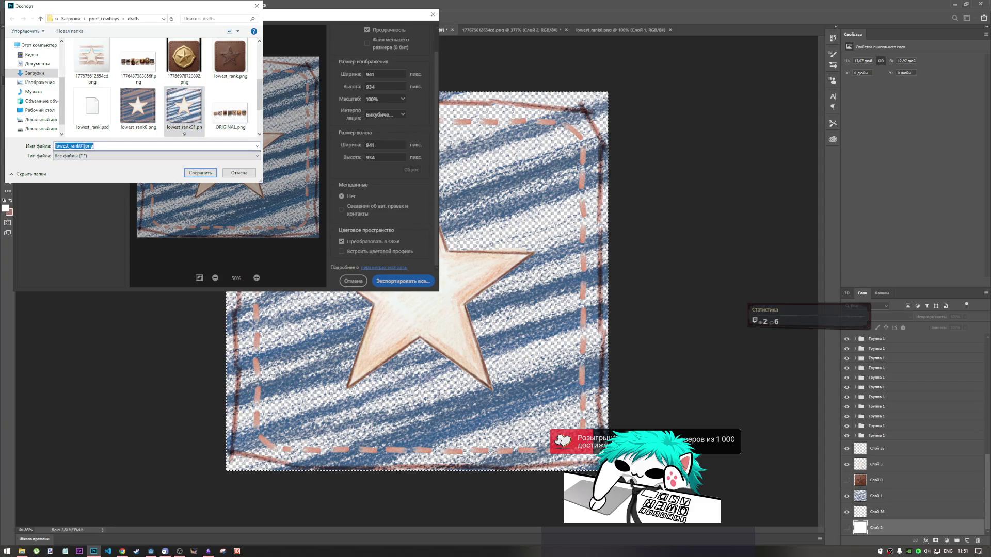
click(200, 172)
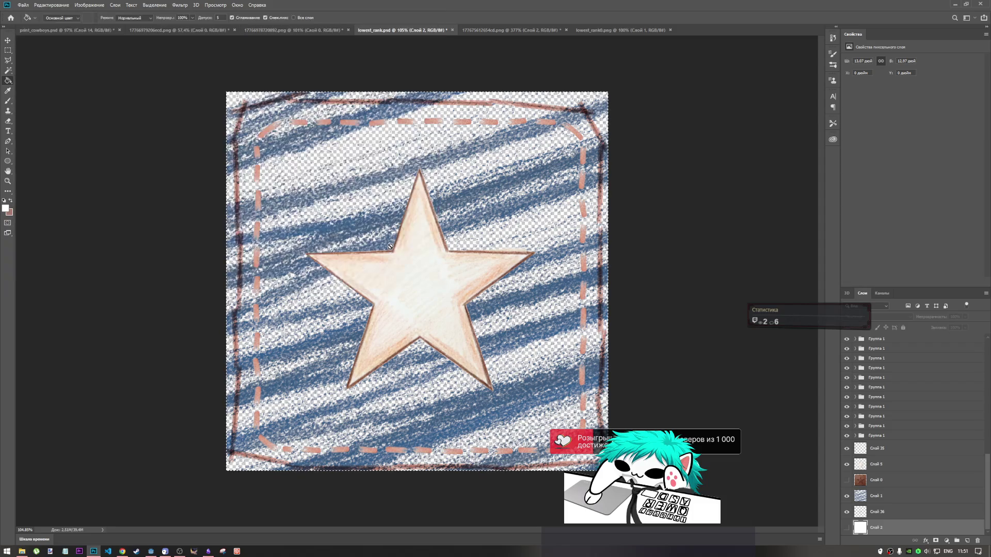
click(453, 31)
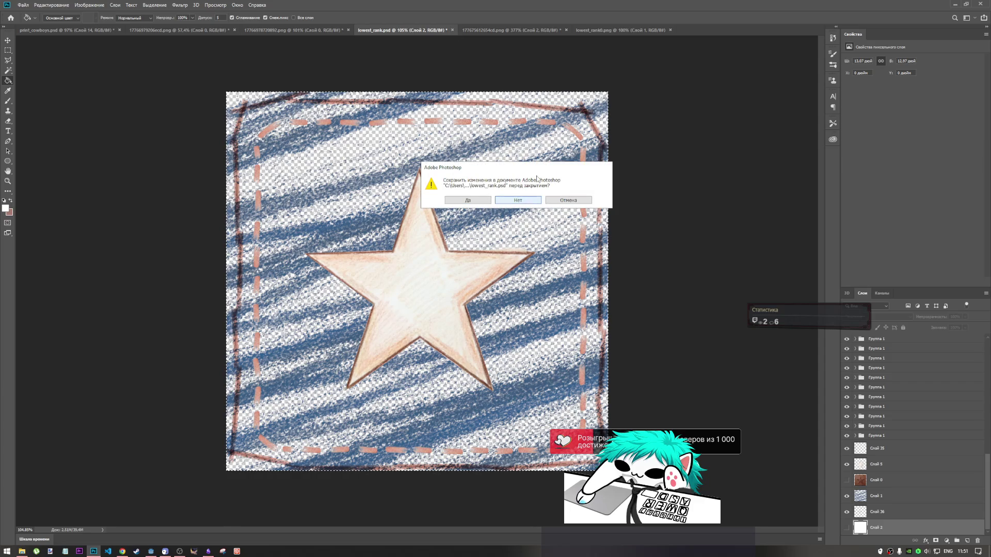
Step: Cancel closing lowest_rank.psd and show the white background layer again
click(568, 201)
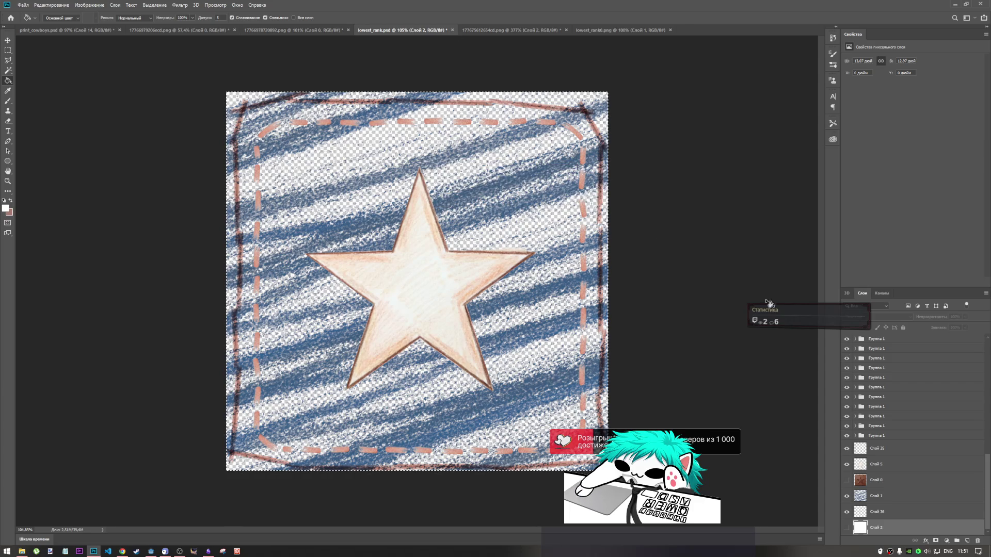
click(847, 527)
scroll(860, 495, up, 5)
scroll(860, 494, up, 5)
Step: Collapse all the expanded Группа 1 layer groups in the Layers panel
click(858, 522)
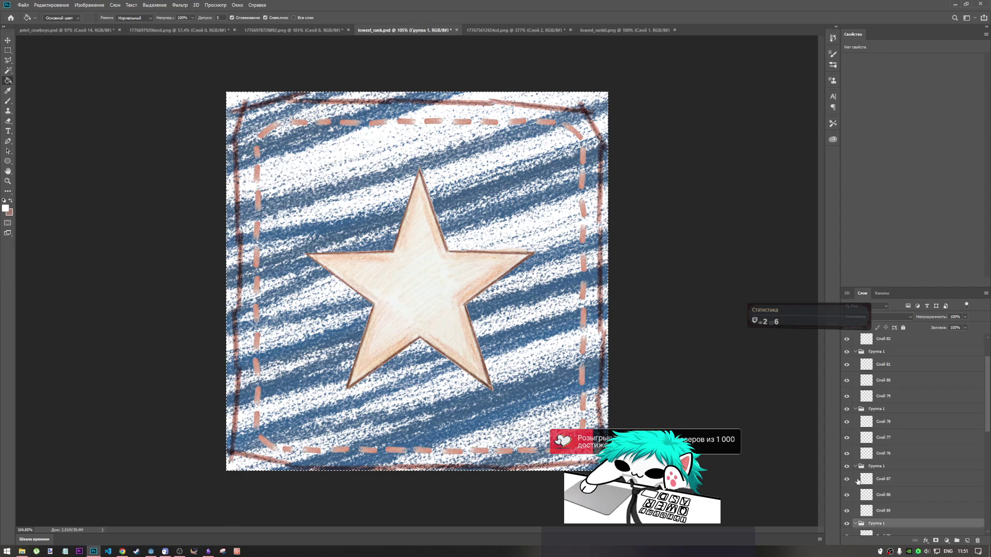
click(855, 466)
click(855, 409)
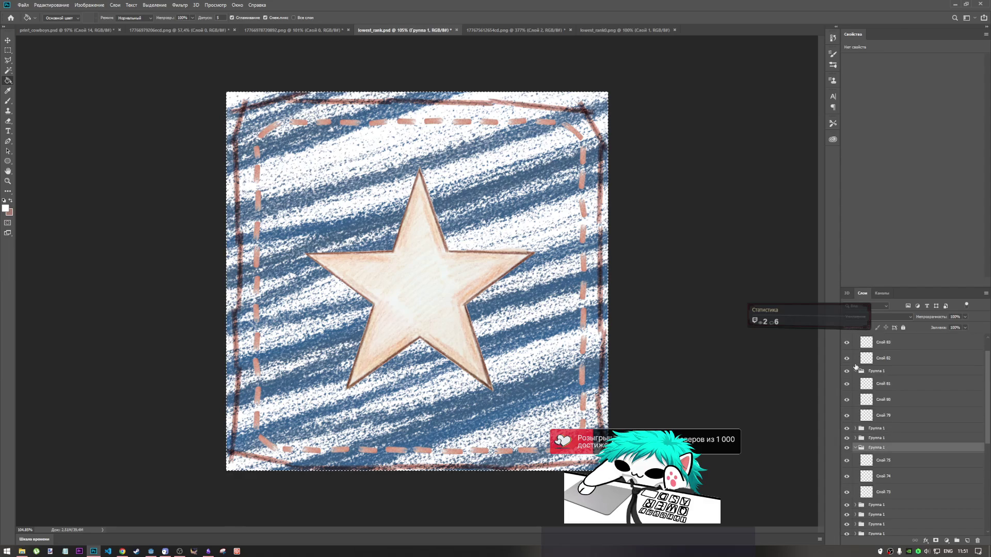
click(855, 370)
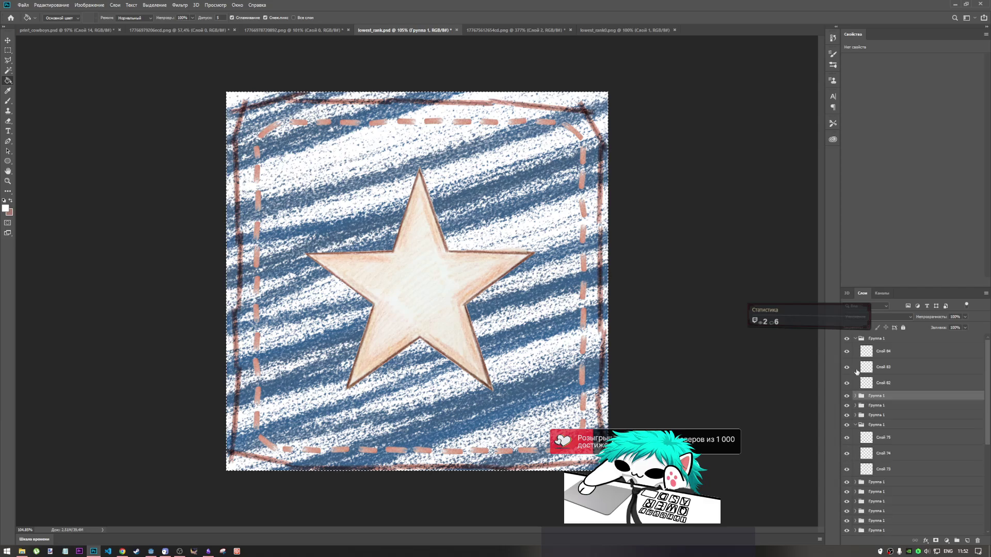
click(855, 339)
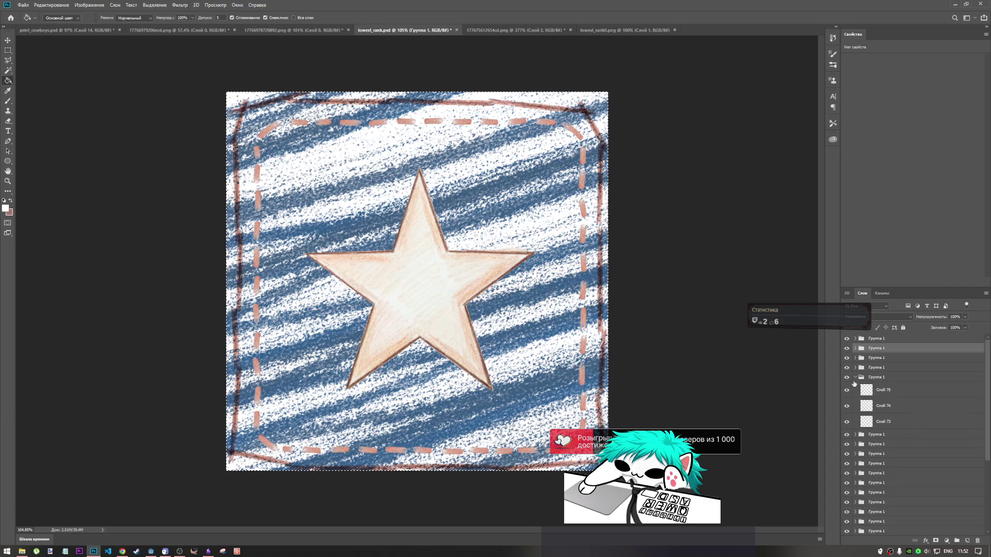
click(855, 378)
click(855, 438)
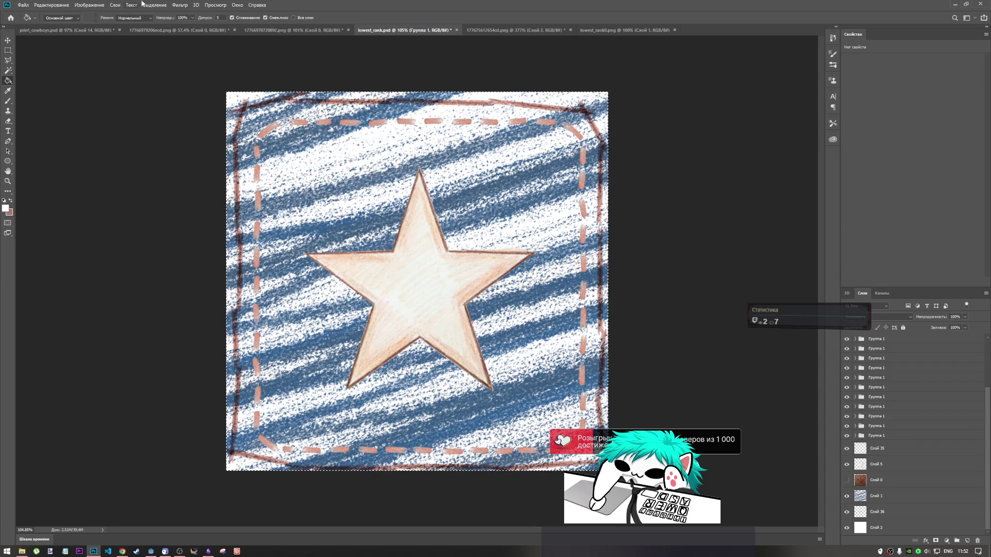
Step: Save and close lowest_rank.psd, close the other drafts unsaved, and delete the old blue patch layer
click(26, 5)
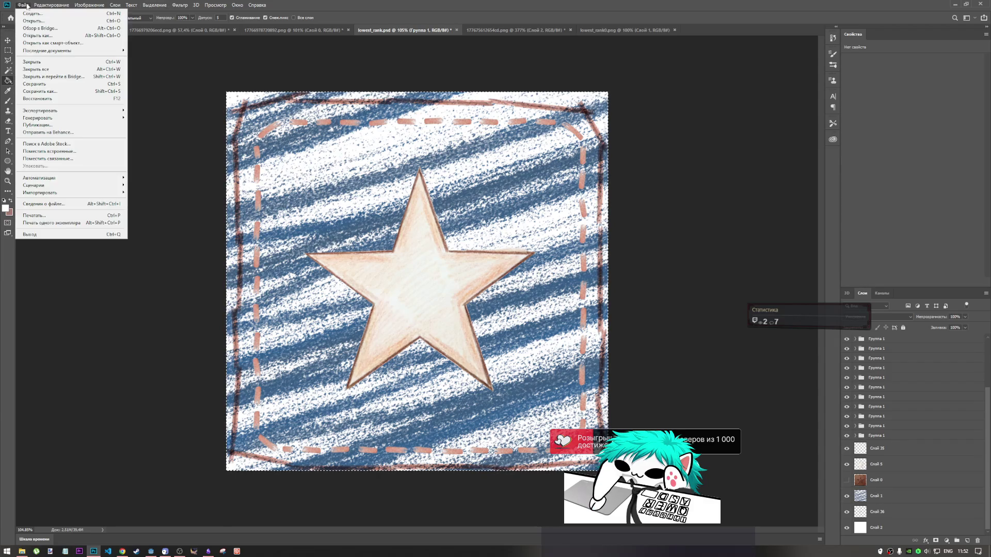
click(34, 83)
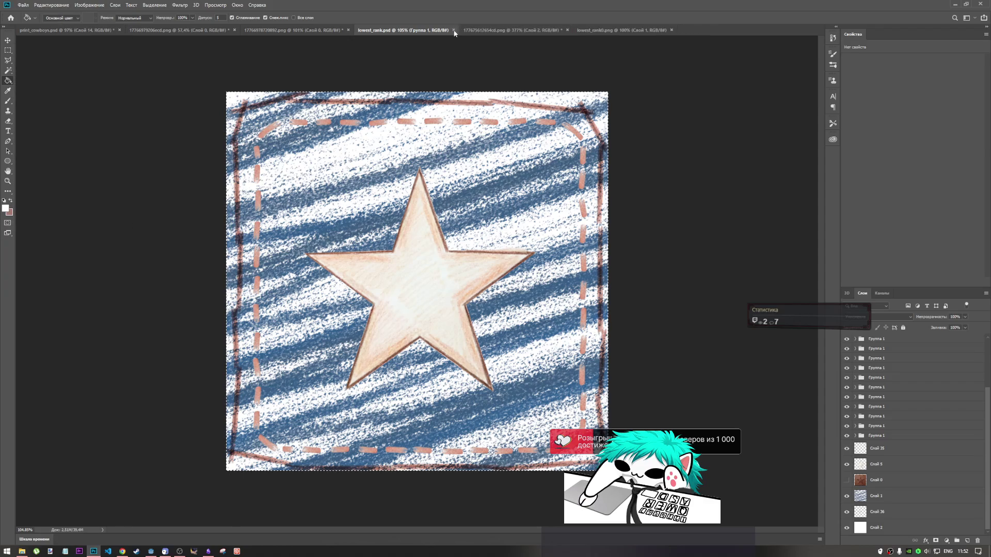
click(453, 30)
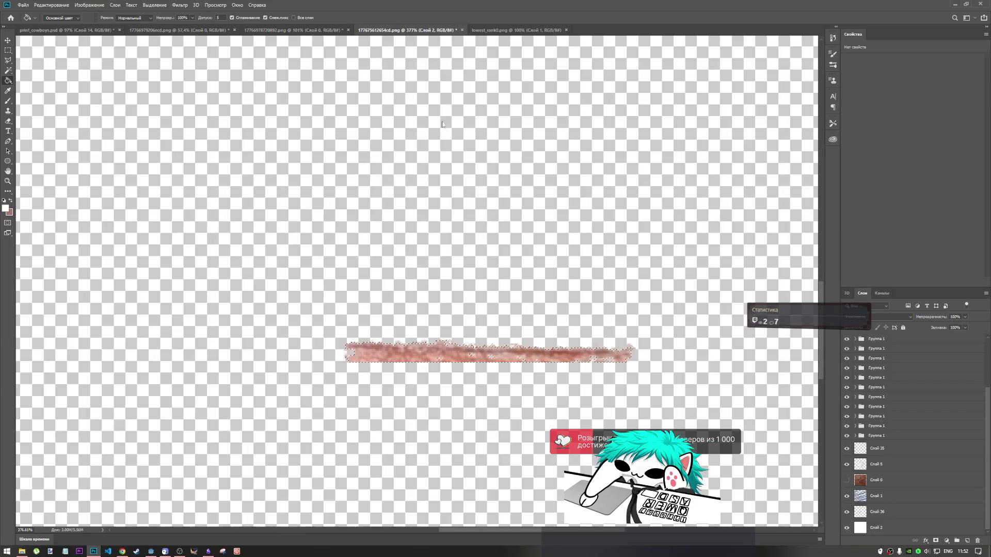
click(462, 30)
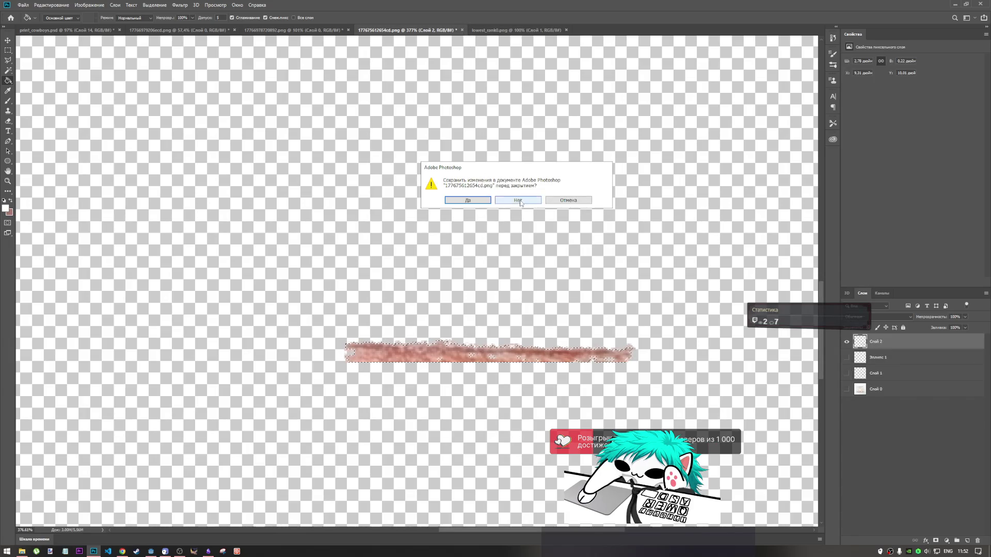
click(518, 201)
click(452, 30)
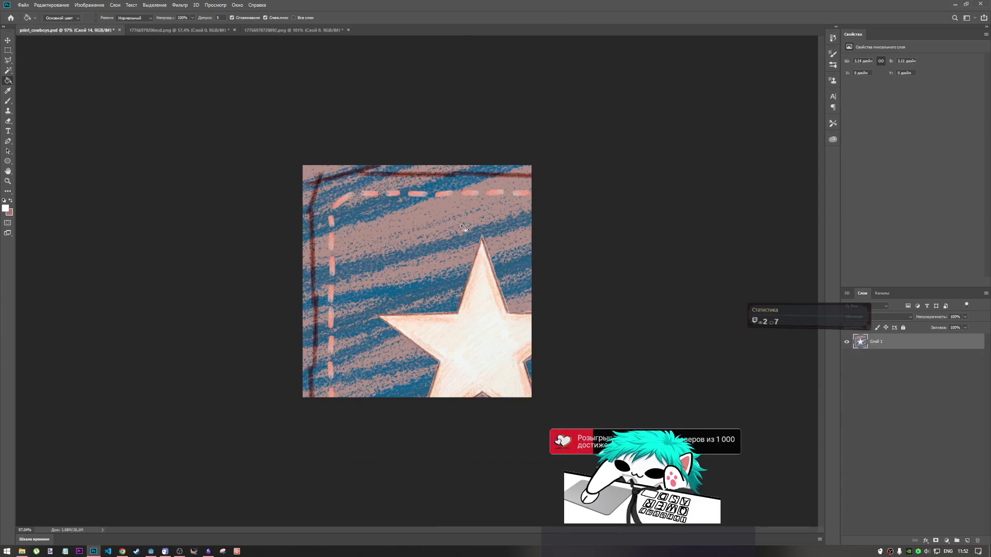
key(Delete)
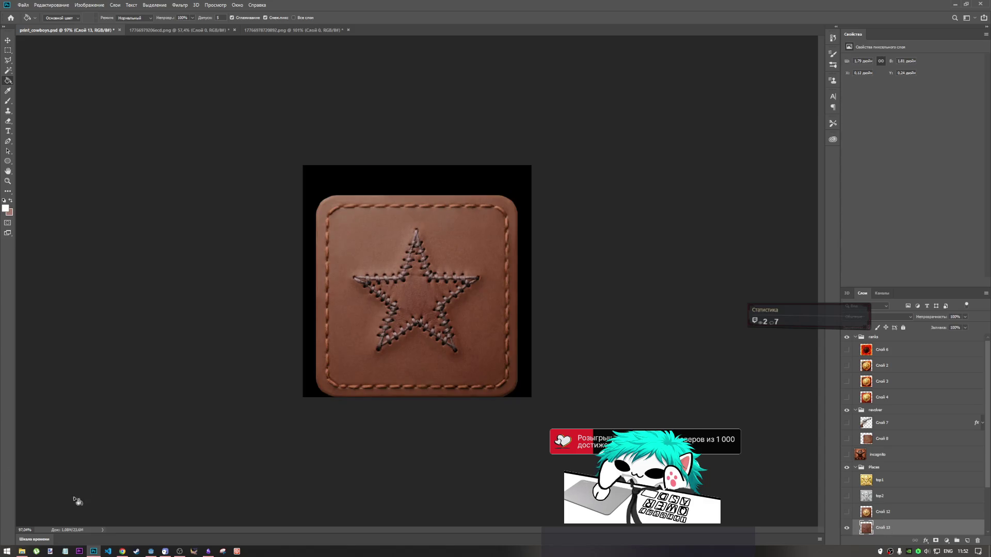
Step: Drag lowest_rank01.png from the drafts folder into Photoshop and open it without colour management
click(22, 551)
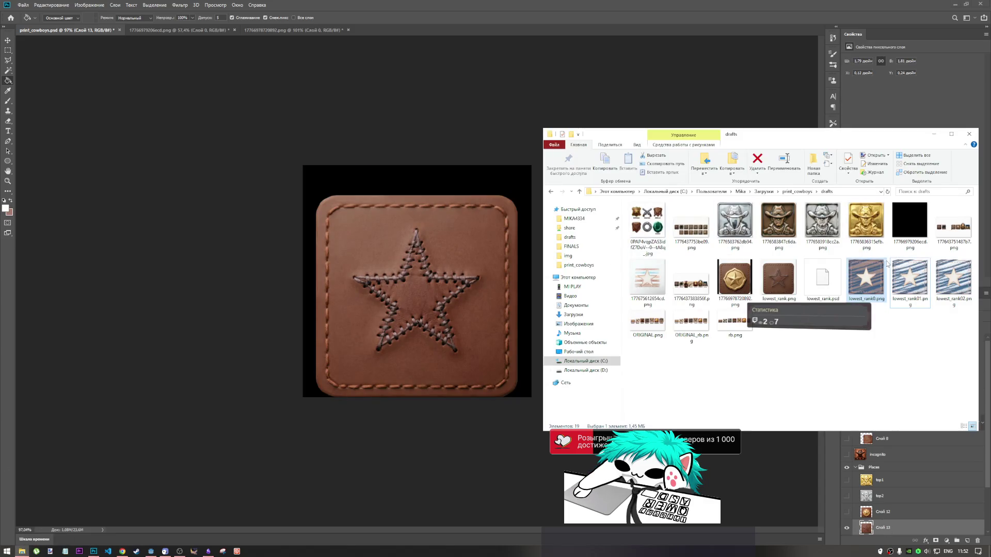
click(910, 281)
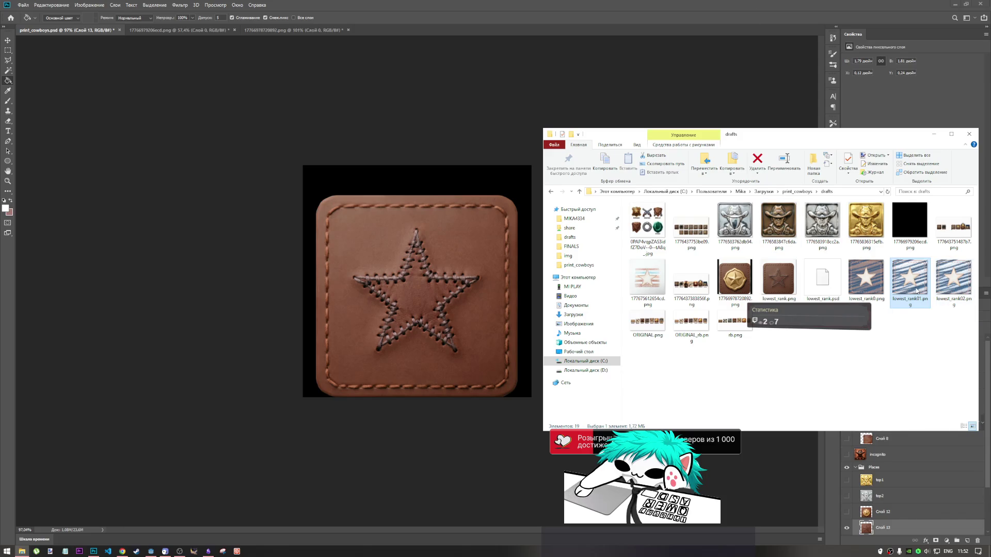
mouse_move(916, 293)
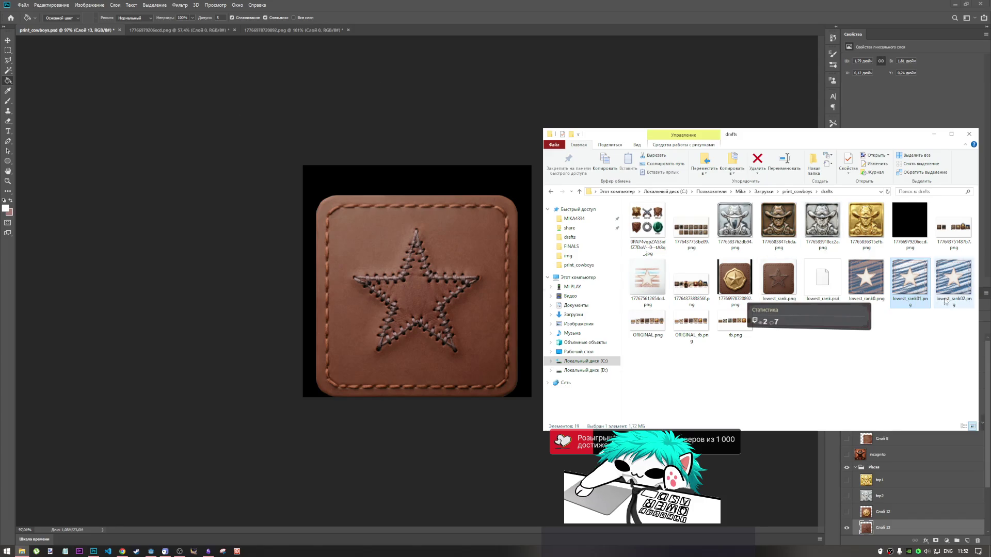
mouse_move(919, 293)
mouse_down()
mouse_move(562, 5)
mouse_move(596, 41)
mouse_up()
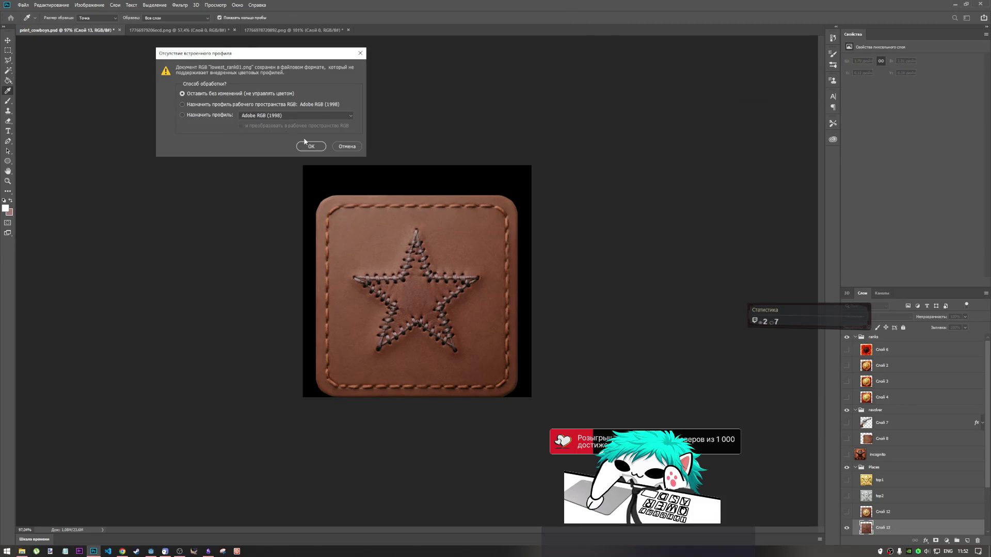
click(306, 144)
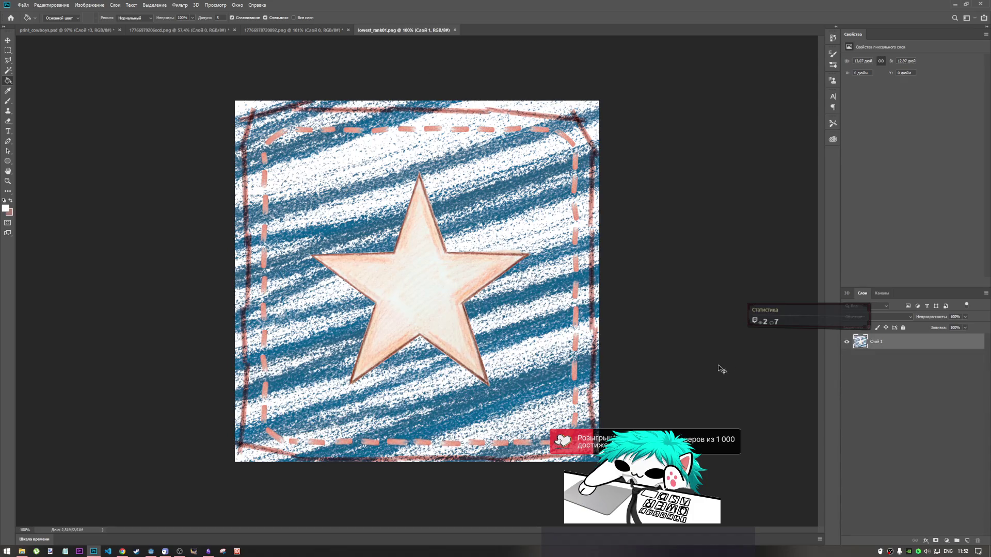
Step: Paste the blue patch into print_cowboys.psd, scale it to 56% over the leather star, and commit
click(103, 30)
key(ctrl+v)
key(ctrl+t)
drag(651, 170, 596, 222)
mouse_move(542, 269)
mouse_down()
mouse_move(442, 289)
mouse_move(411, 286)
mouse_move(419, 298)
mouse_move(425, 278)
mouse_up()
drag(533, 176, 508, 199)
drag(418, 283, 430, 263)
drag(518, 180, 520, 179)
drag(429, 278, 428, 296)
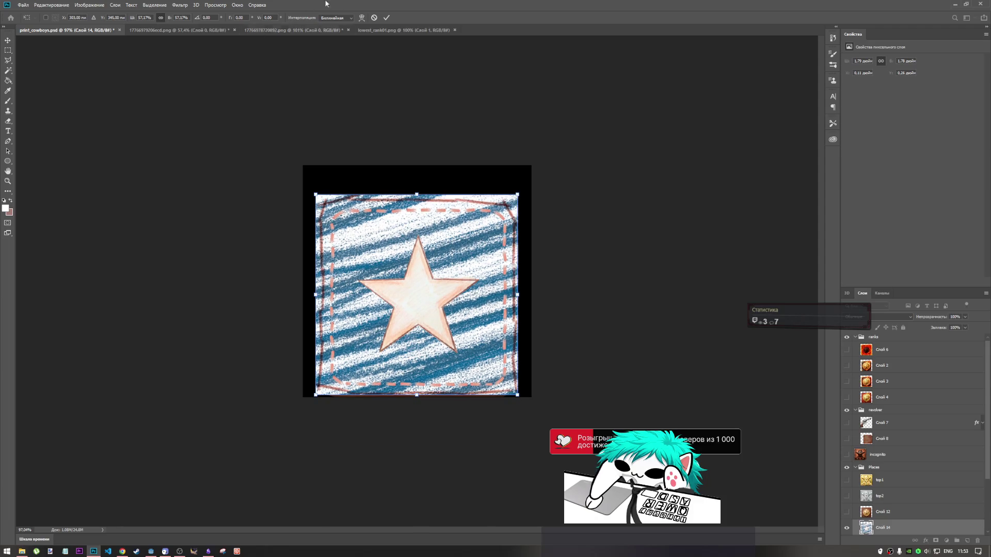
click(388, 17)
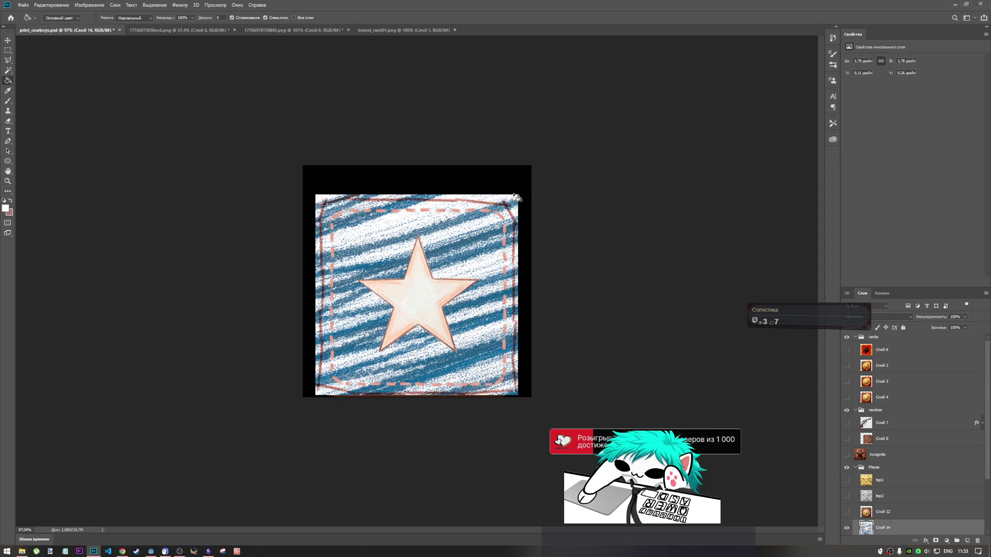
Step: Compare against the leather star, hide Слой 13, and try then undo an automatic colour correction
scroll(872, 494, down, 3)
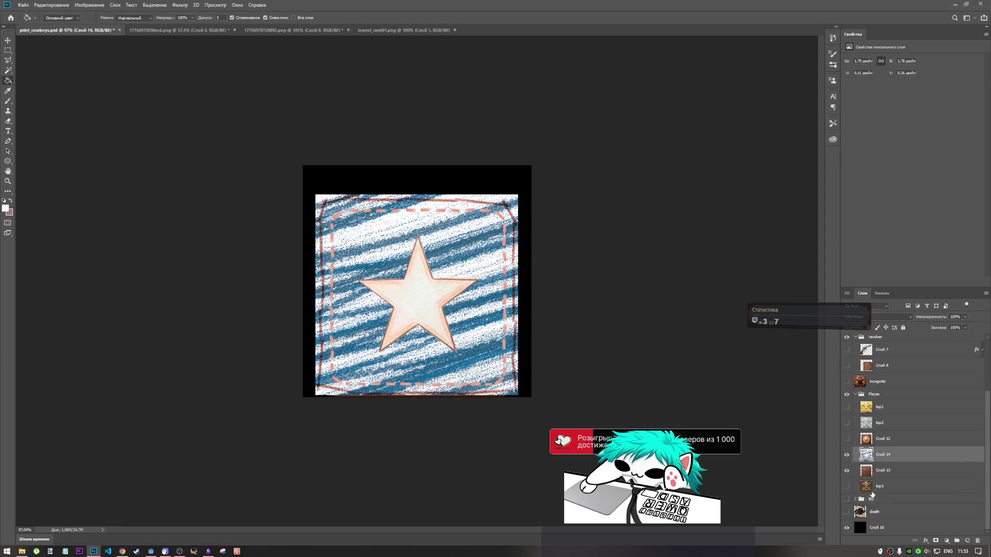
click(847, 456)
click(846, 457)
click(846, 471)
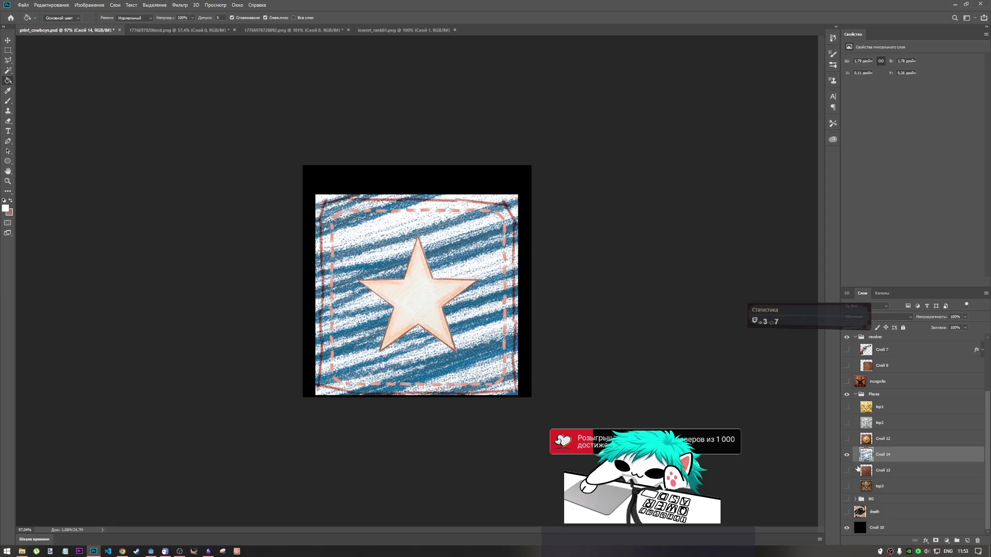
click(99, 5)
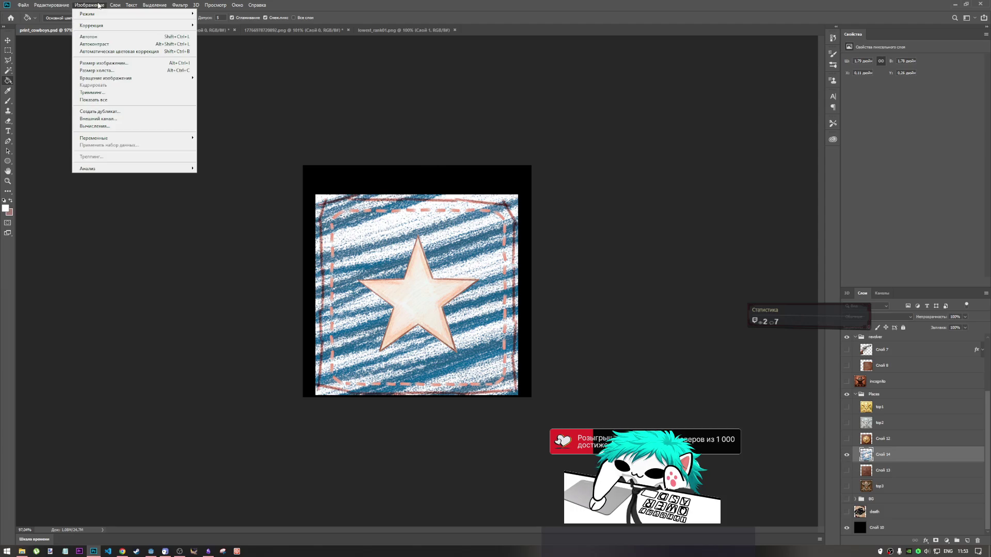
click(109, 51)
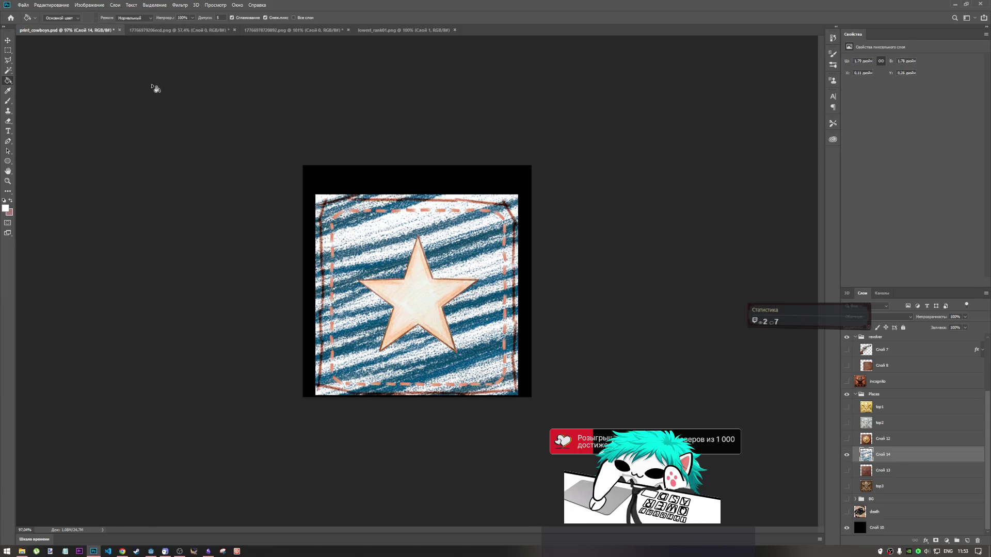
key(ctrl+z)
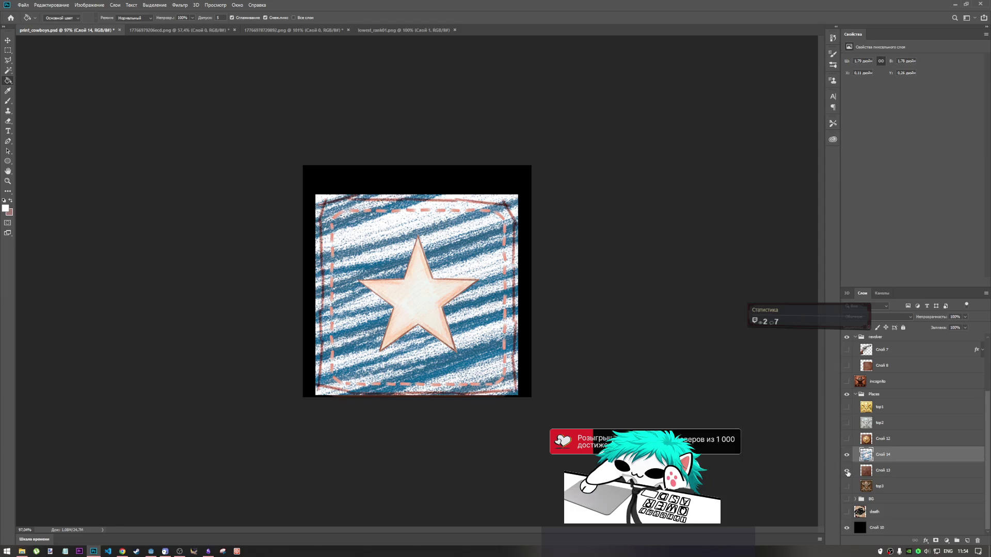
Step: Toggle the blue patch to compare, then select the leather patch layer's pixels
click(847, 456)
click(848, 457)
click(848, 457)
click(847, 457)
right_click(866, 470)
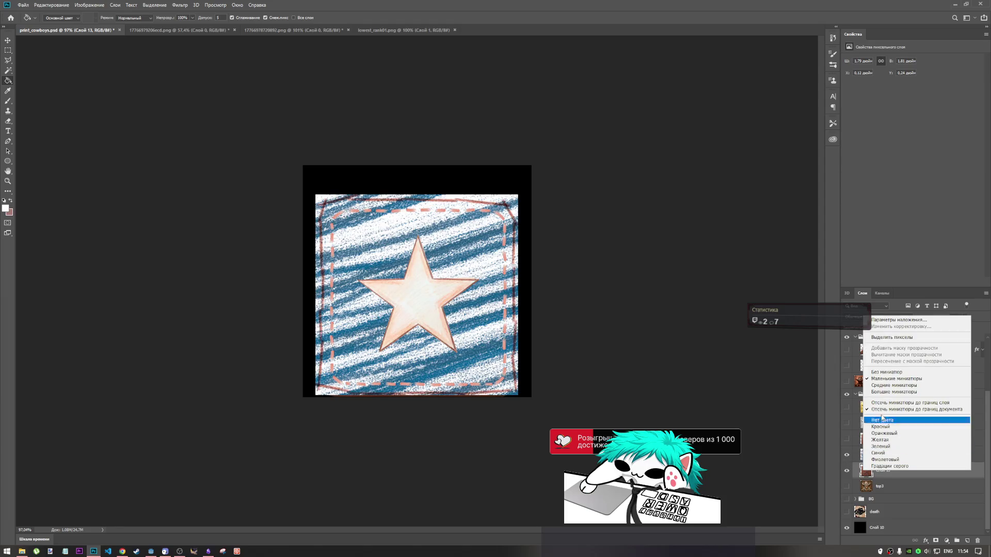
click(889, 337)
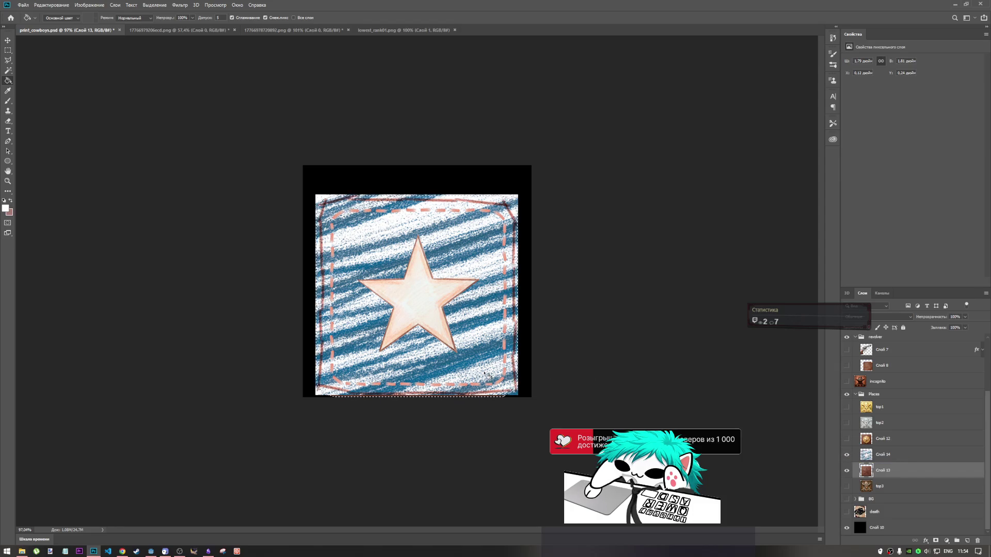
Step: Make Слой 14 active and try nudging and resizing it, cancelling both transforms
key(m)
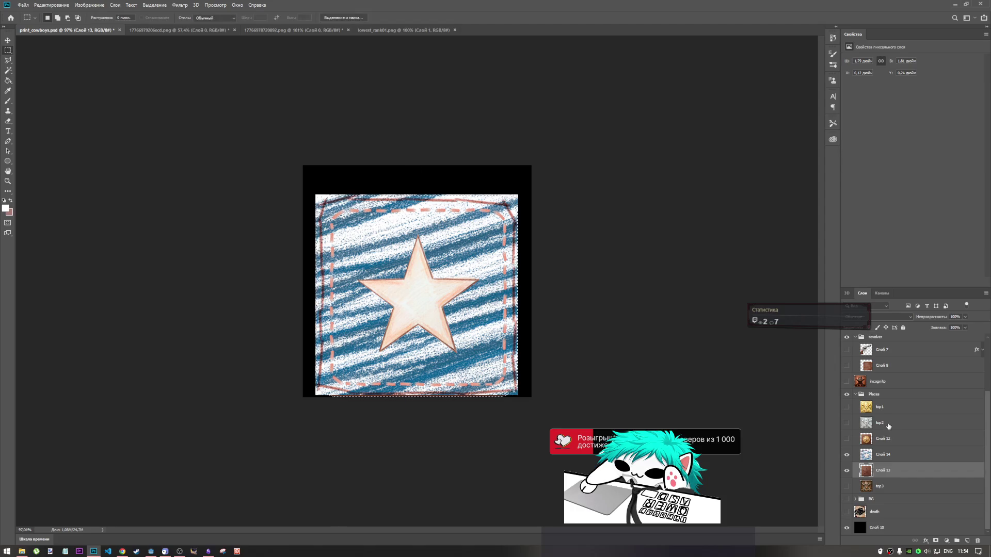
click(870, 458)
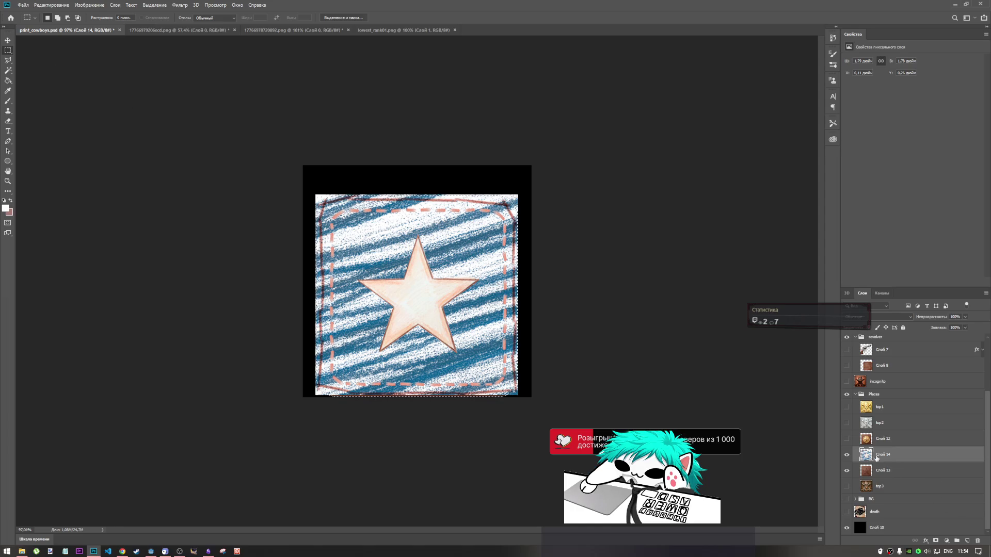
key(ctrl+t)
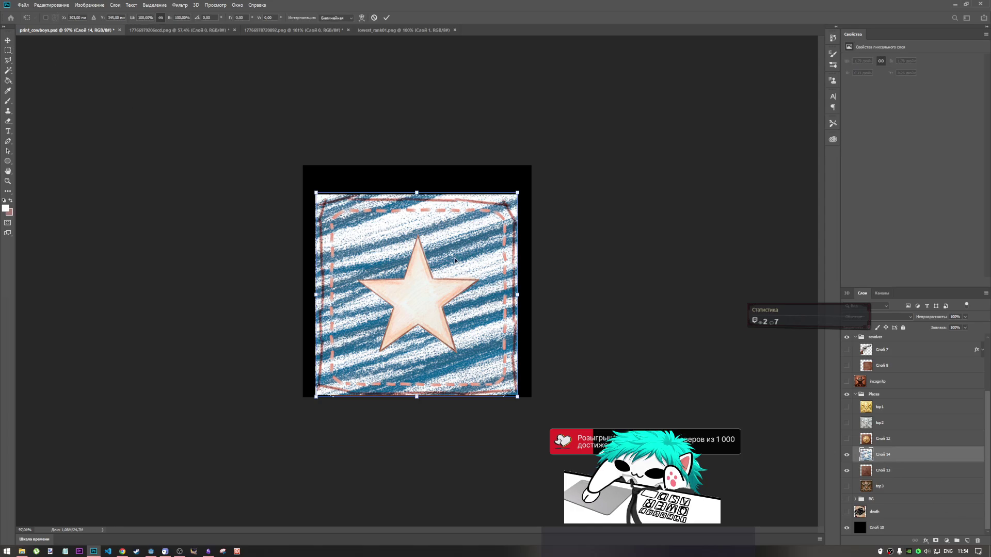
drag(449, 265, 449, 265)
drag(484, 317, 480, 314)
click(374, 18)
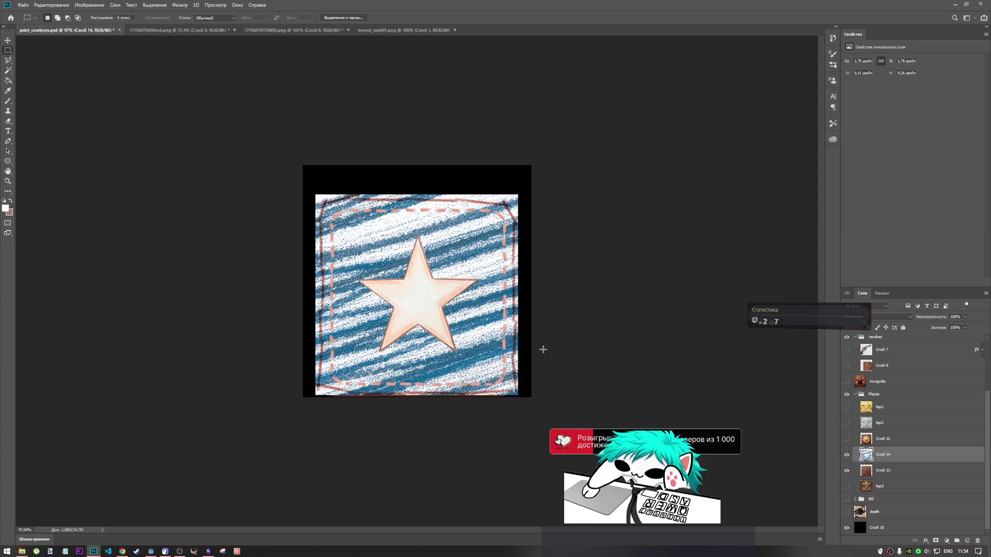
key(ctrl+t)
drag(432, 331, 433, 336)
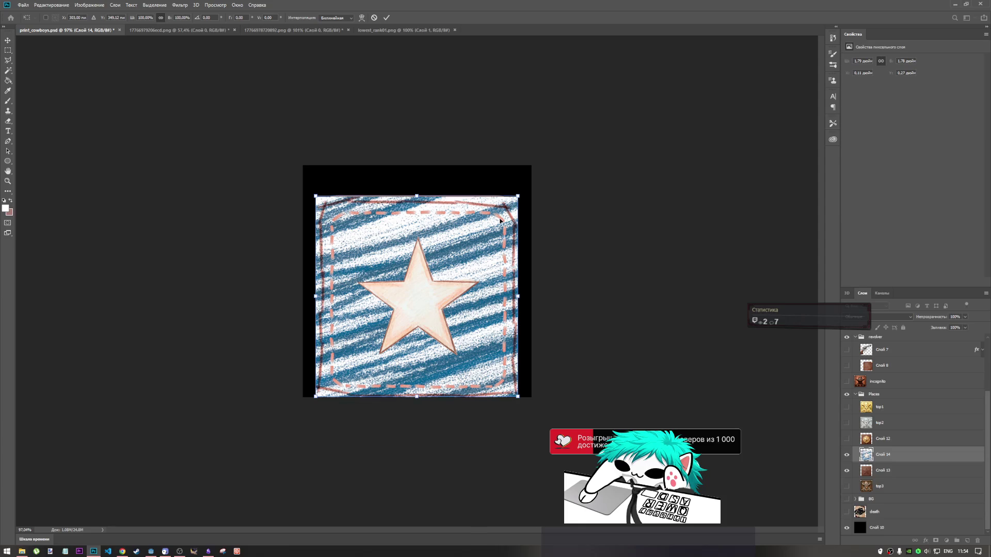
drag(519, 194, 516, 195)
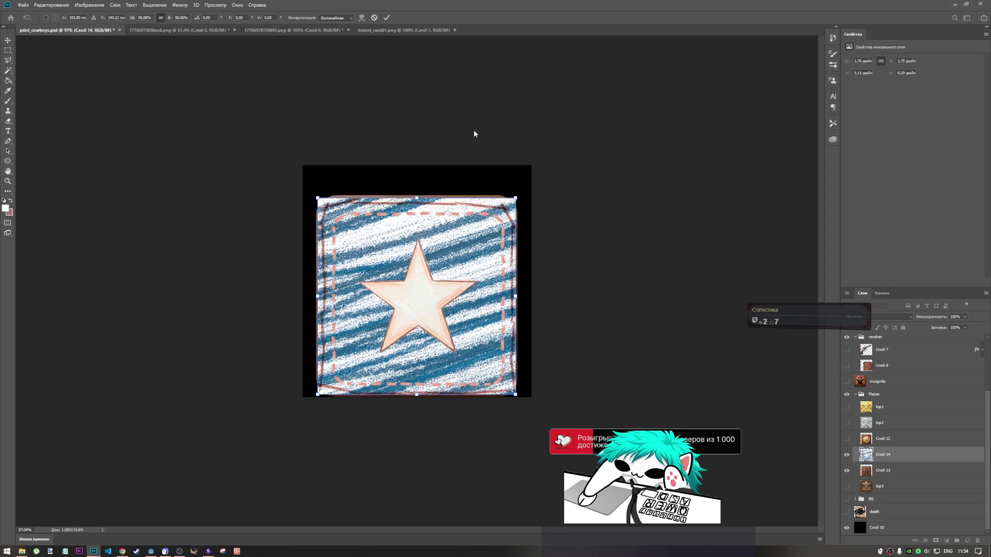
click(375, 18)
Step: Nudge Слой 14 up one pixel and commit the new position
key(ctrl+t)
key(Up)
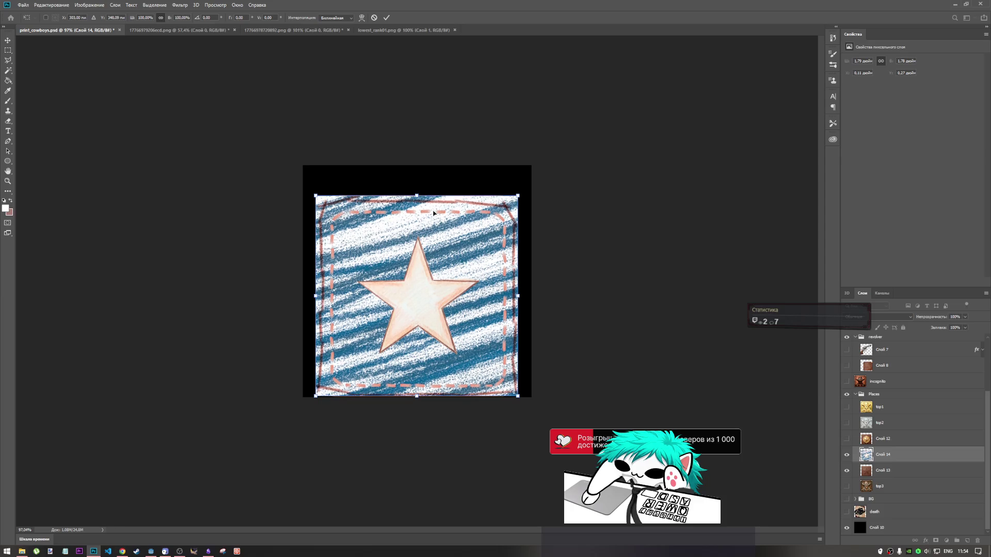
click(387, 18)
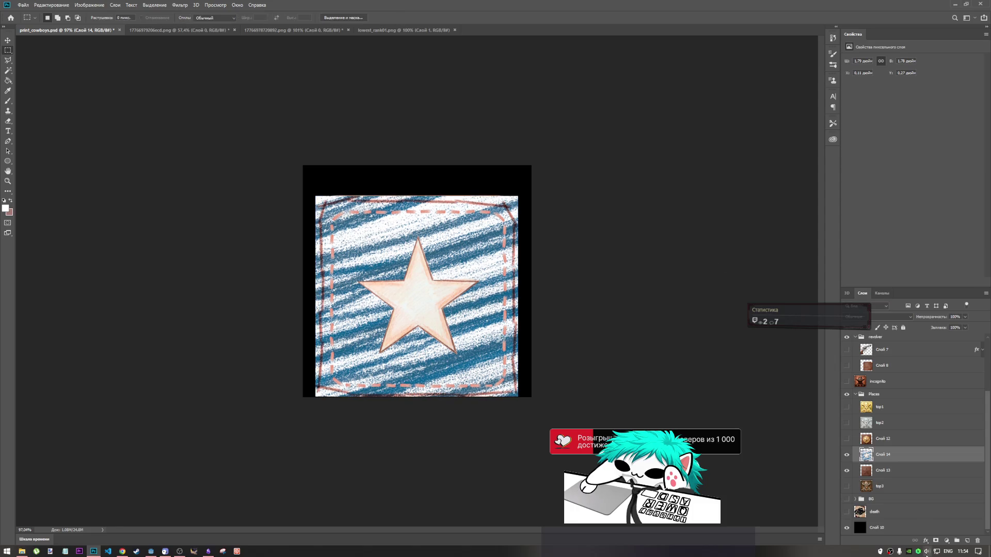
right_click(867, 473)
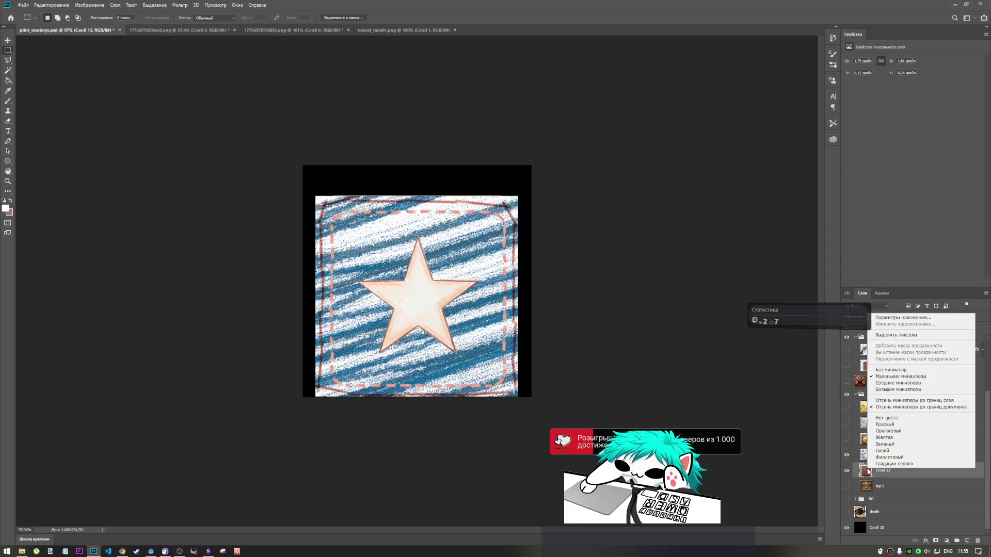
Step: Load the leather patch's pixels as a selection and trim the blue star layer to that outline
click(893, 335)
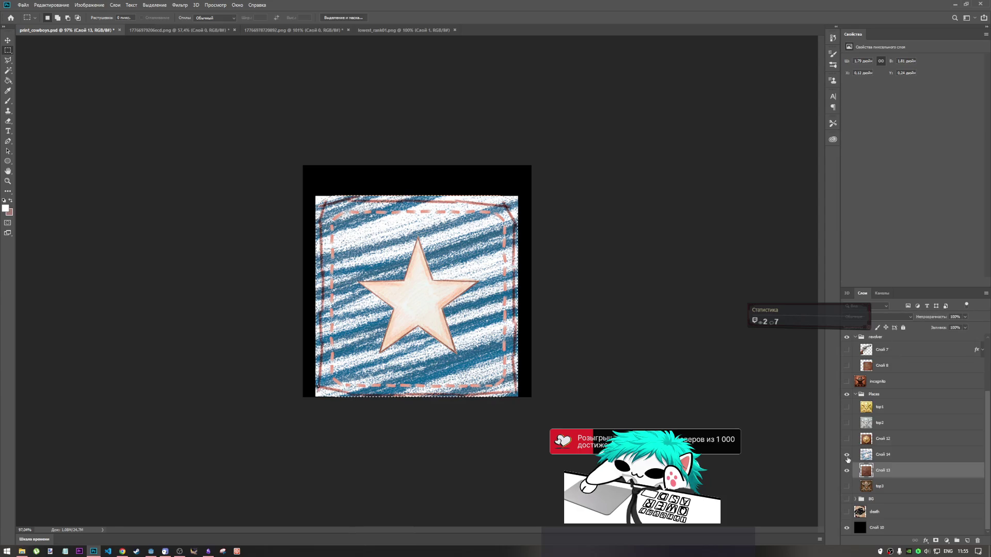
click(847, 471)
click(847, 455)
click(883, 455)
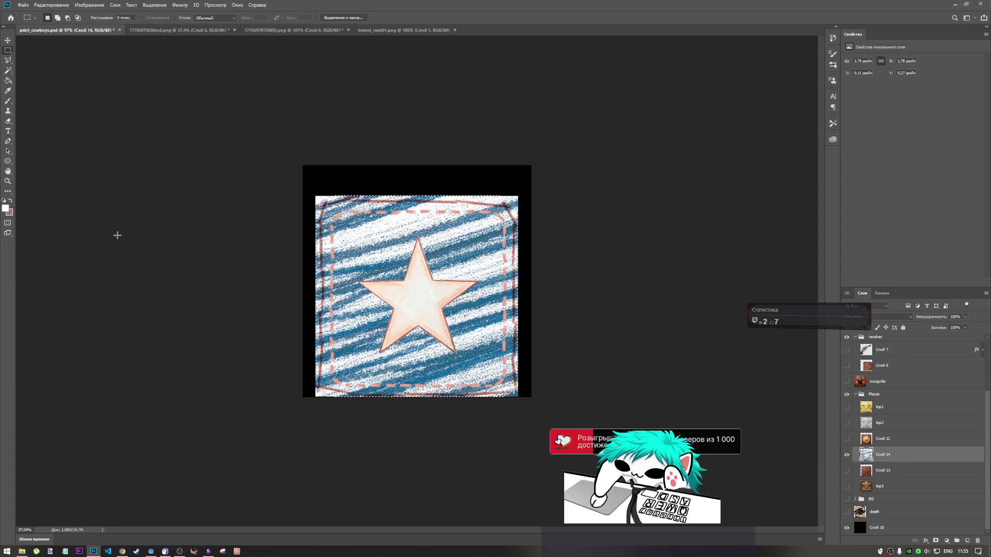
right_click(341, 216)
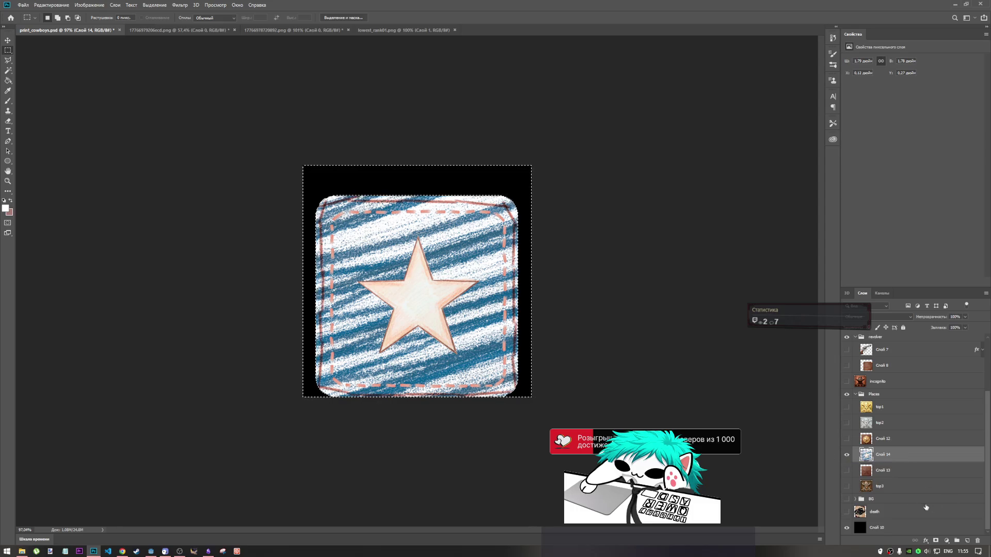
Step: Toggle the blue and leather star layers to compare the result, then deselect
click(846, 455)
click(847, 470)
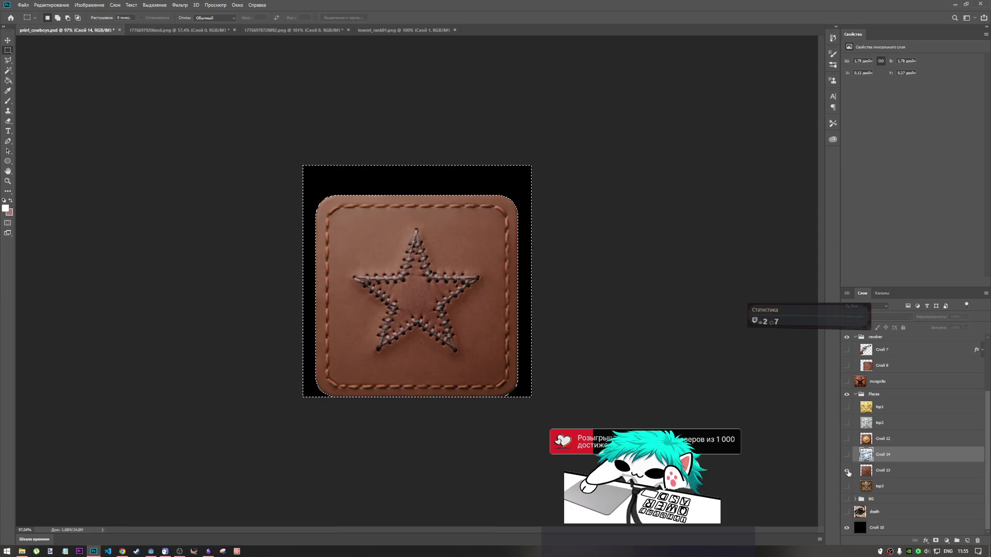
click(847, 471)
click(846, 455)
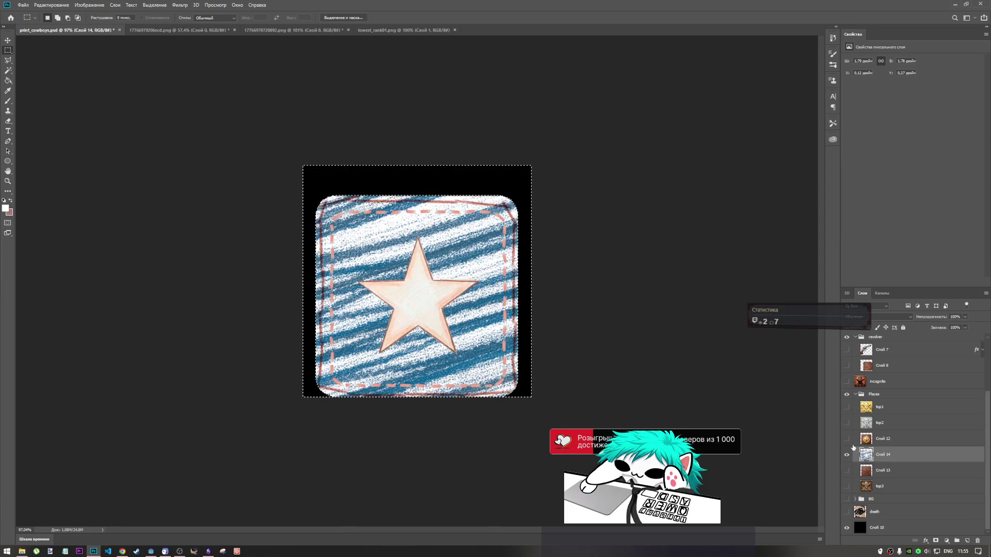
key(ctrl+d)
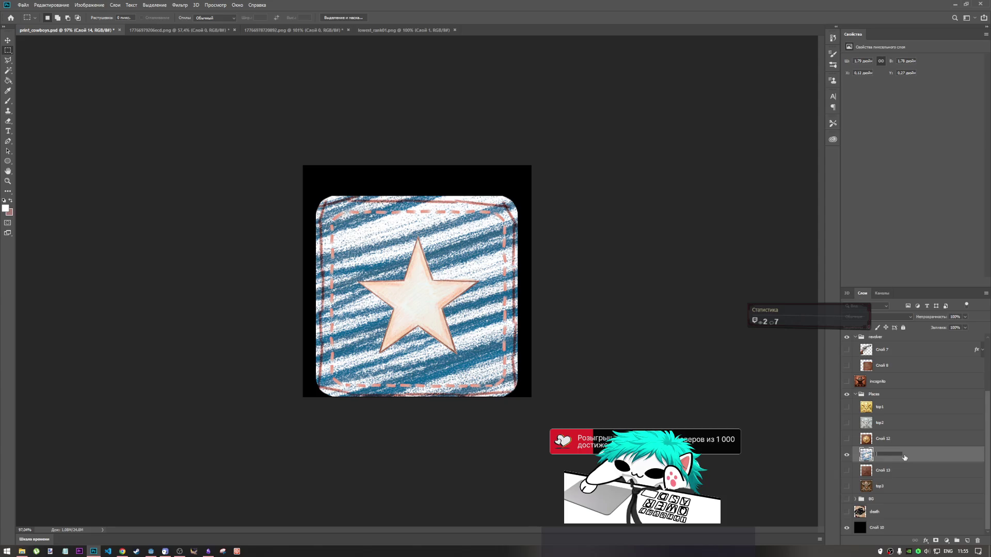
Step: Rename the blue layer lowest_rank, move Слой 13 above it, and save print_cowboys.psd
text(lowest_rank)
drag(897, 471, 887, 459)
click(848, 468)
click(847, 470)
key(ctrl+s)
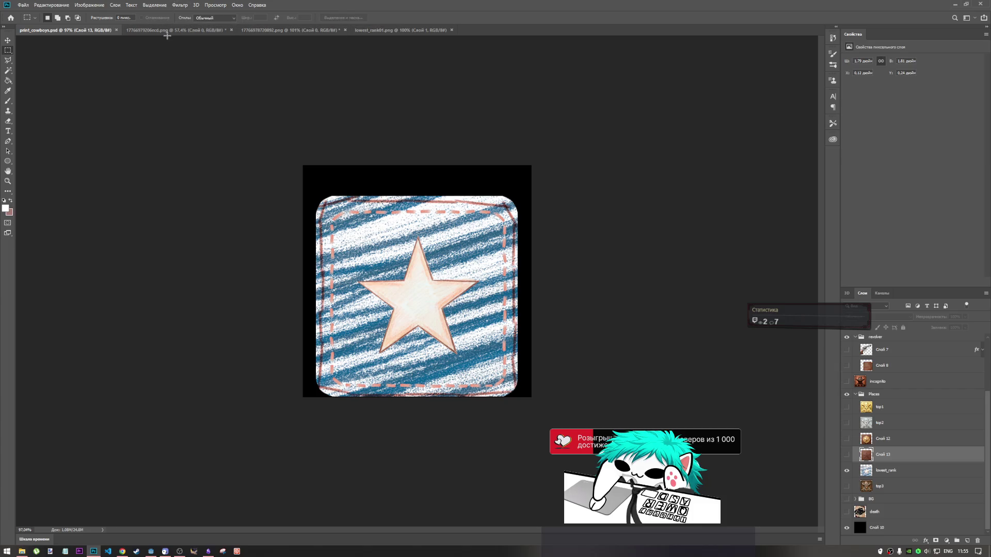
Step: Close the transparent image 17766978720892.png without saving its changes
click(166, 32)
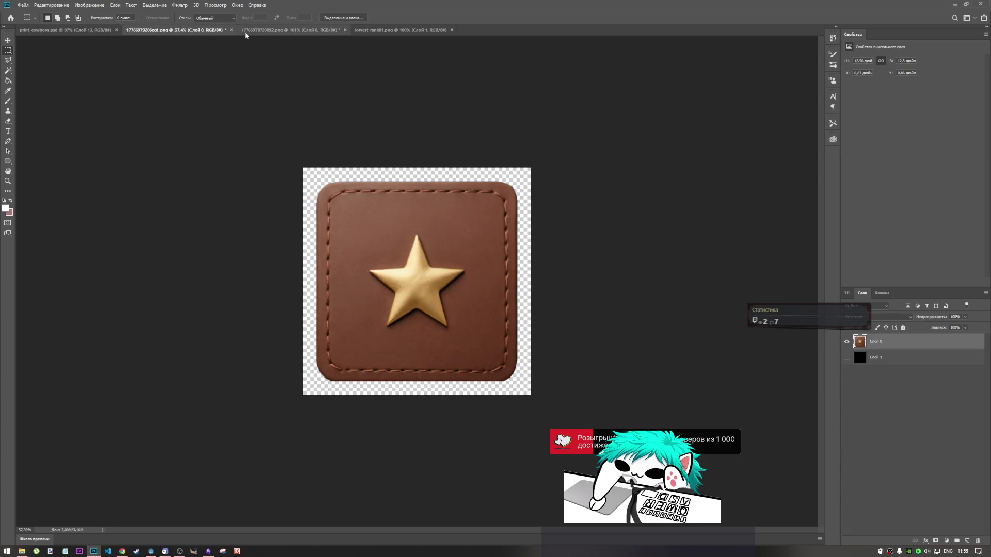
click(275, 32)
click(345, 30)
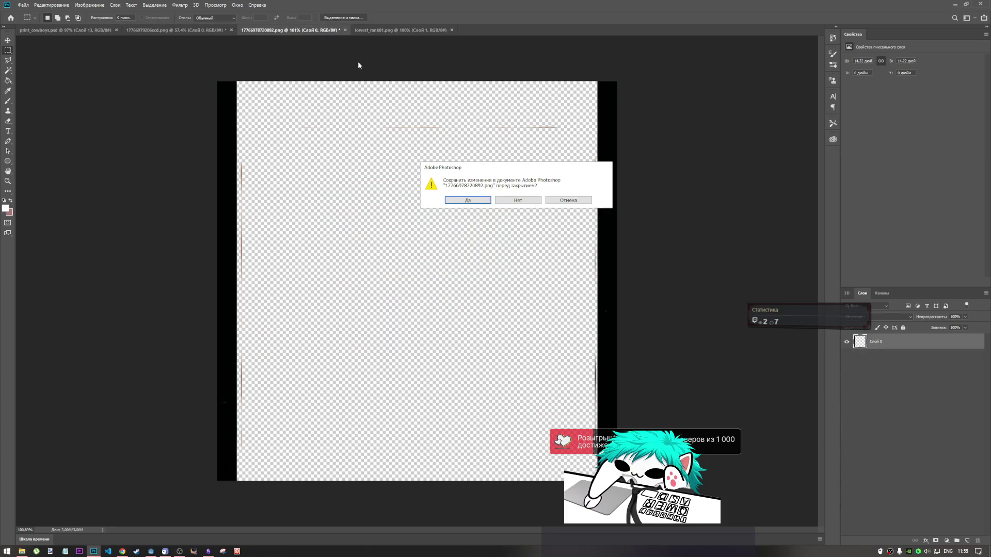
click(518, 200)
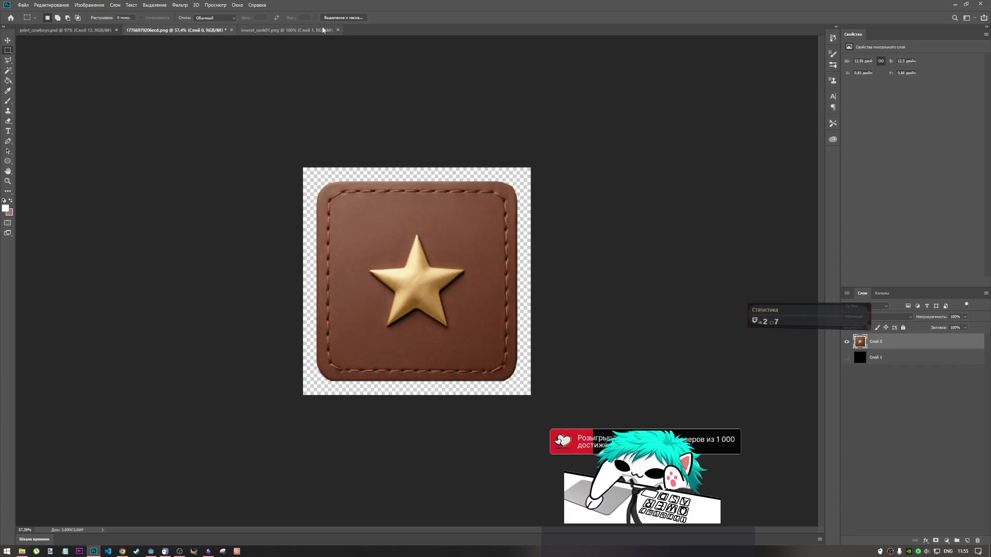
click(320, 30)
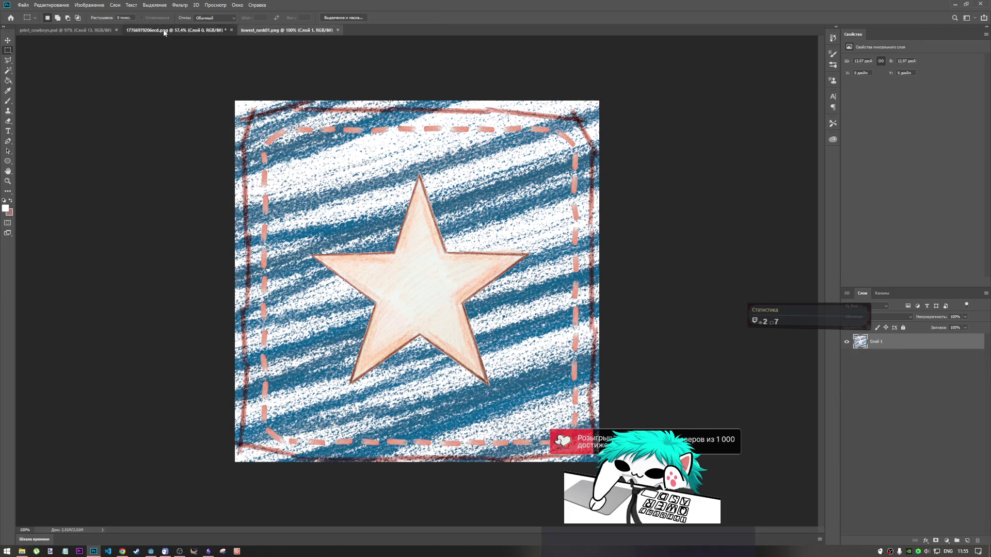
Step: Close the leather star image and lowest_rank01.png without saving, then bring the browser forward
click(167, 31)
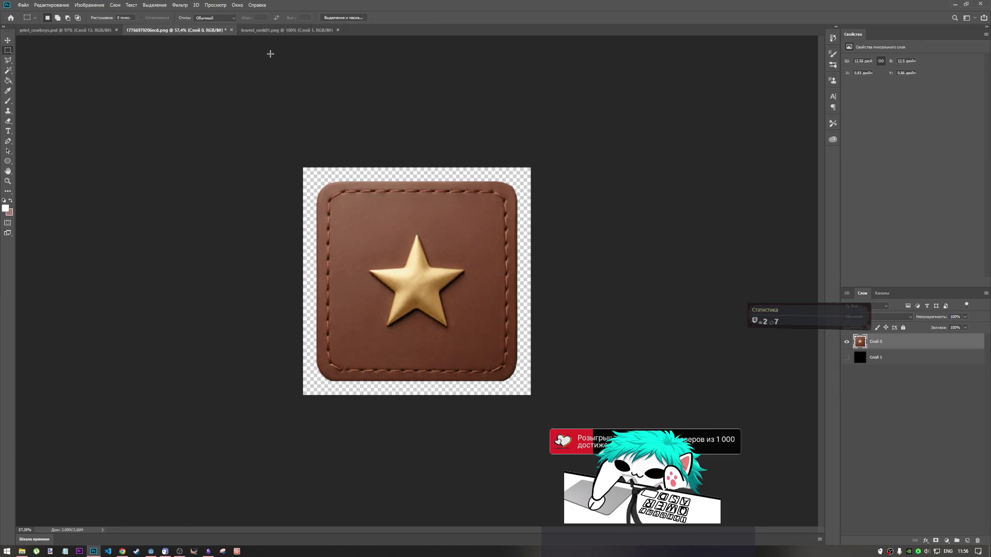
click(231, 30)
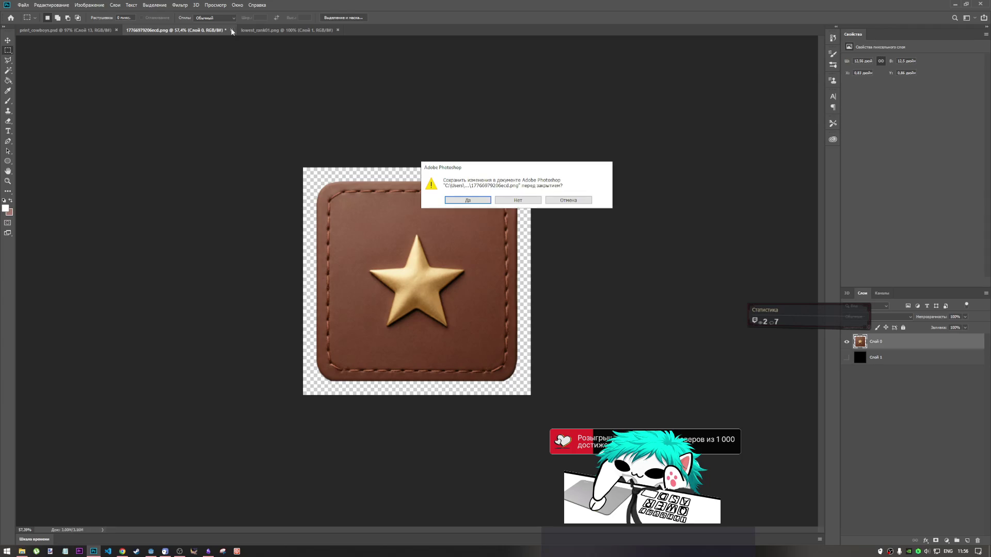
click(514, 200)
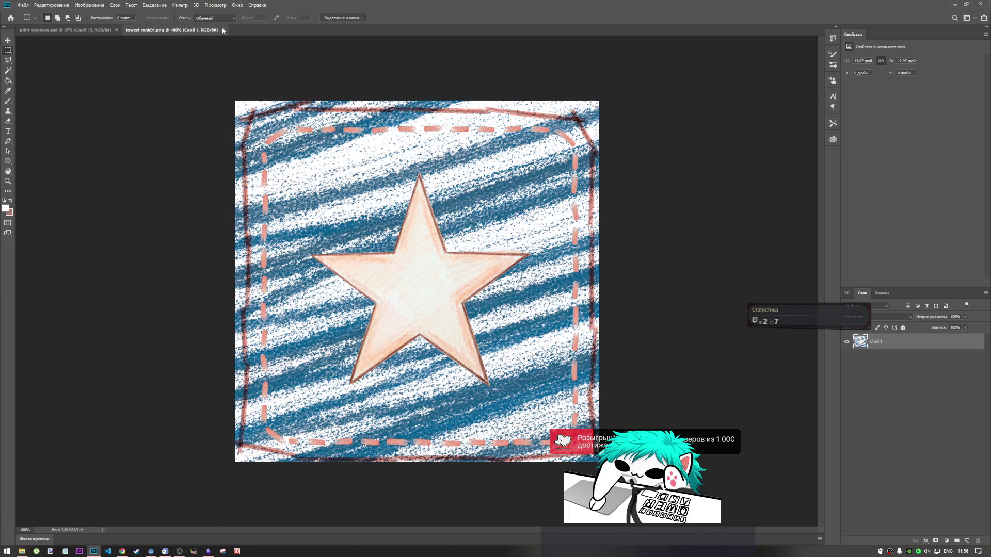
click(223, 30)
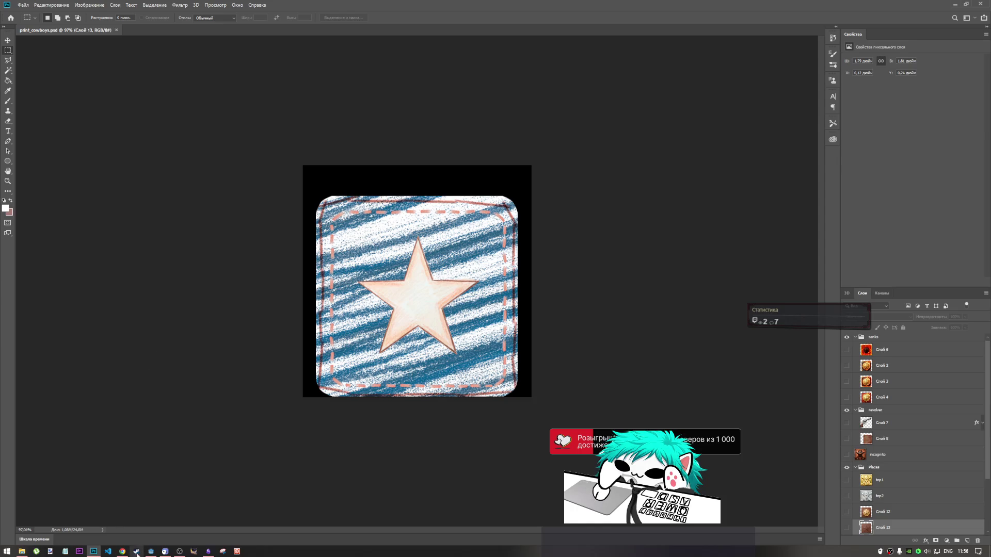
click(119, 550)
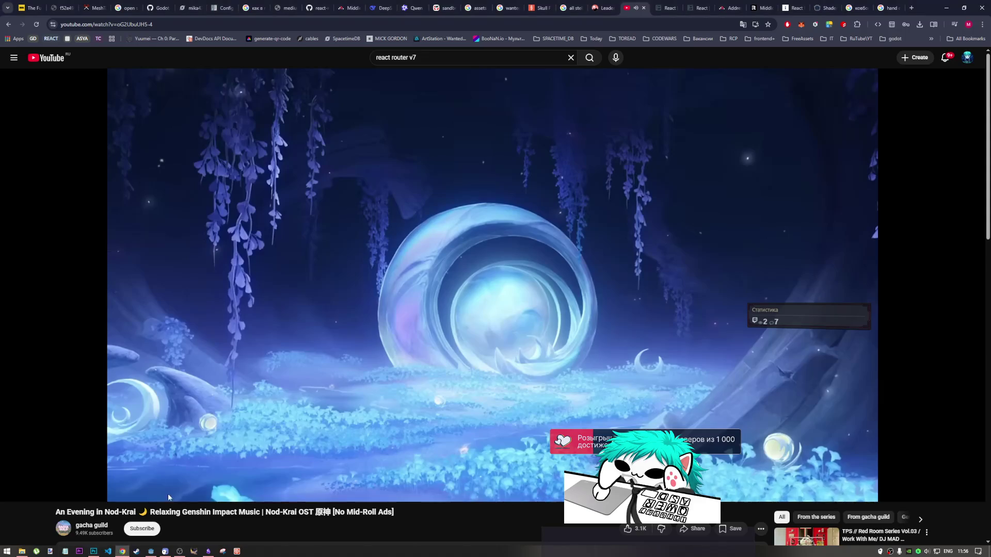
Step: Pause the playing YouTube video and return to the YouTube home feed
click(423, 296)
scroll(469, 427, down, 4)
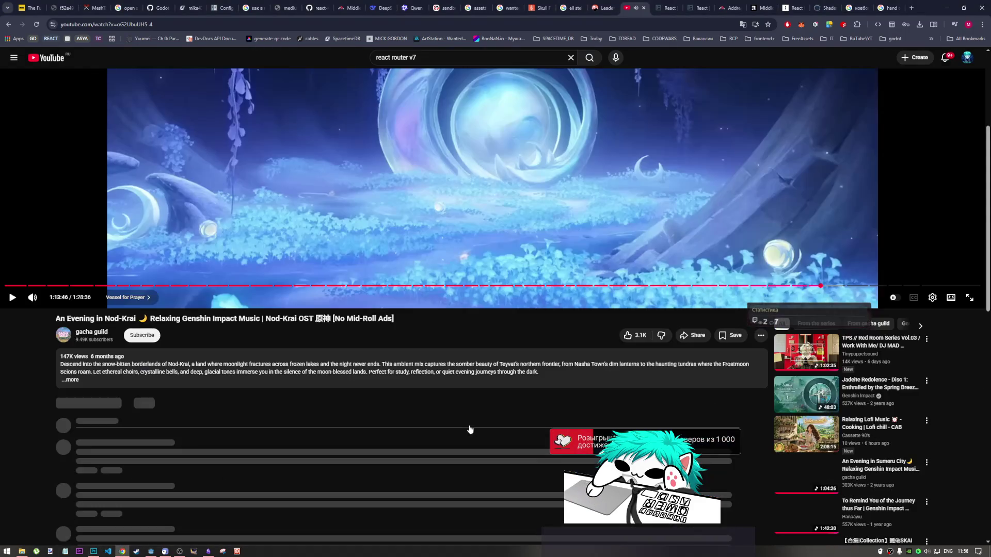
scroll(725, 400, down, 3)
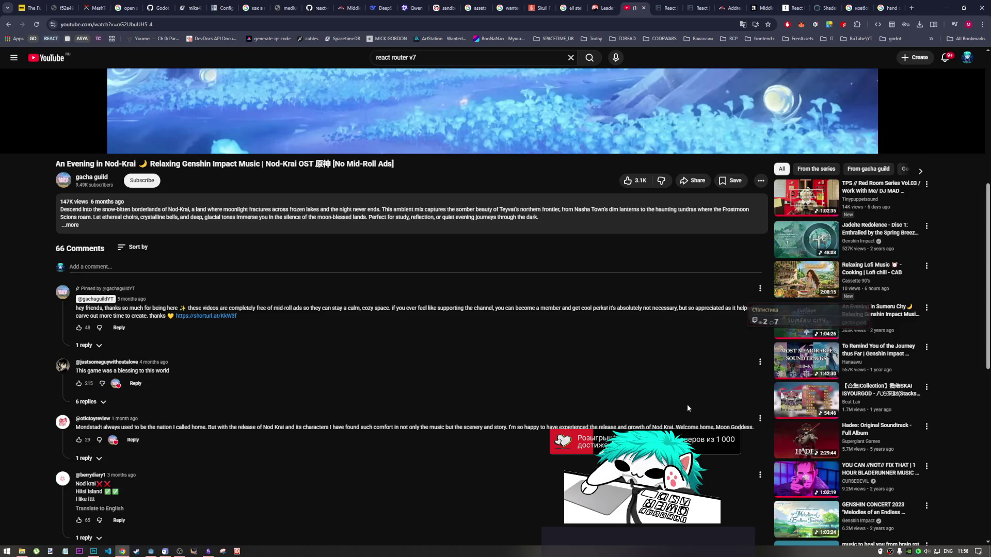
scroll(681, 401, down, 4)
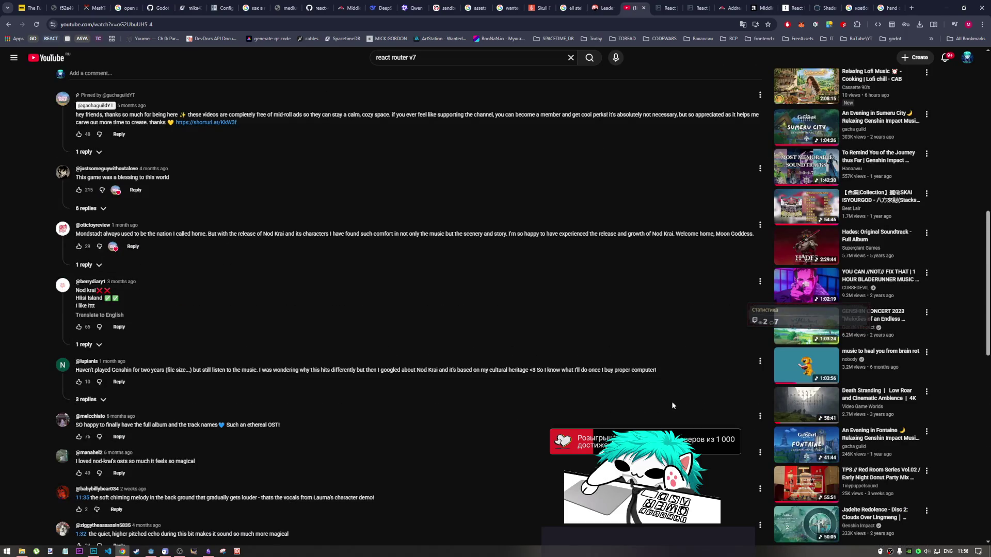
scroll(667, 404, up, 12)
click(50, 59)
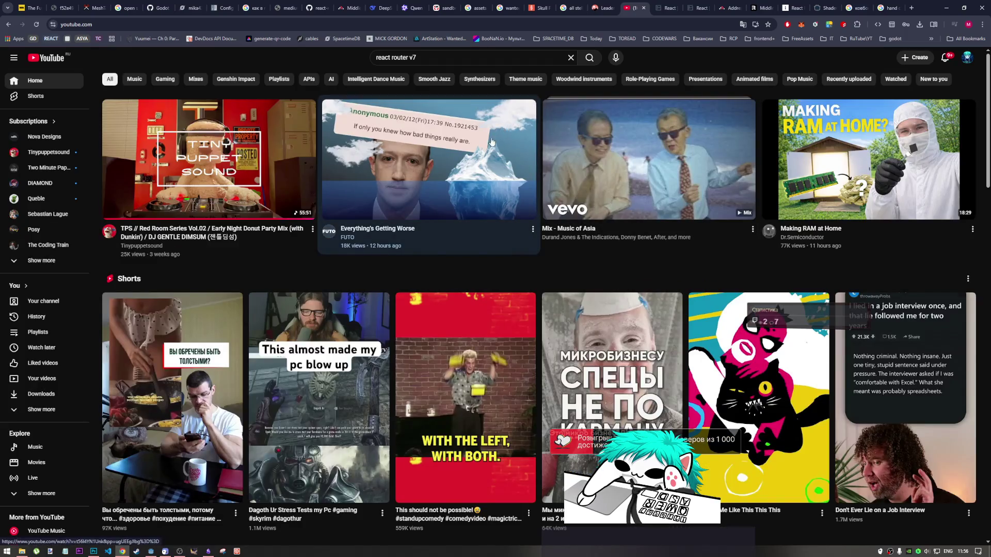
Step: Watch a cat short, go back, and play the 'I Knead Dem Biscuits' video
scroll(739, 412, down, 2)
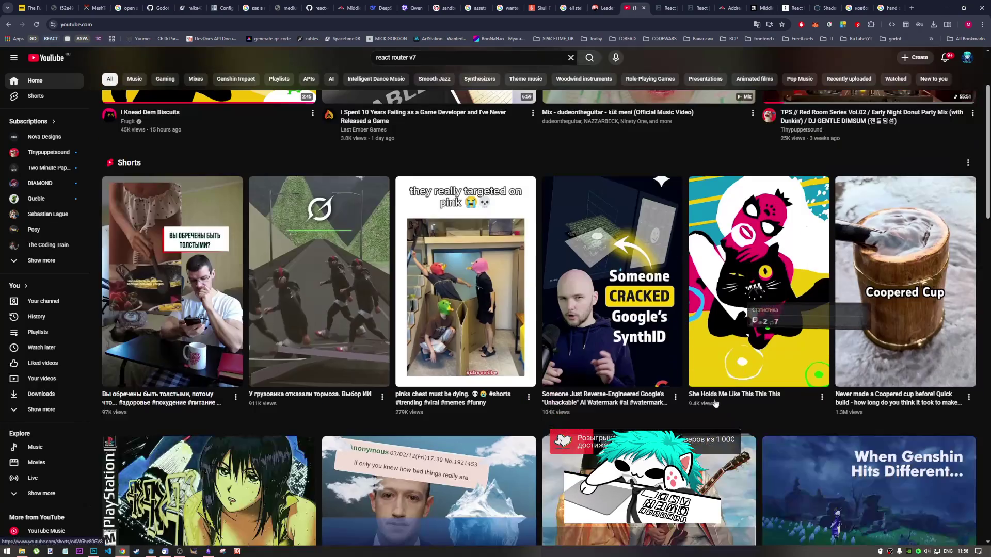
click(712, 384)
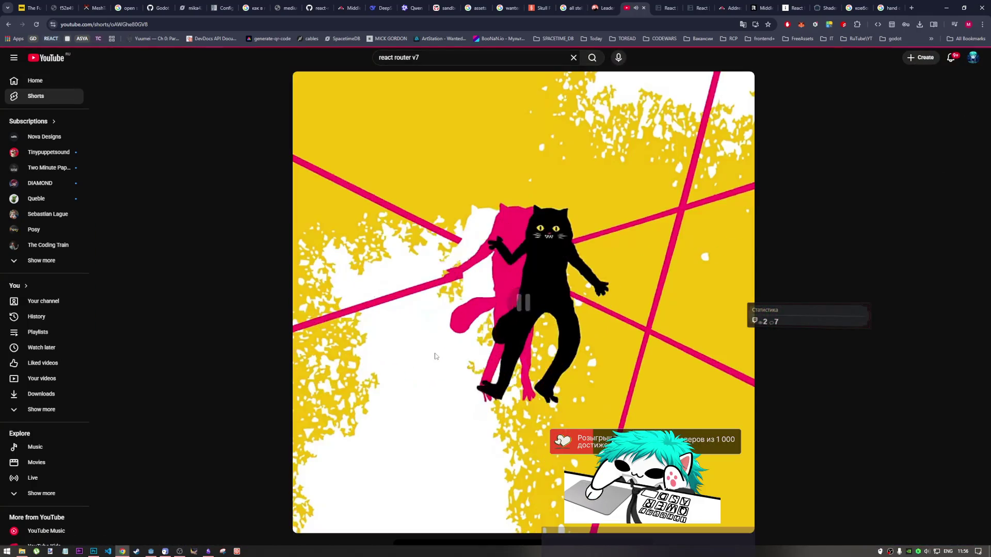
scroll(431, 380, down, 1)
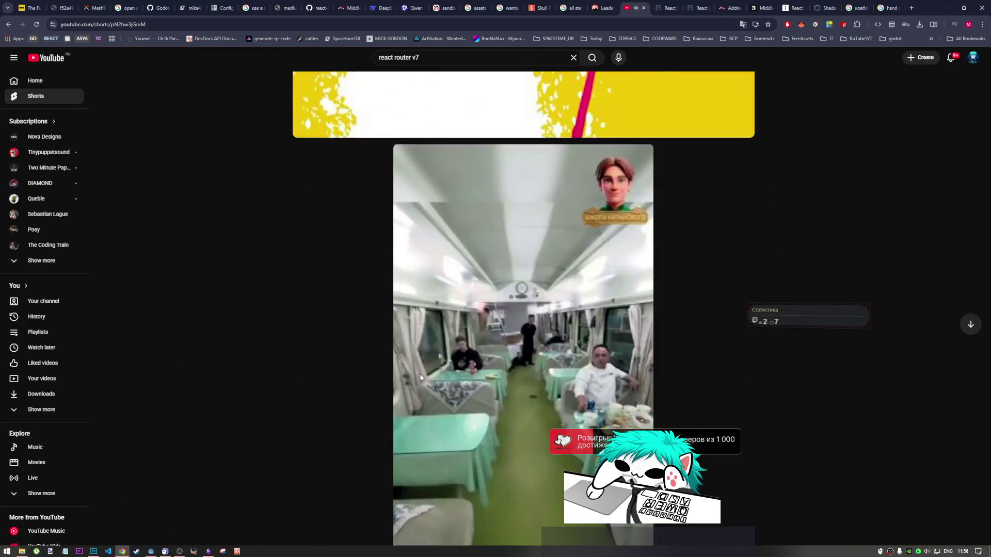
scroll(218, 357, up, 1)
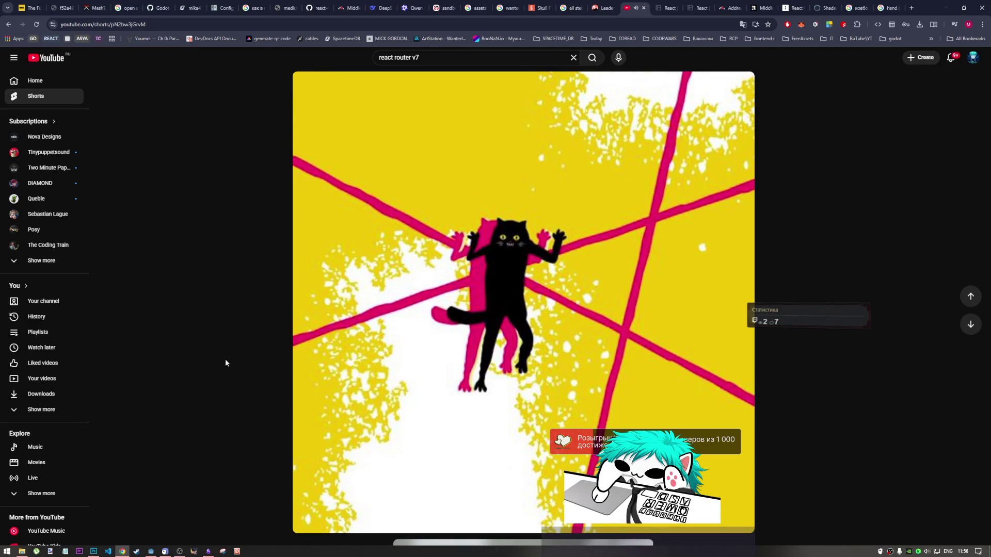
key(alt+Left)
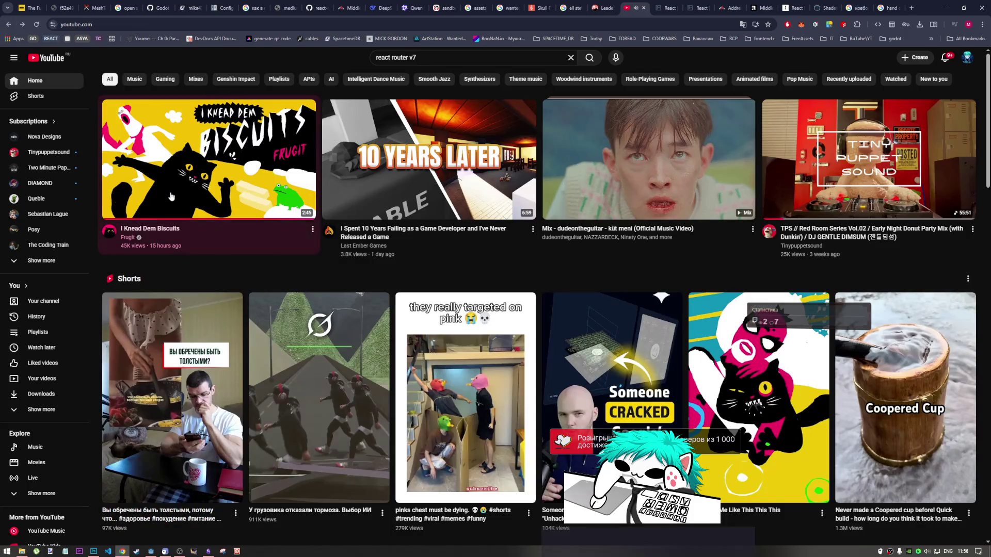
click(188, 194)
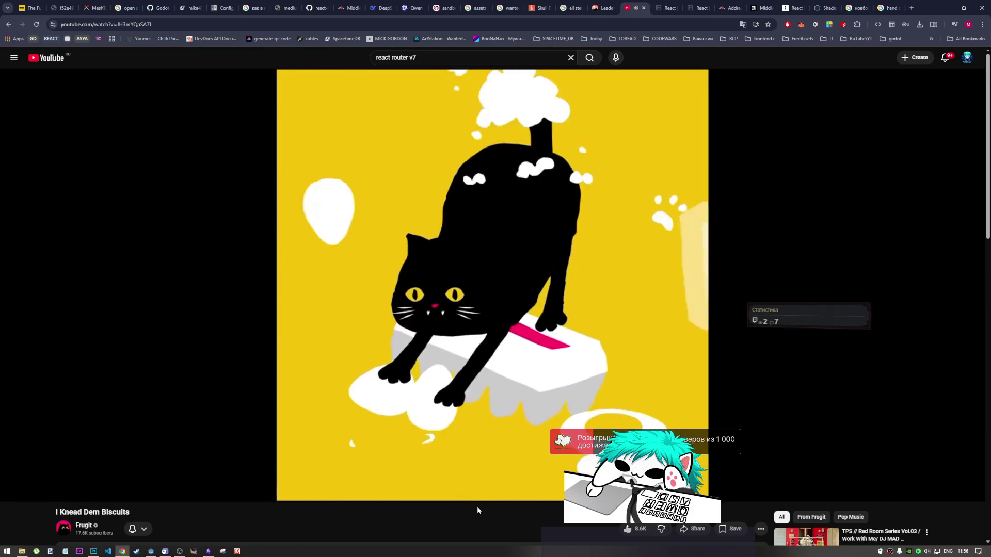
mouse_move(228, 496)
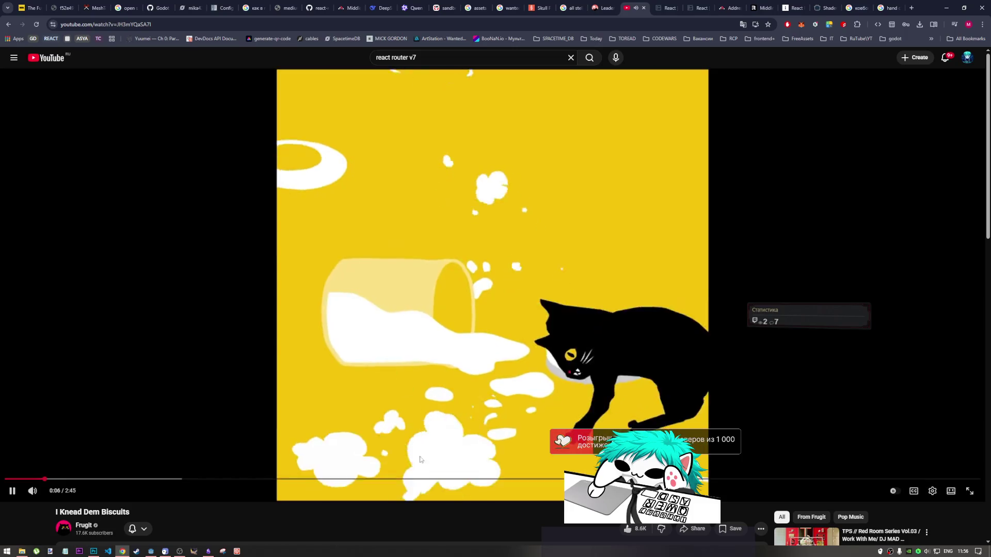